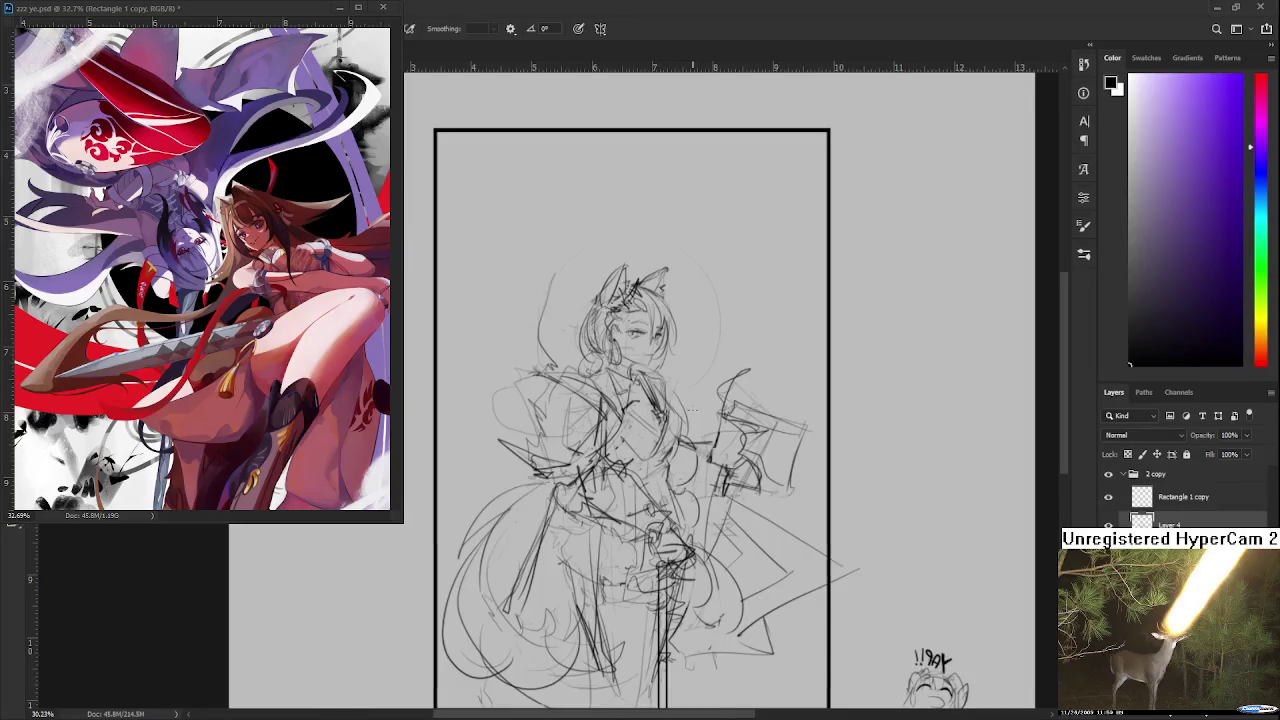
key("h")
key("h")
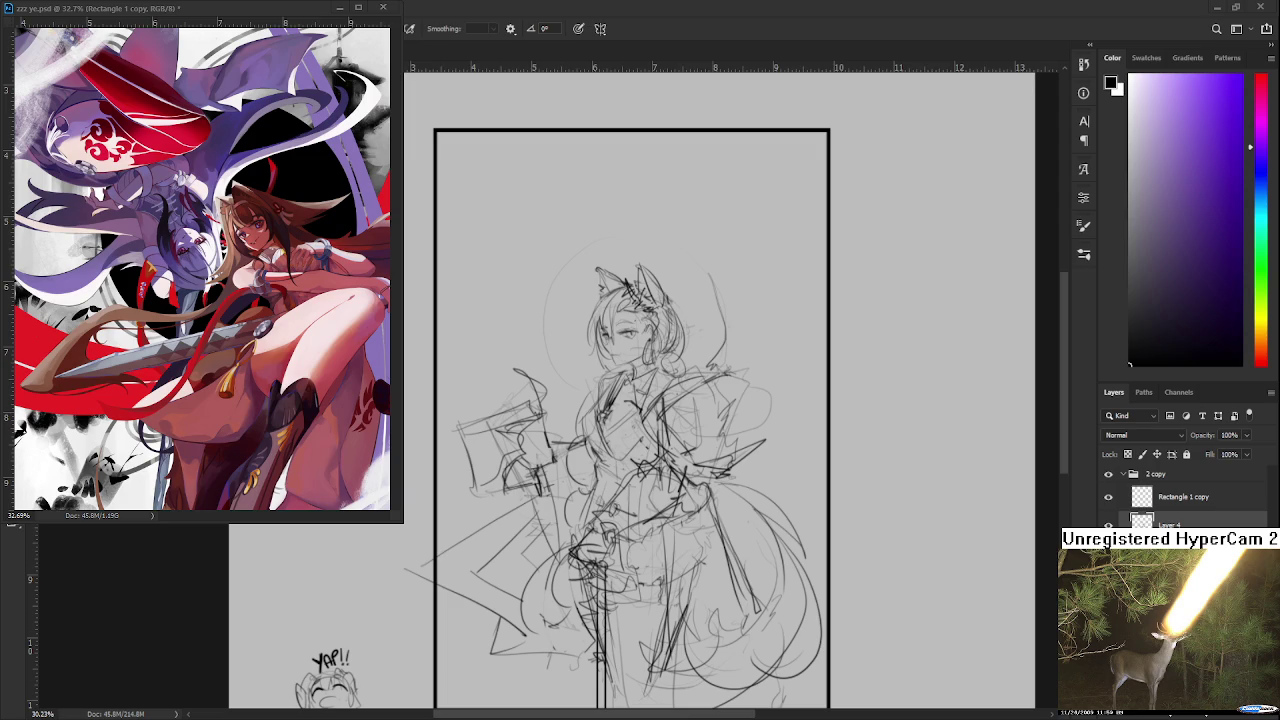
Step: Flip the canvas horizontally to view the fox-eared girl sketch mirrored
scroll(669, 370, "down", 1)
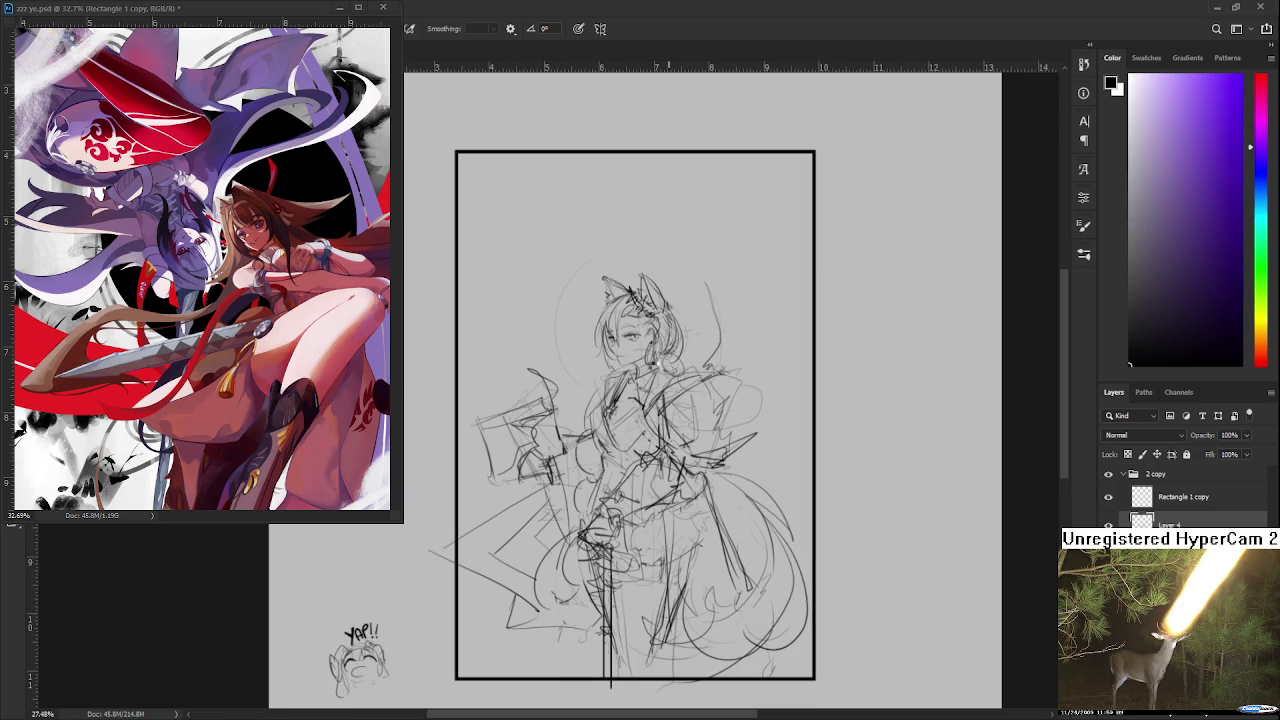
Step: Flip the canvas back to normal and zoom to about 65% on the girl's head
key("h")
scroll(655, 367, "up", 2)
scroll(655, 367, "up", 1)
scroll(655, 367, "up", 1)
scroll(652, 446, "up", 1)
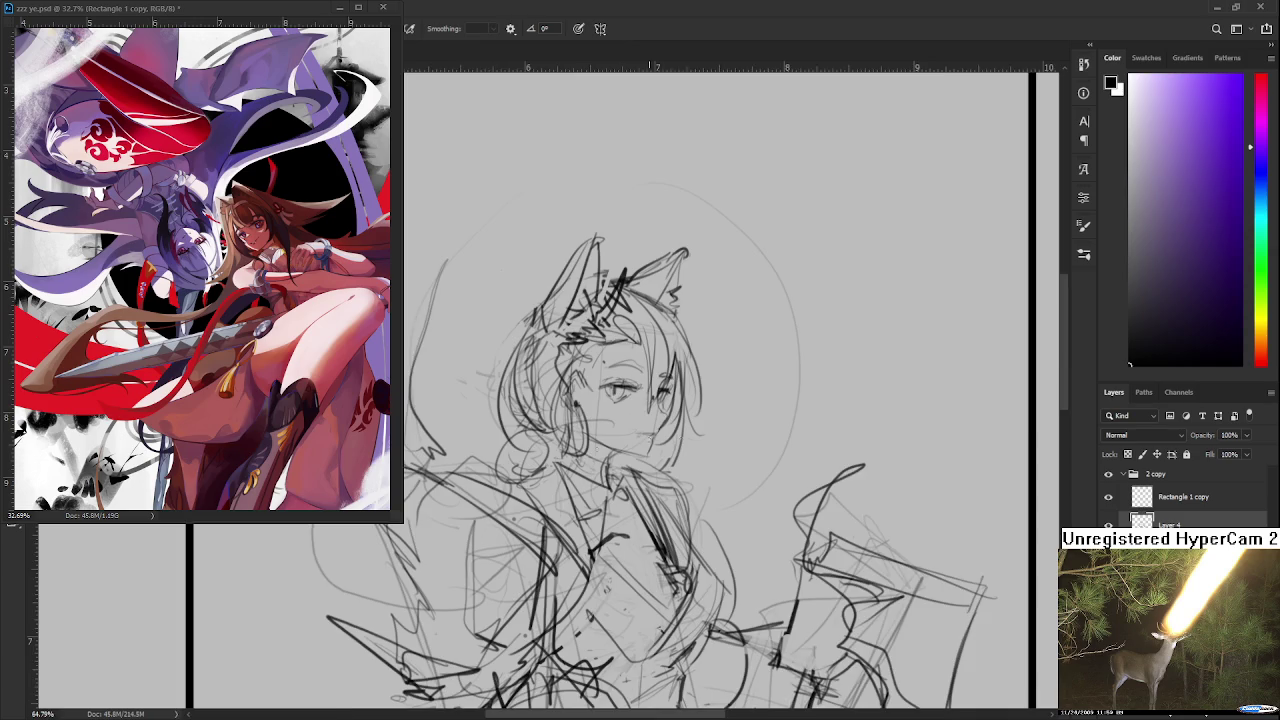
Step: Pan to the torso and draw long dark strokes down it, undoing and retrying
scroll(600, 480, "down", 1)
mouse_move(600, 480)
left_mouse_down()
mouse_move(550, 440)
mouse_move(587, 385)
left_mouse_up()
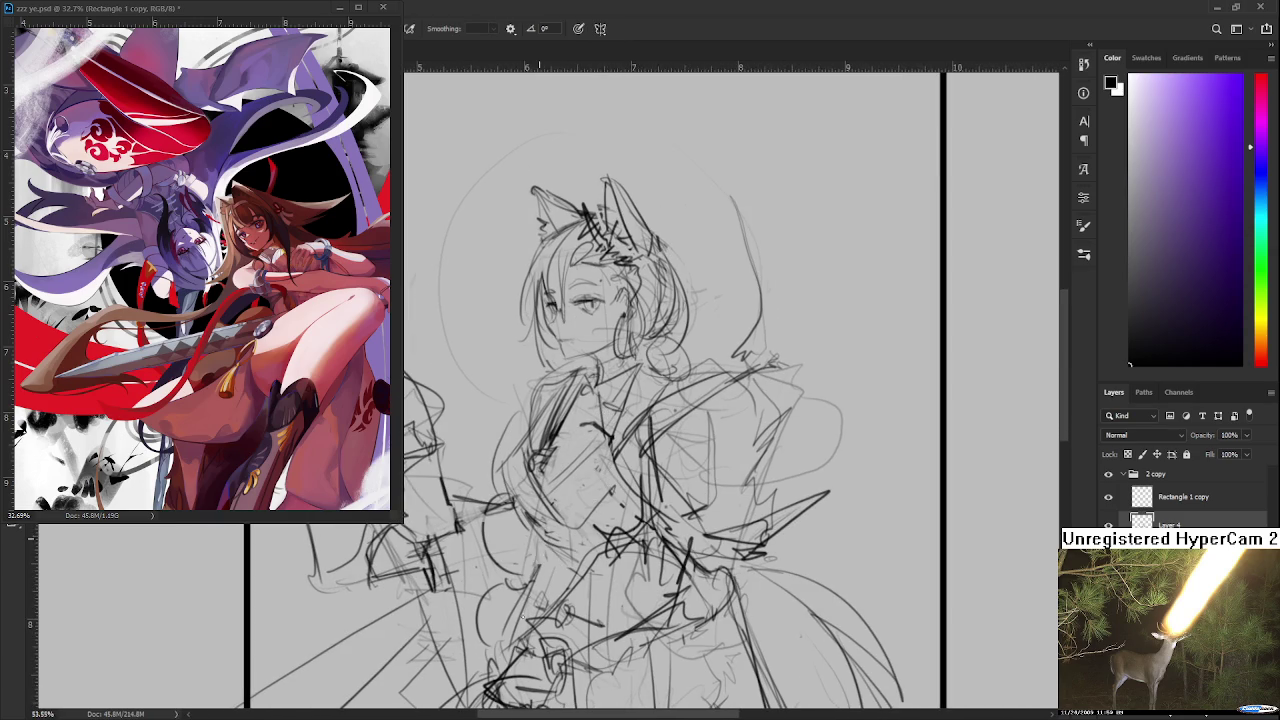
mouse_move(553, 548)
left_mouse_down()
mouse_move(586, 444)
mouse_move(526, 590)
left_mouse_up()
key("ctrl+z")
left_click_drag(568, 452, 506, 636)
key("ctrl+z")
key("ctrl+z")
left_click_drag(570, 440, 512, 588)
Step: Add a curved lower-skirt line and a stroke down the body's middle, then zoom out to the frame
key("ctrl+z")
mouse_move(570, 436)
left_mouse_down()
mouse_move(512, 584)
mouse_move(516, 564)
mouse_move(668, 612)
left_mouse_up()
key("ctrl+z")
key("ctrl+z")
left_click_drag(546, 598, 714, 612)
mouse_move(574, 471)
left_mouse_down()
mouse_move(537, 483)
mouse_move(514, 580)
left_mouse_up()
key("ctrl+z")
left_click_drag(536, 450, 509, 586)
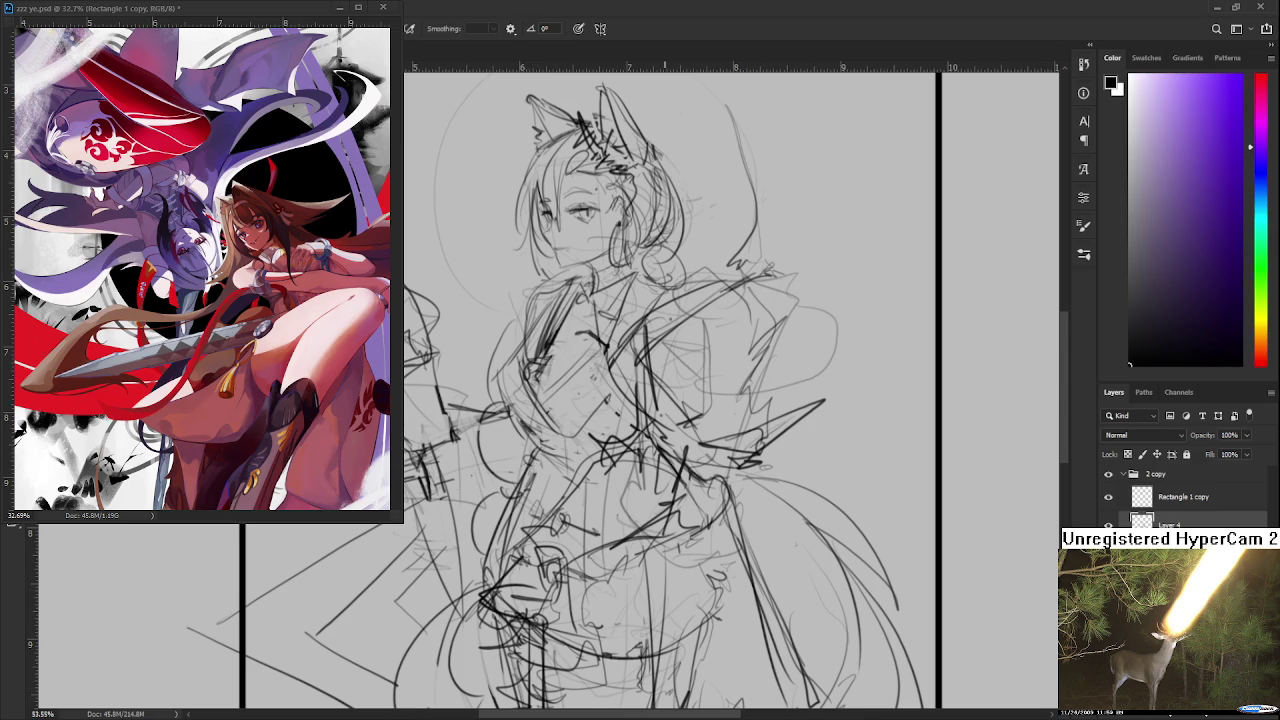
scroll(557, 390, "down", 3)
scroll(557, 390, "down", 2)
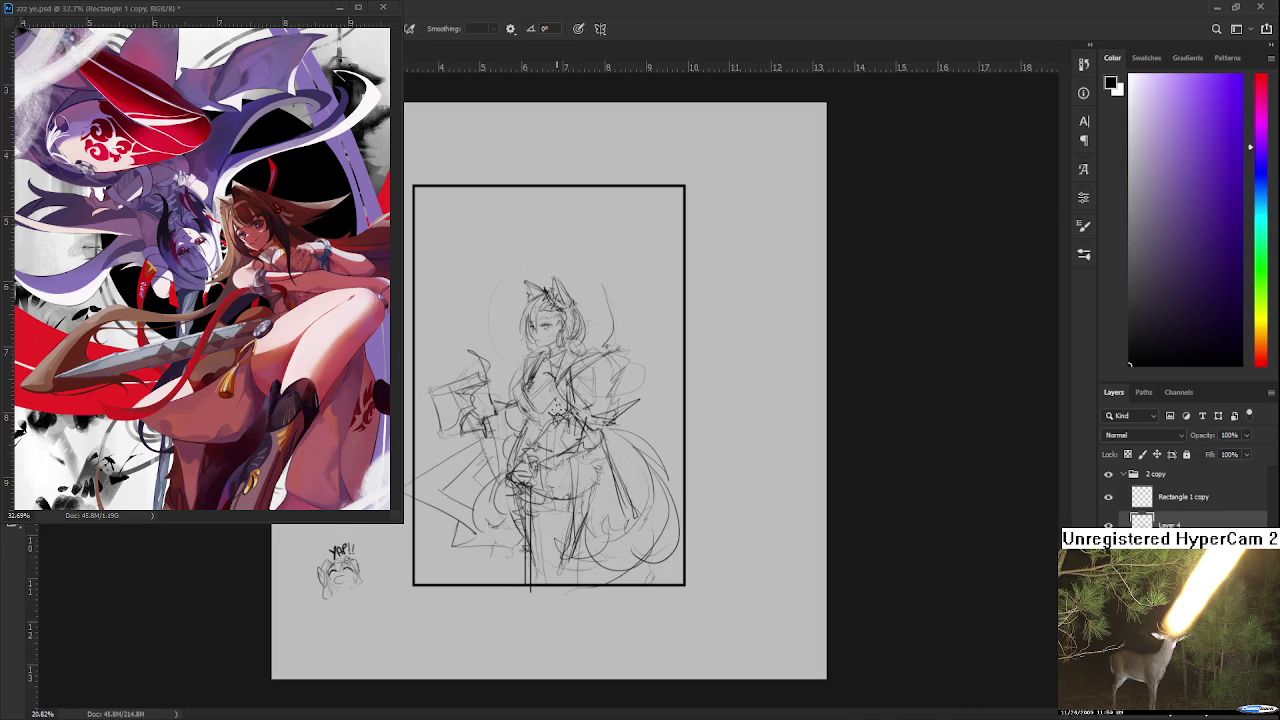
Step: Zoom to 140% on the face and redraw the upper eyelids, eyes and mouth more cleanly
scroll(545, 315, "up", 2)
scroll(560, 325, "up", 2)
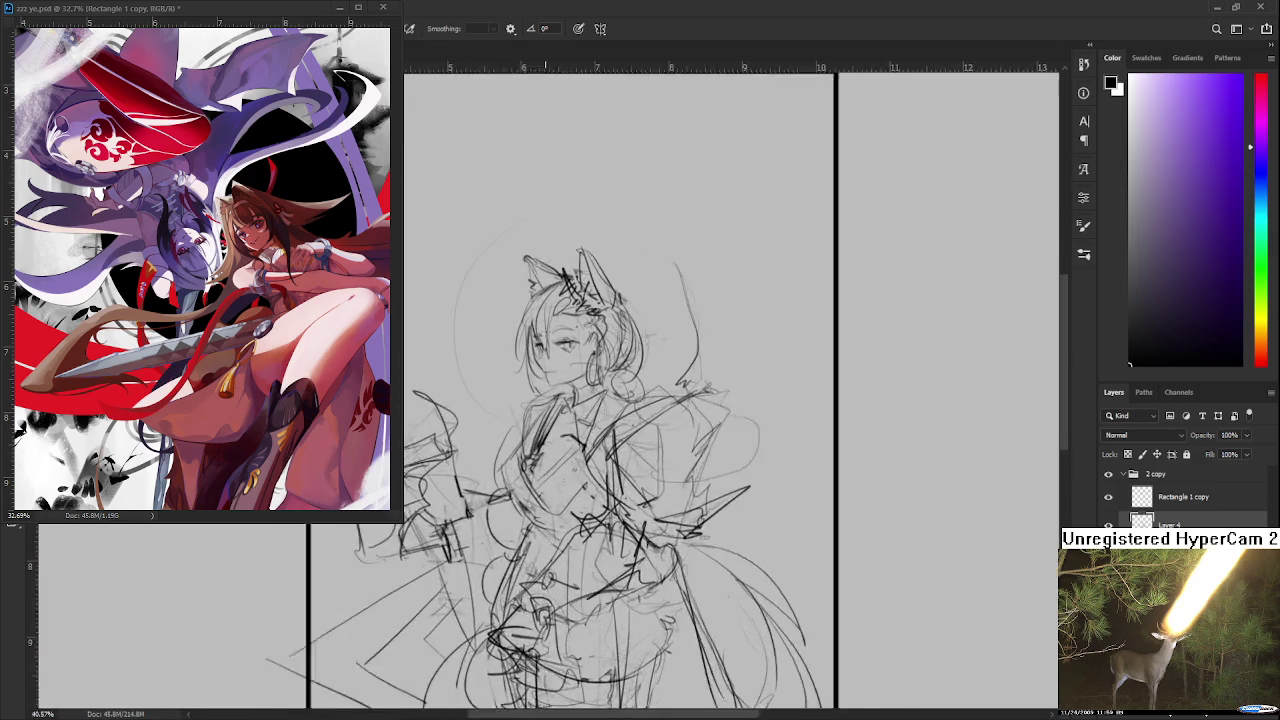
scroll(575, 333, "up", 2)
scroll(581, 336, "up", 1)
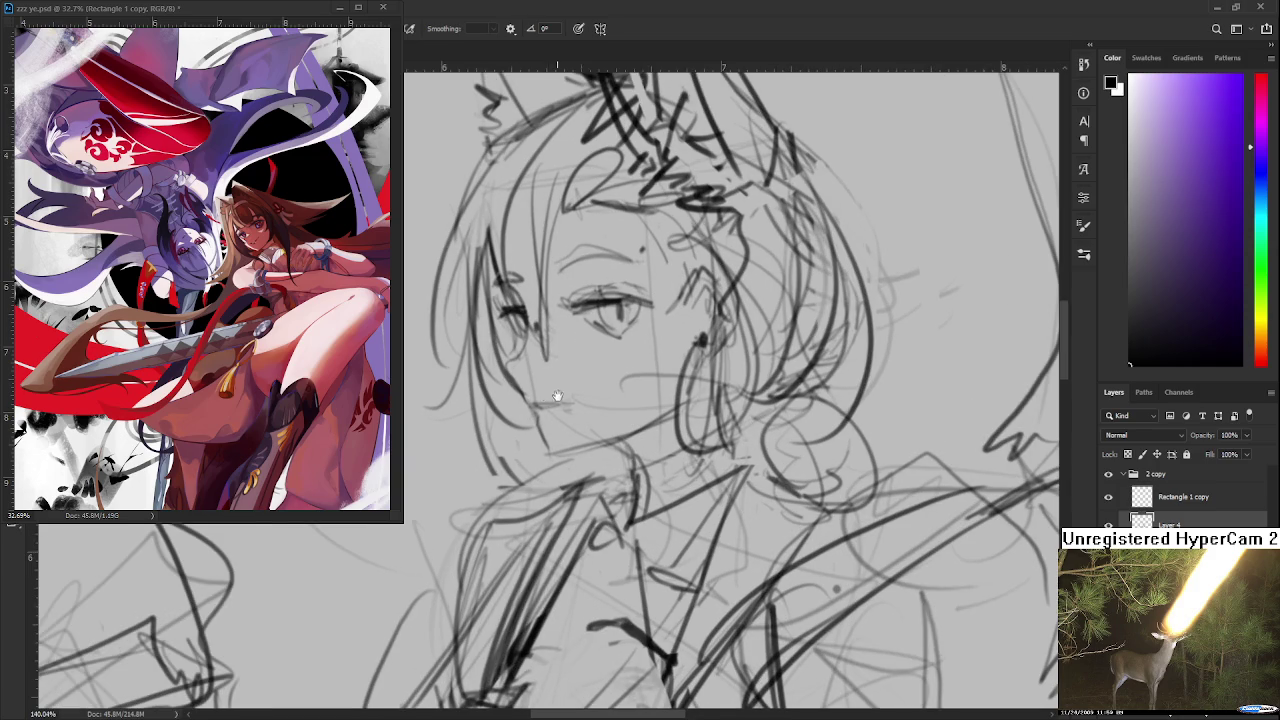
left_click_drag(554, 394, 526, 416)
left_click_drag(538, 324, 624, 326)
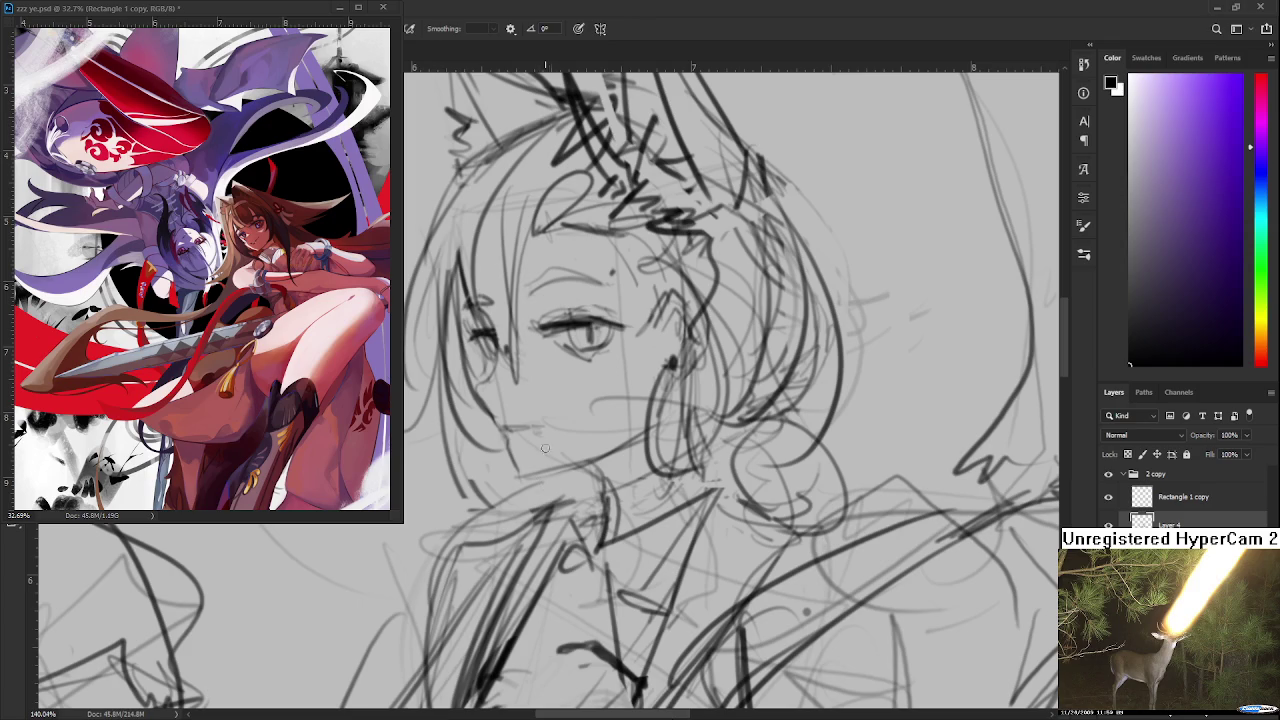
scroll(548, 430, "down", 3)
Step: Zoom out to about 21% and centre the framed sketch and YAP!! doodle in view
scroll(545, 430, "down", 3)
scroll(540, 430, "down", 2)
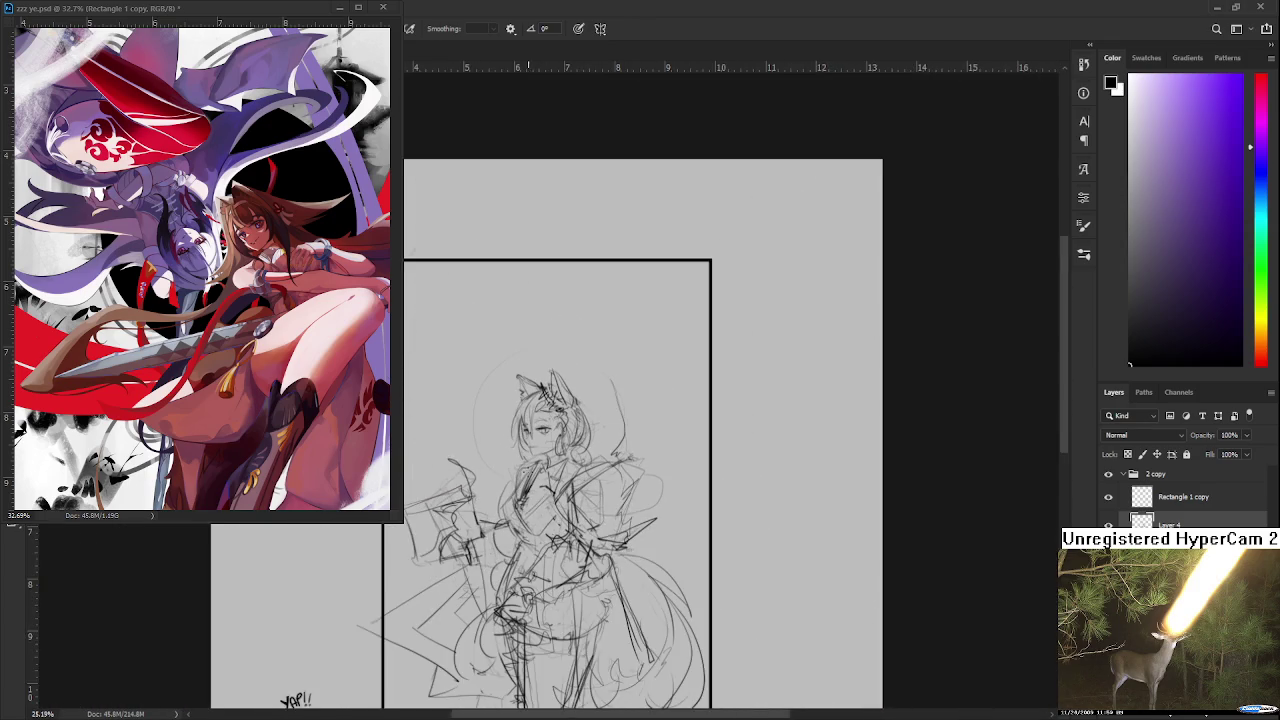
scroll(580, 440, "down", 2)
scroll(581, 403, "up", 2)
scroll(581, 403, "down", 1)
scroll(581, 403, "up", 1)
left_click_drag(580, 403, 665, 388)
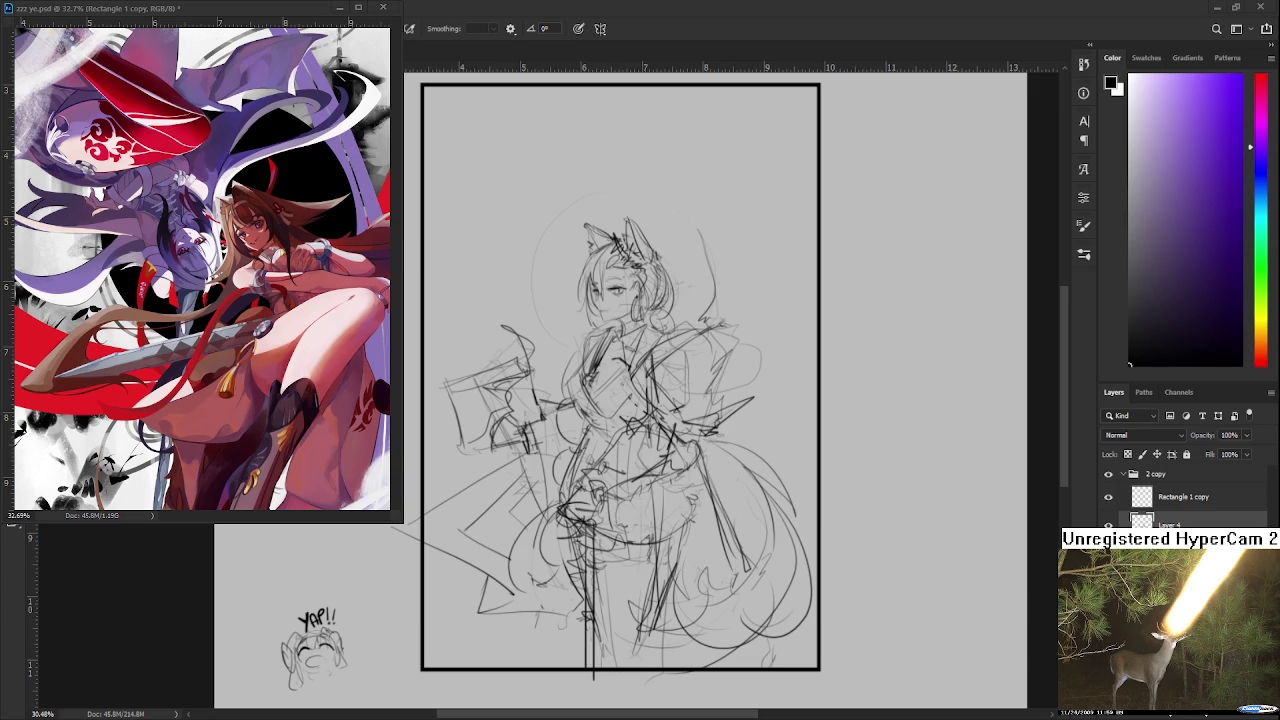
scroll(694, 321, "down", 2)
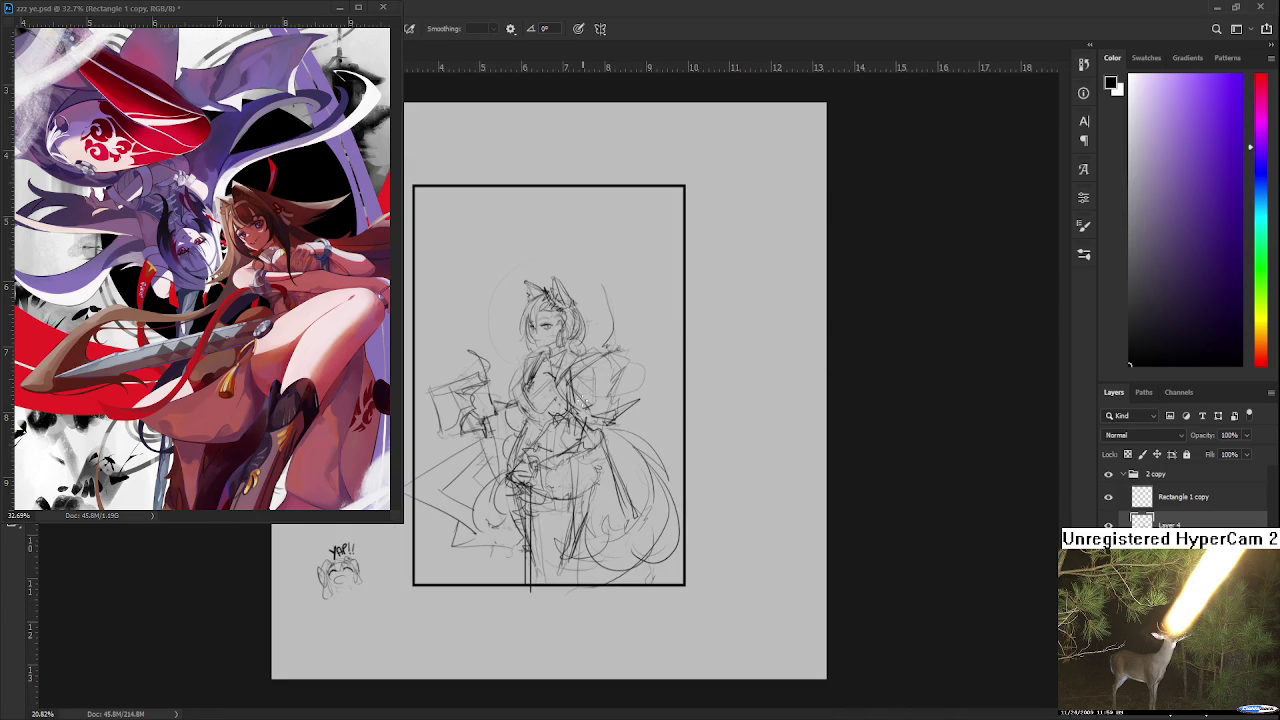
Step: Zoom in on the face and alternate between eraser and brush on the sketch lines
scroll(538, 321, "up", 1)
scroll(538, 321, "up", 1)
scroll(538, 321, "up", 2)
scroll(538, 321, "up", 2)
scroll(533, 361, "up", 2)
scroll(533, 361, "up", 1)
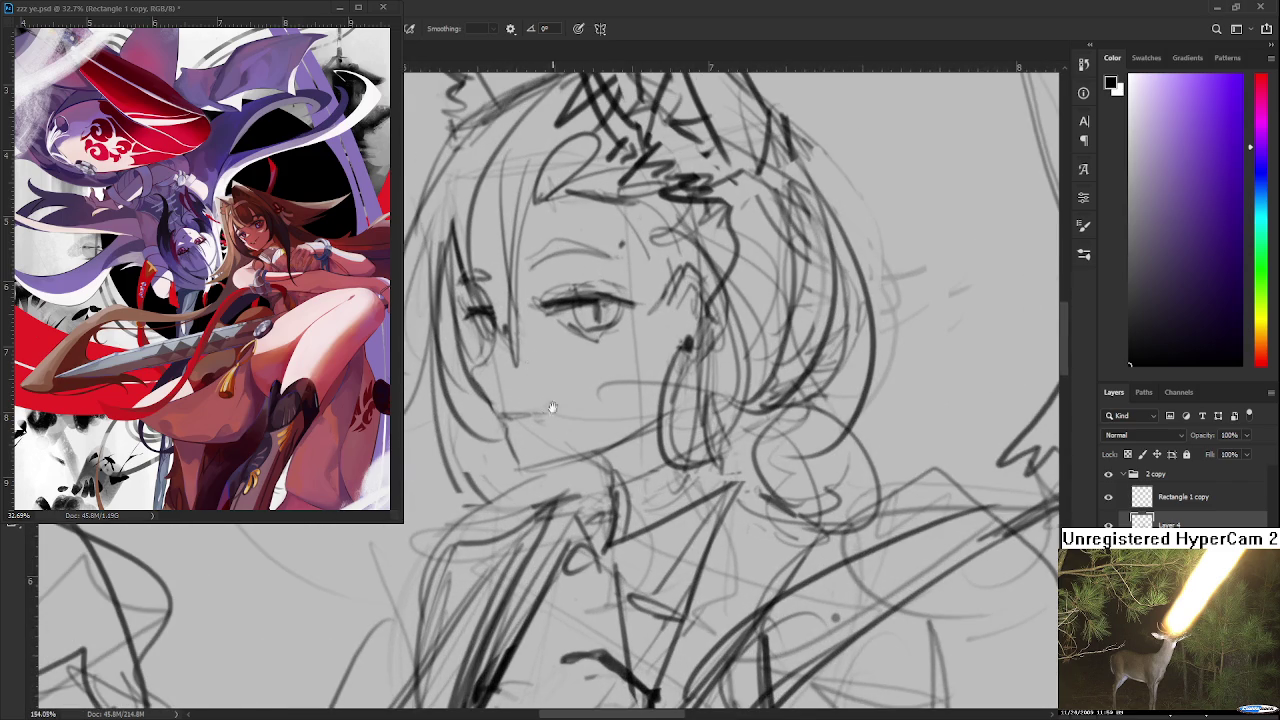
scroll(549, 412, "up", 2)
key("e")
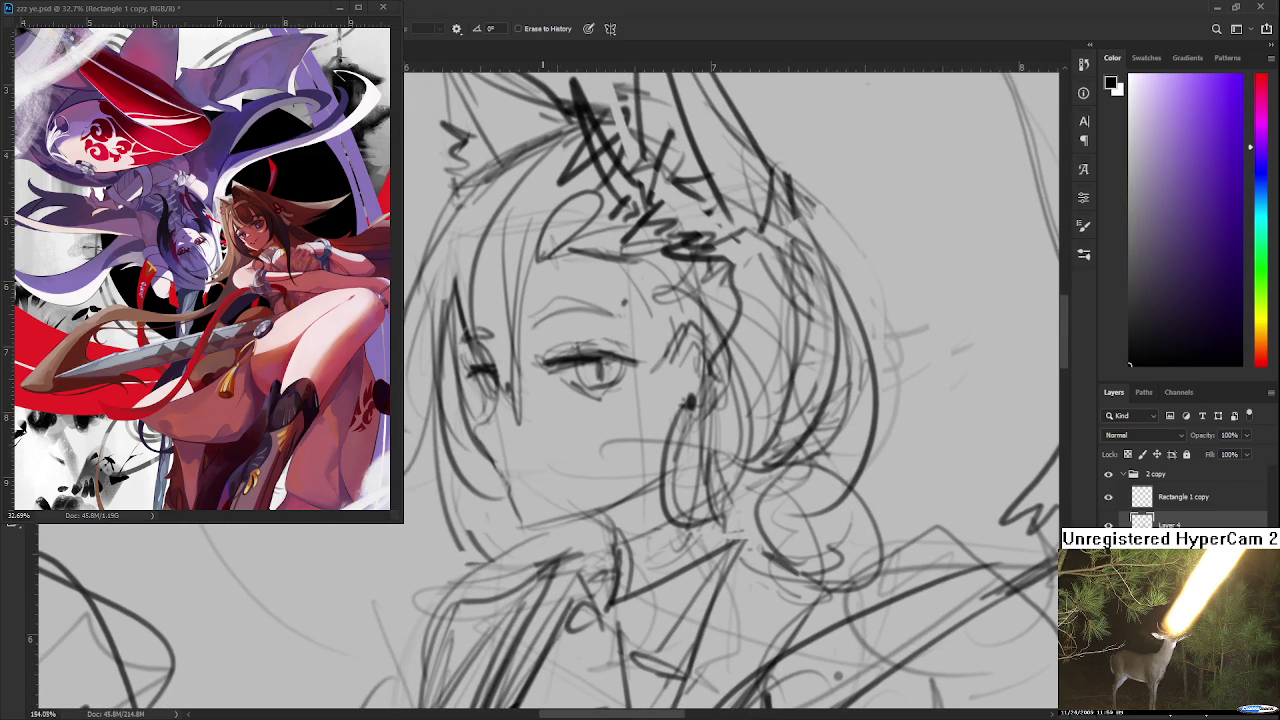
key("b")
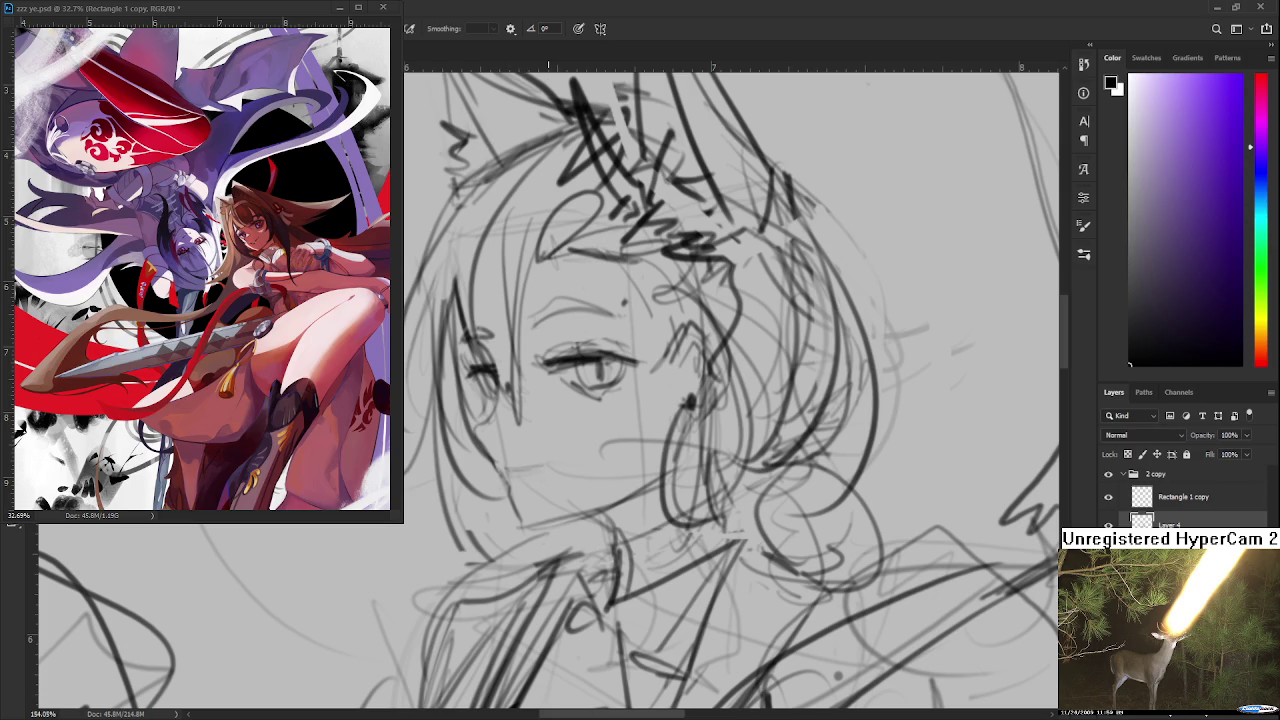
key("e")
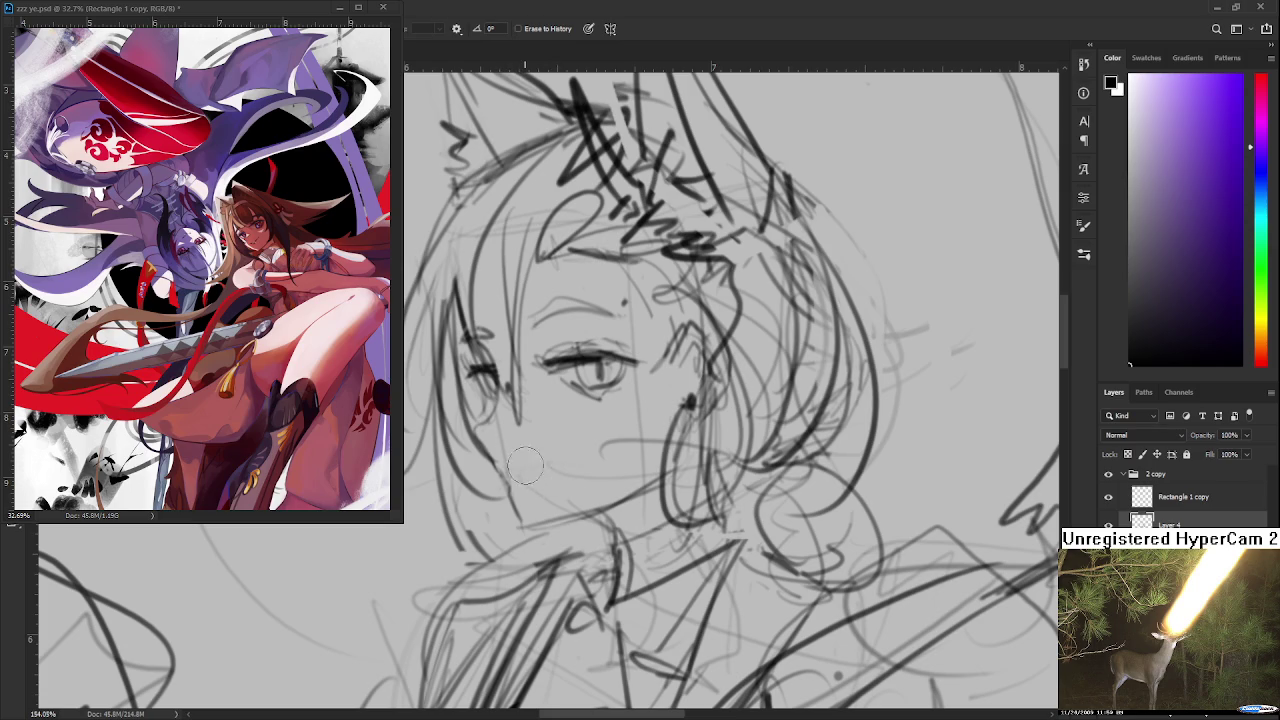
key("b")
Step: Draw a short chin stroke, erase it, return to the brush to redraw, and zoom out
left_click_drag(510, 467, 553, 470)
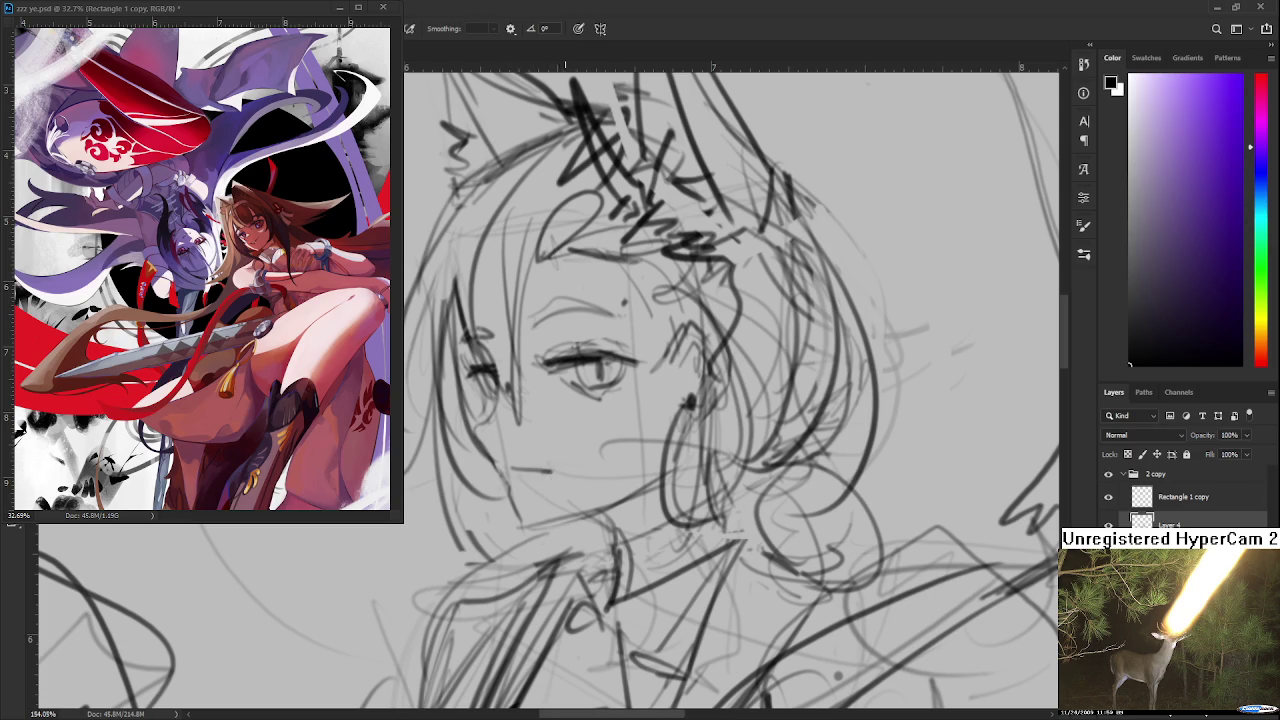
key("e")
mouse_move(556, 470)
left_mouse_down()
mouse_move(530, 469)
mouse_move(620, 471)
left_mouse_up()
key("b")
scroll(620, 471, "down", 2)
scroll(620, 470, "down", 2)
scroll(621, 466, "down", 2)
scroll(622, 461, "down", 2)
scroll(623, 461, "up", 2)
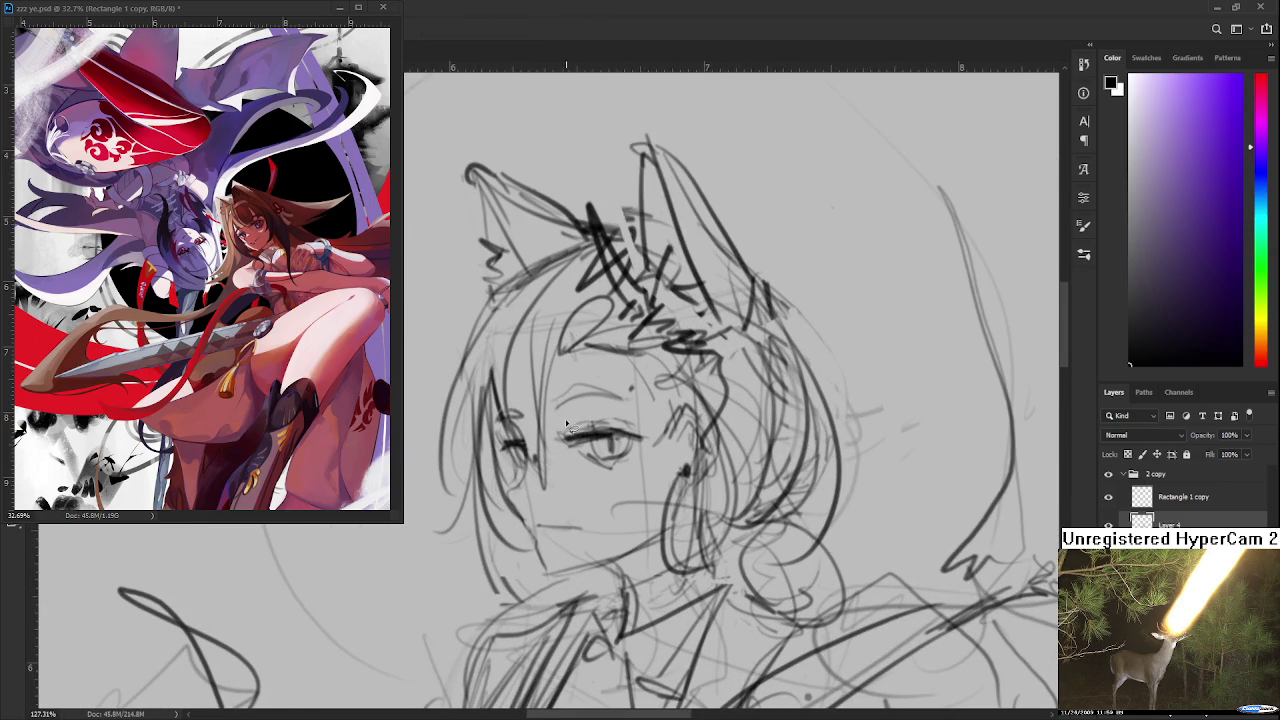
Step: Lasso the eye area and scale it slightly larger with Free Transform
left_click_drag(562, 472, 651, 470)
key("ctrl+t")
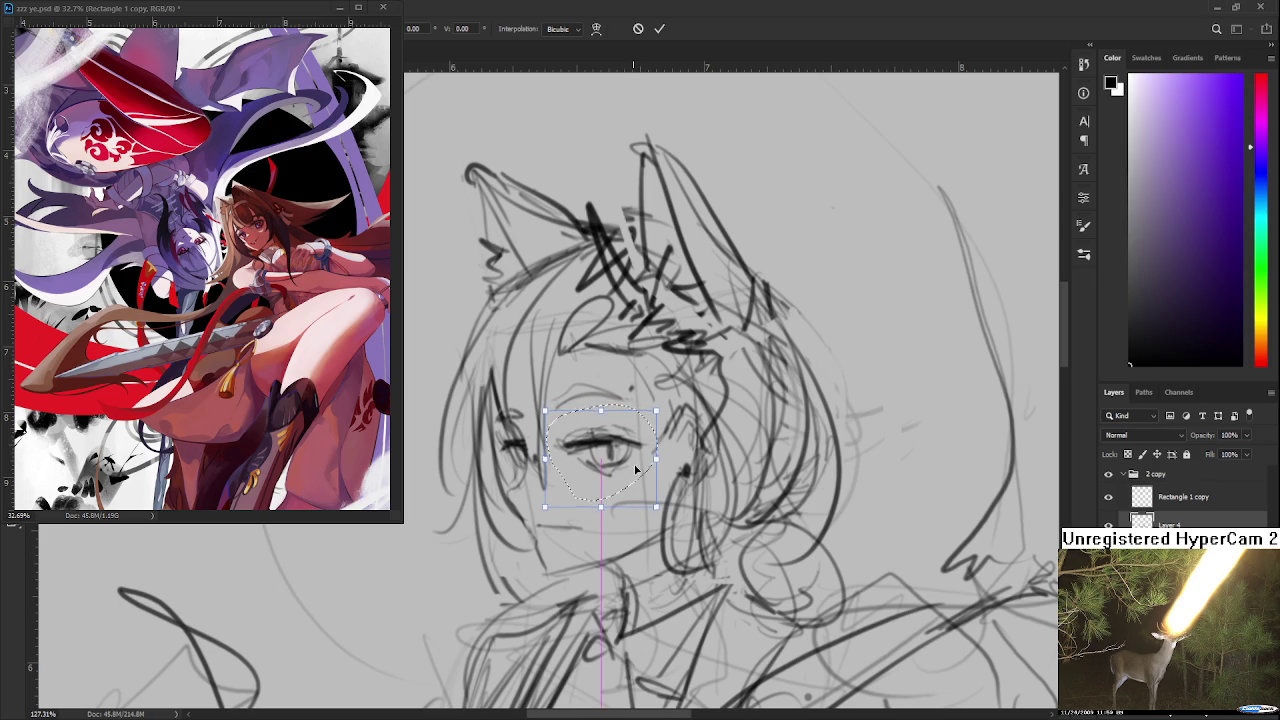
left_click_drag(660, 440, 663, 437)
left_click_drag(658, 506, 667, 507)
key("Return")
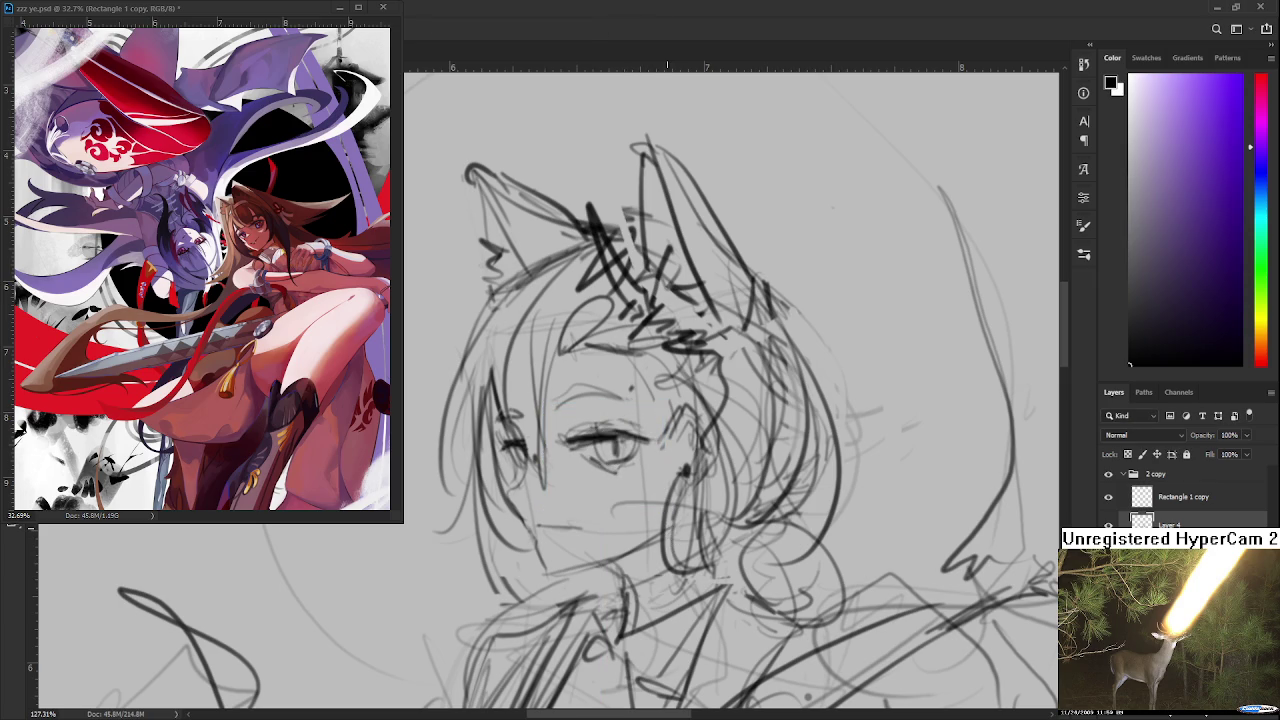
scroll(690, 440, "down", 3)
Step: Zoom out to check the whole figure, then zoom back in toward the face
scroll(690, 440, "down", 1)
scroll(690, 440, "down", 1)
scroll(690, 440, "down", 1)
scroll(692, 438, "down", 2)
scroll(665, 423, "up", 3)
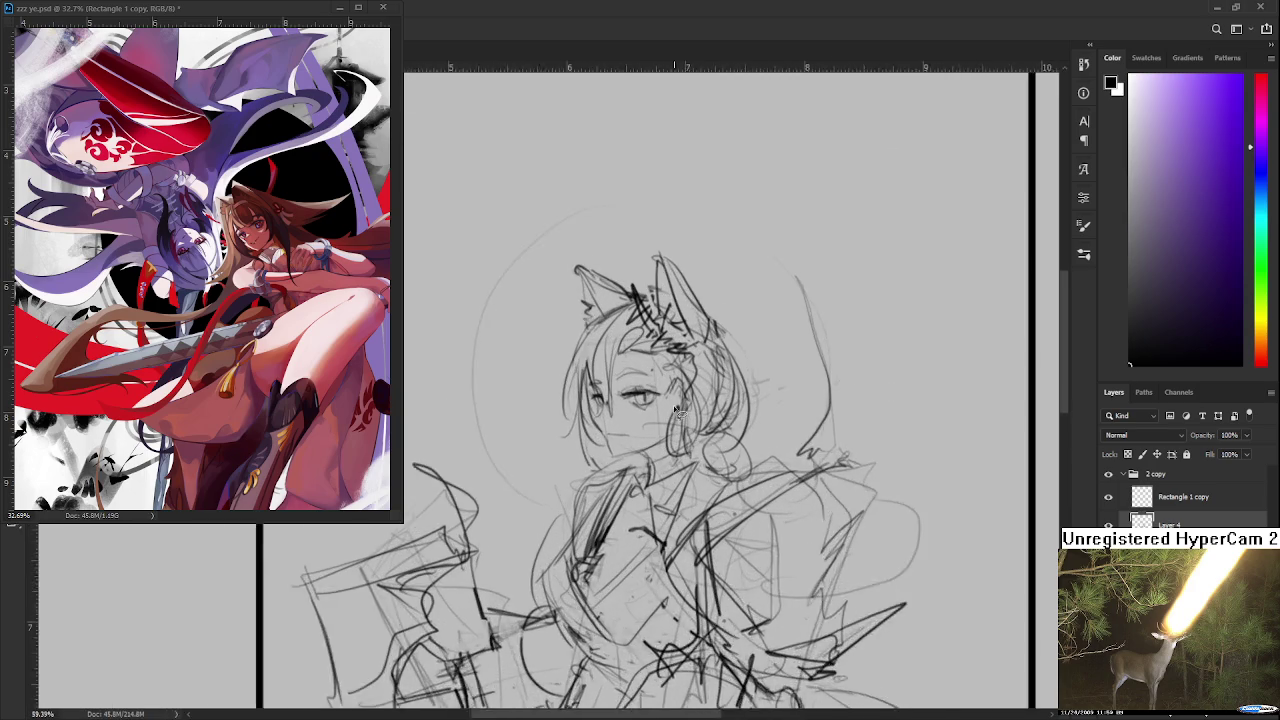
scroll(695, 401, "up", 2)
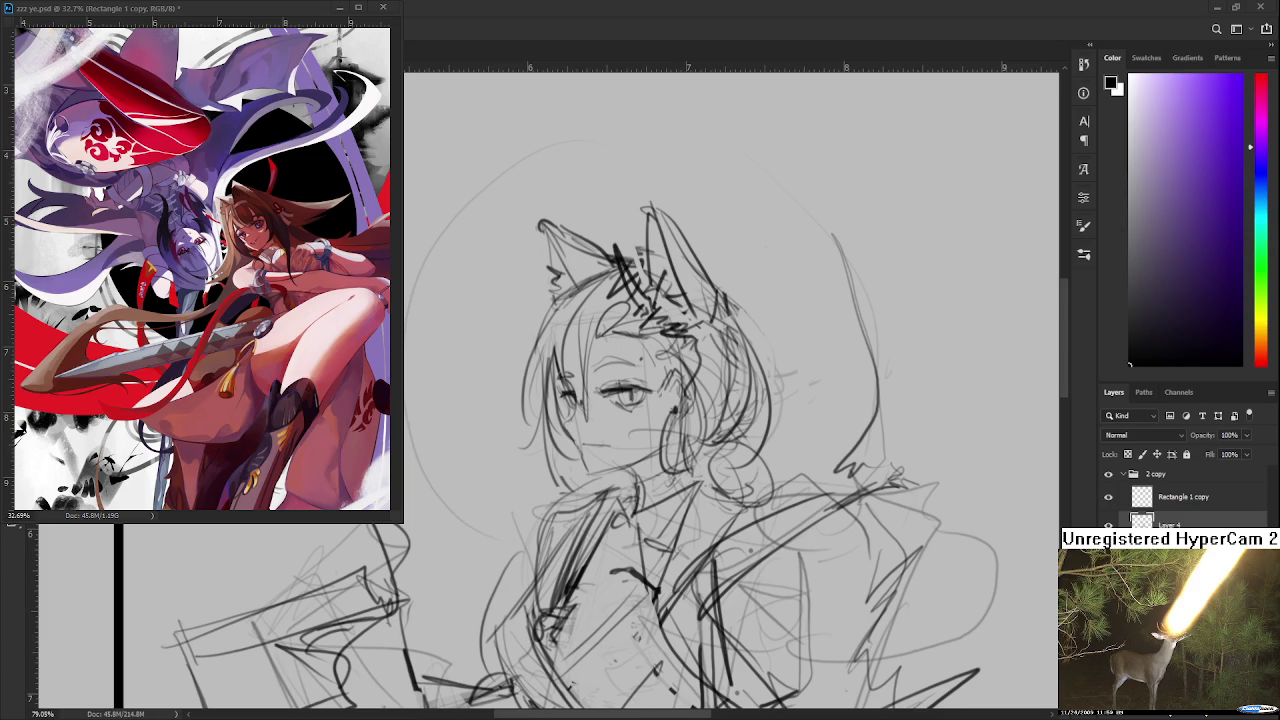
scroll(574, 508, "up", 5)
Step: Draw a short dark stroke strengthening the chin and jaw, then adjust the zoom
left_click_drag(623, 481, 625, 489)
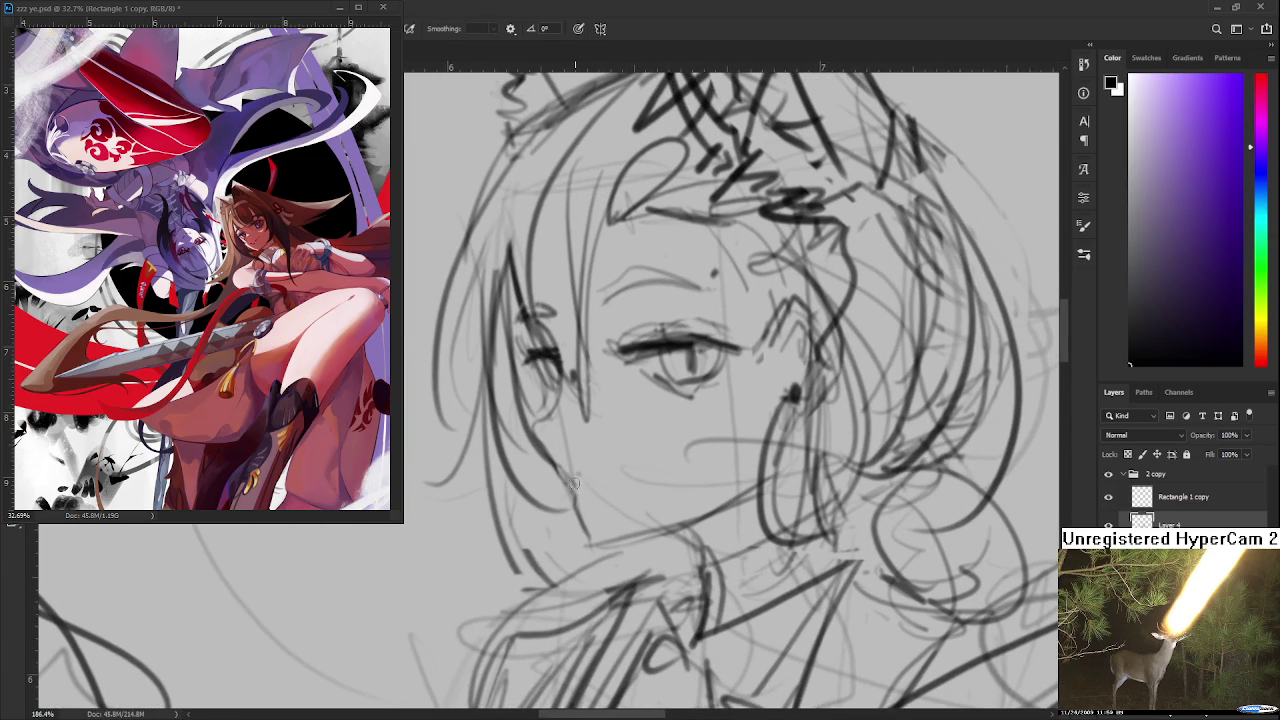
left_click_drag(560, 467, 600, 474)
scroll(621, 405, "down", 3)
scroll(621, 405, "down", 2)
scroll(621, 405, "down", 2)
scroll(621, 405, "down", 1)
scroll(600, 395, "up", 2)
scroll(566, 375, "up", 3)
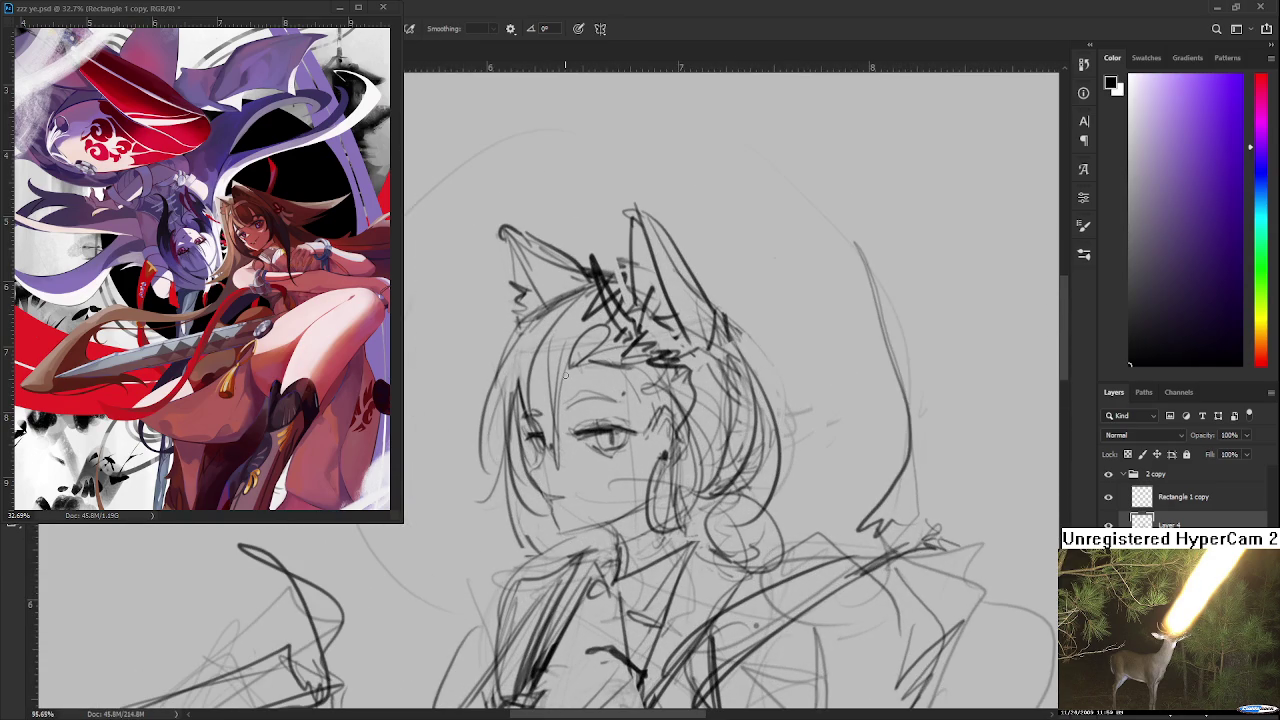
key("l")
mouse_move(572, 482)
left_mouse_down()
mouse_move(754, 172)
mouse_move(836, 455)
mouse_move(620, 478)
left_mouse_up()
key("ctrl+t")
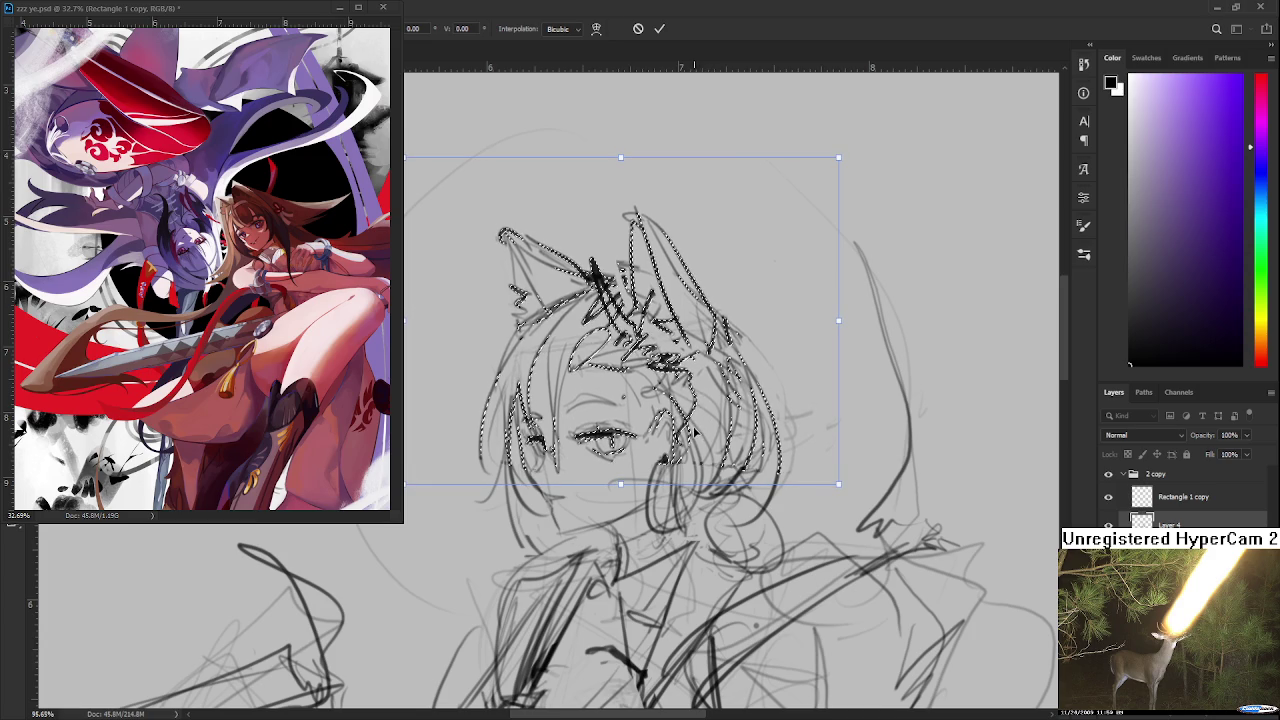
key("Return")
key("ctrl+d")
key("e")
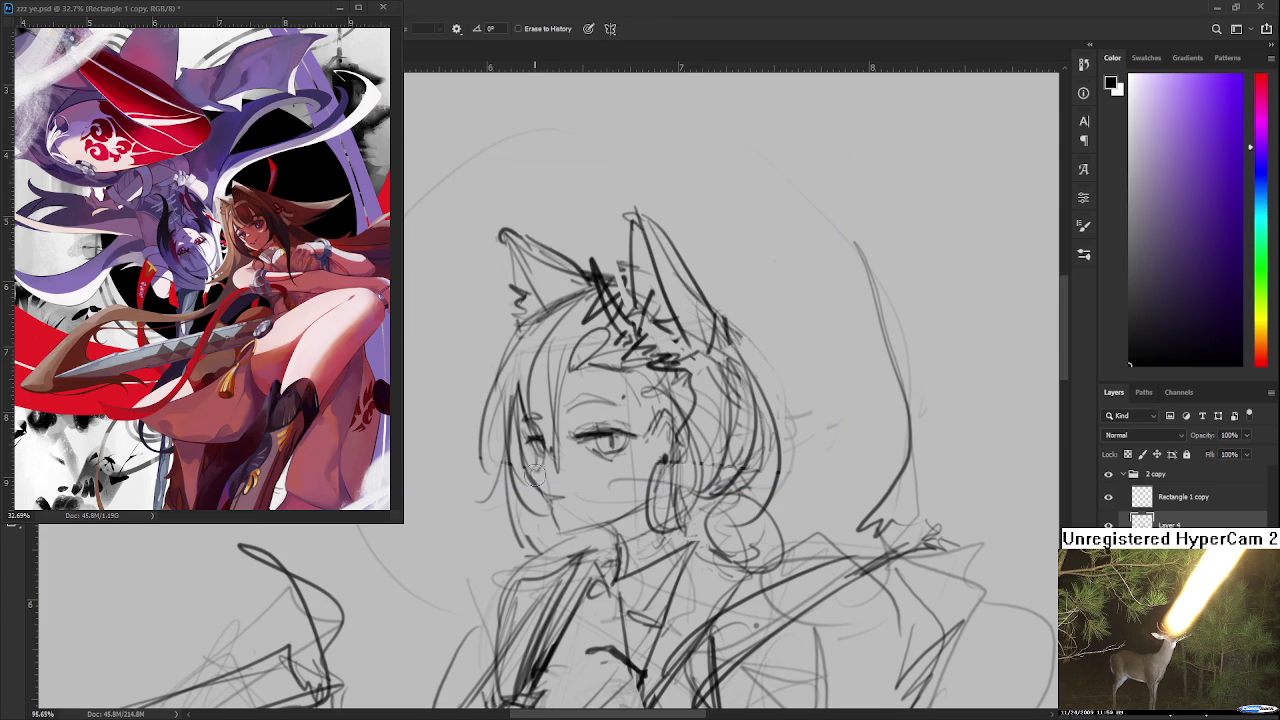
key("b")
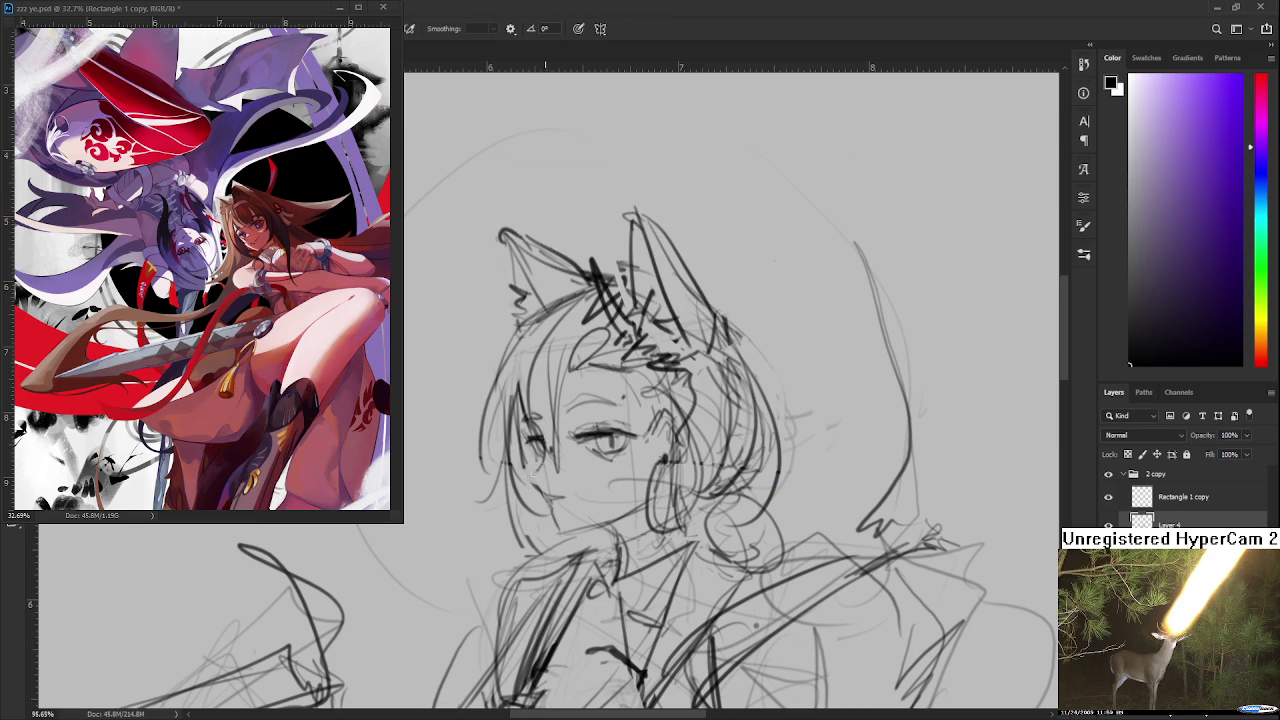
key("e")
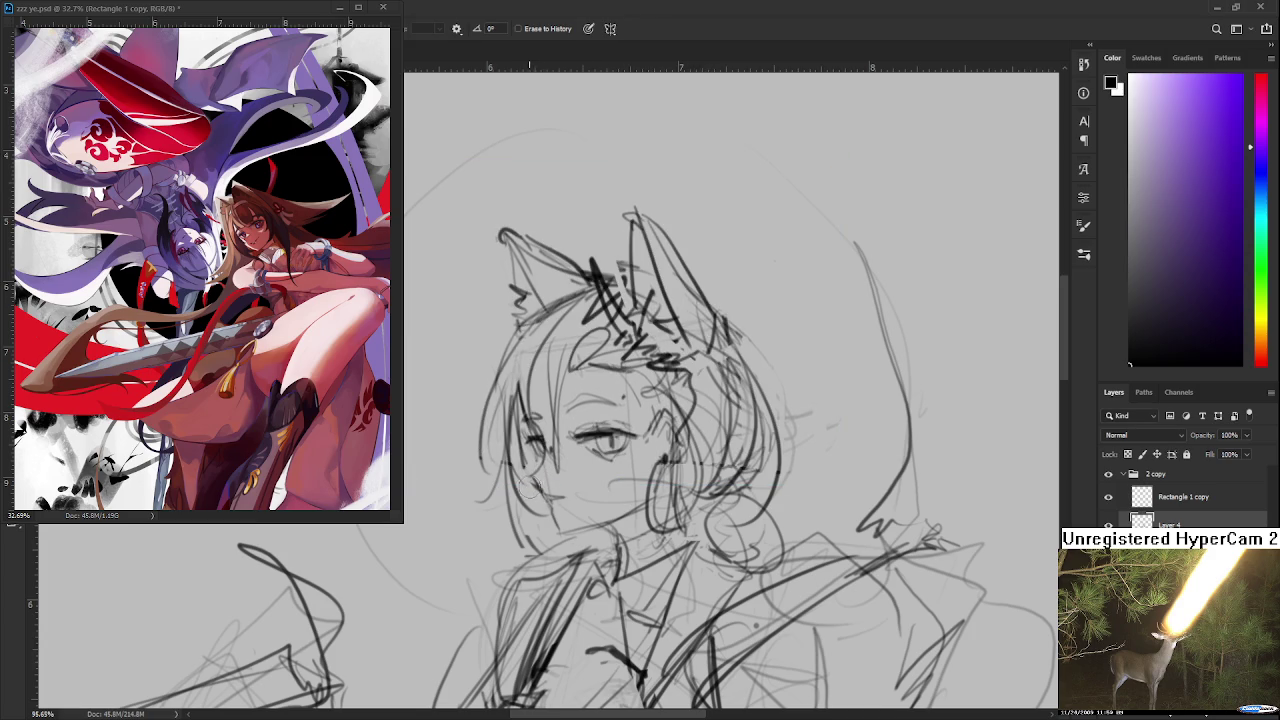
key("b")
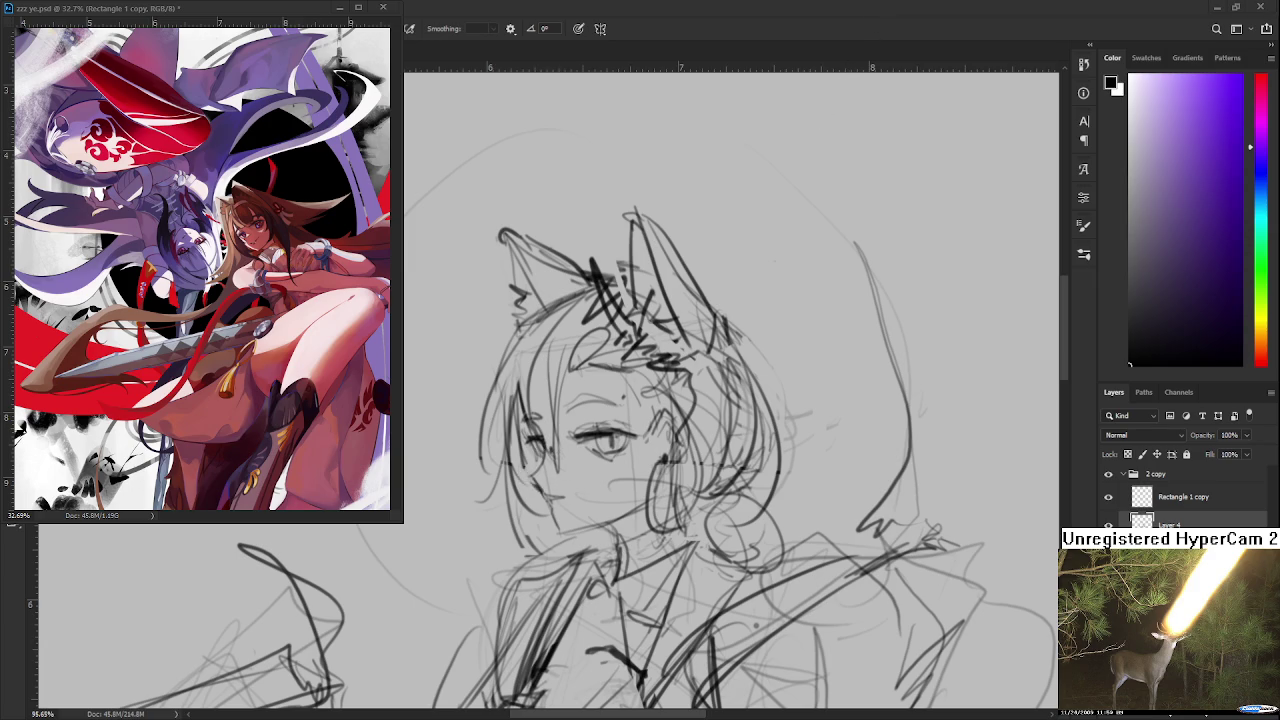
scroll(548, 455, "up", 2)
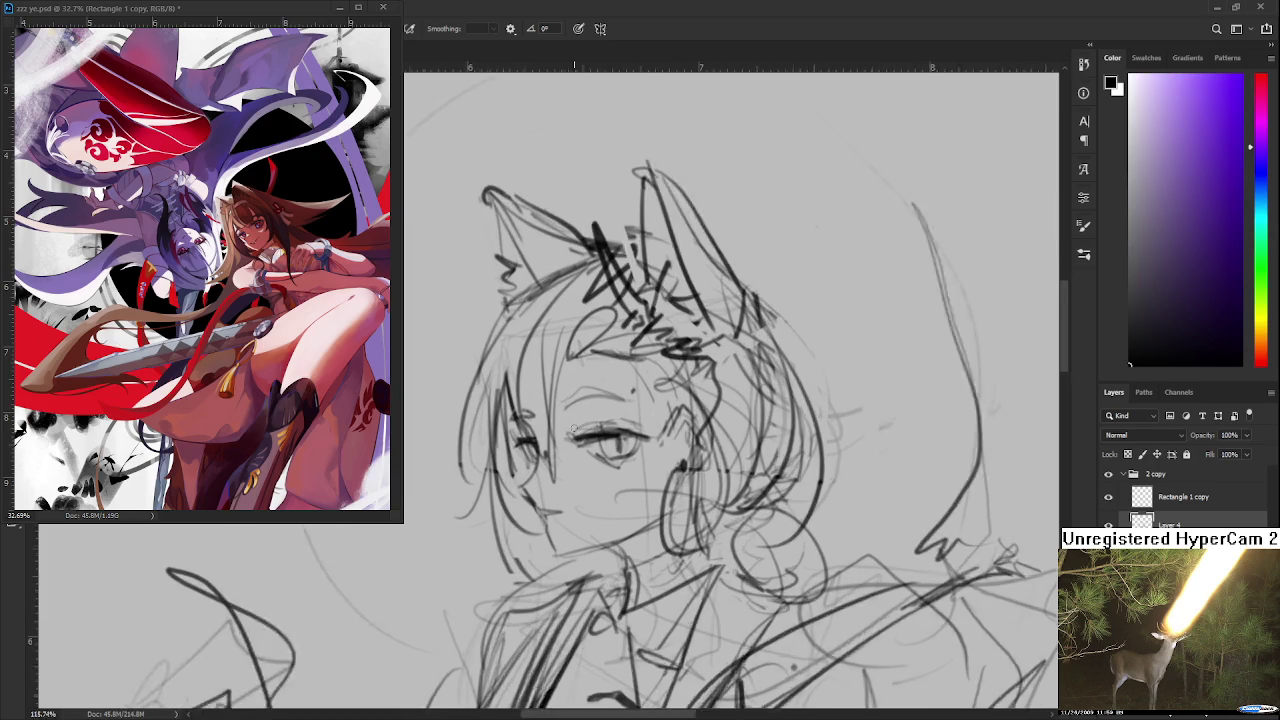
Step: Redraw the lines around the girl's left eye and cheek
scroll(548, 455, "up", 2)
key("e")
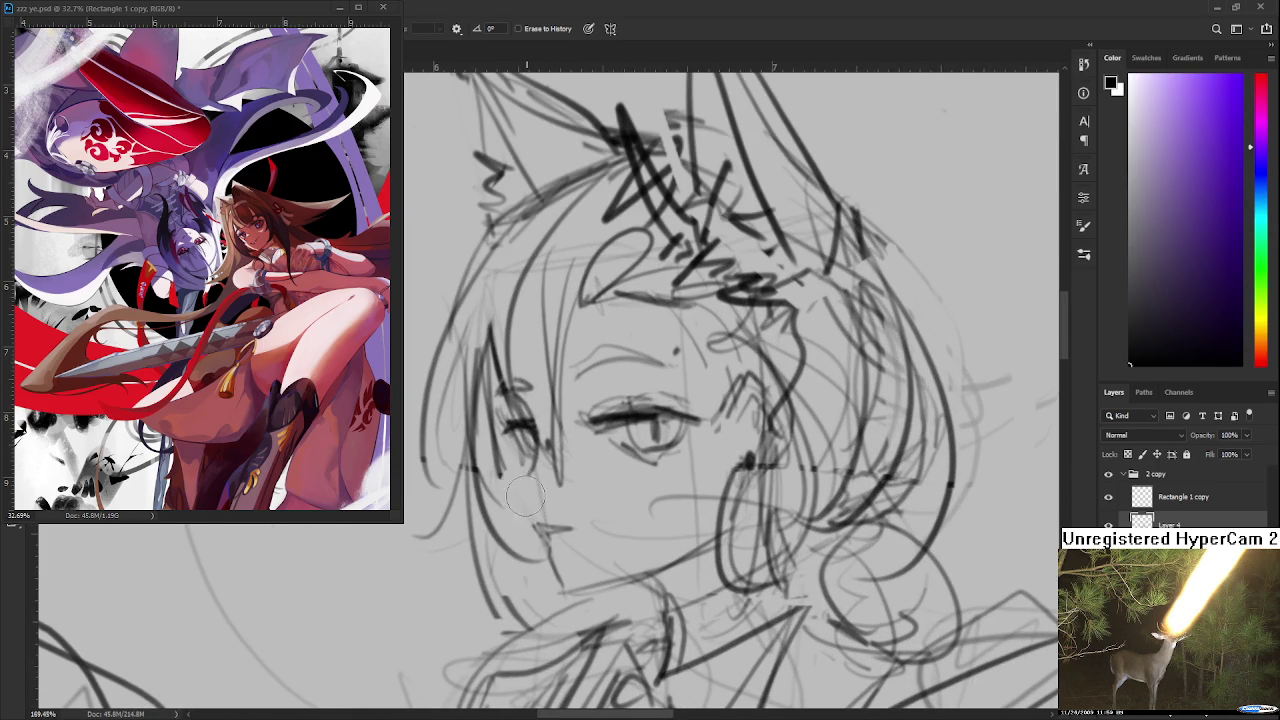
key("b")
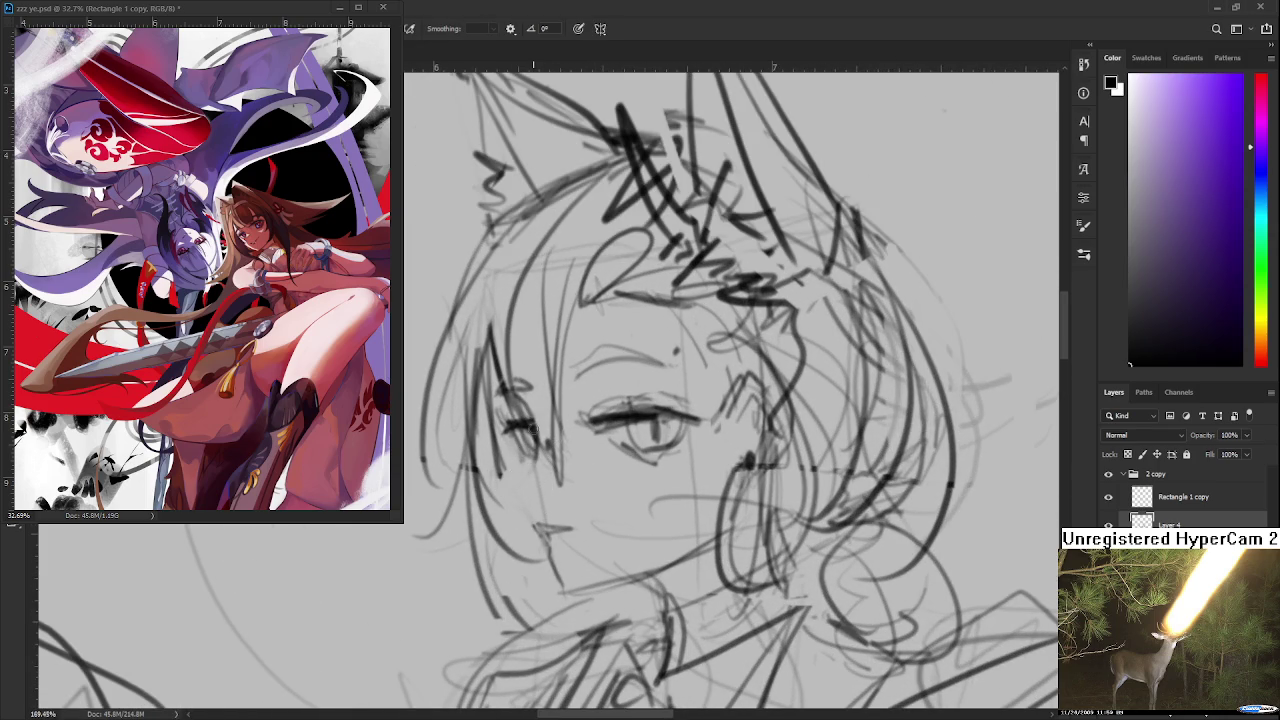
left_click_drag(536, 425, 499, 480)
left_click_drag(540, 440, 505, 488)
Step: Try several short chin strokes, undoing each attempt that doesn't fit
key("e")
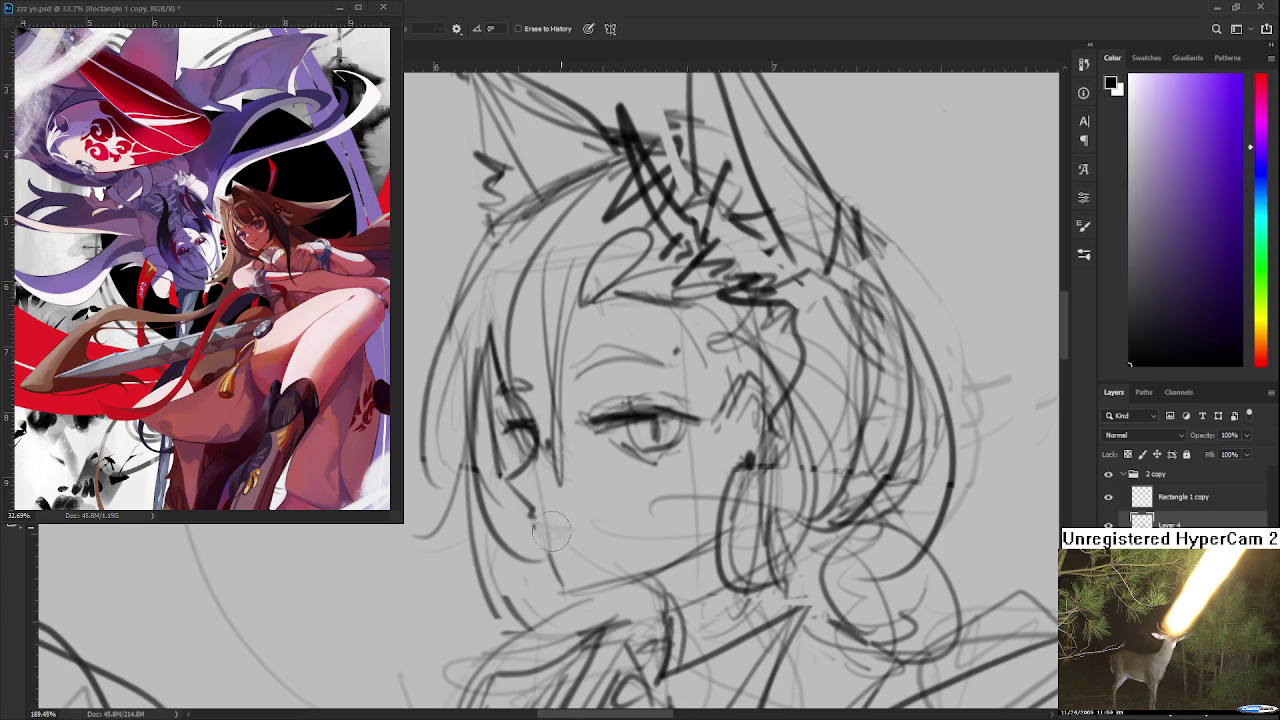
key("b")
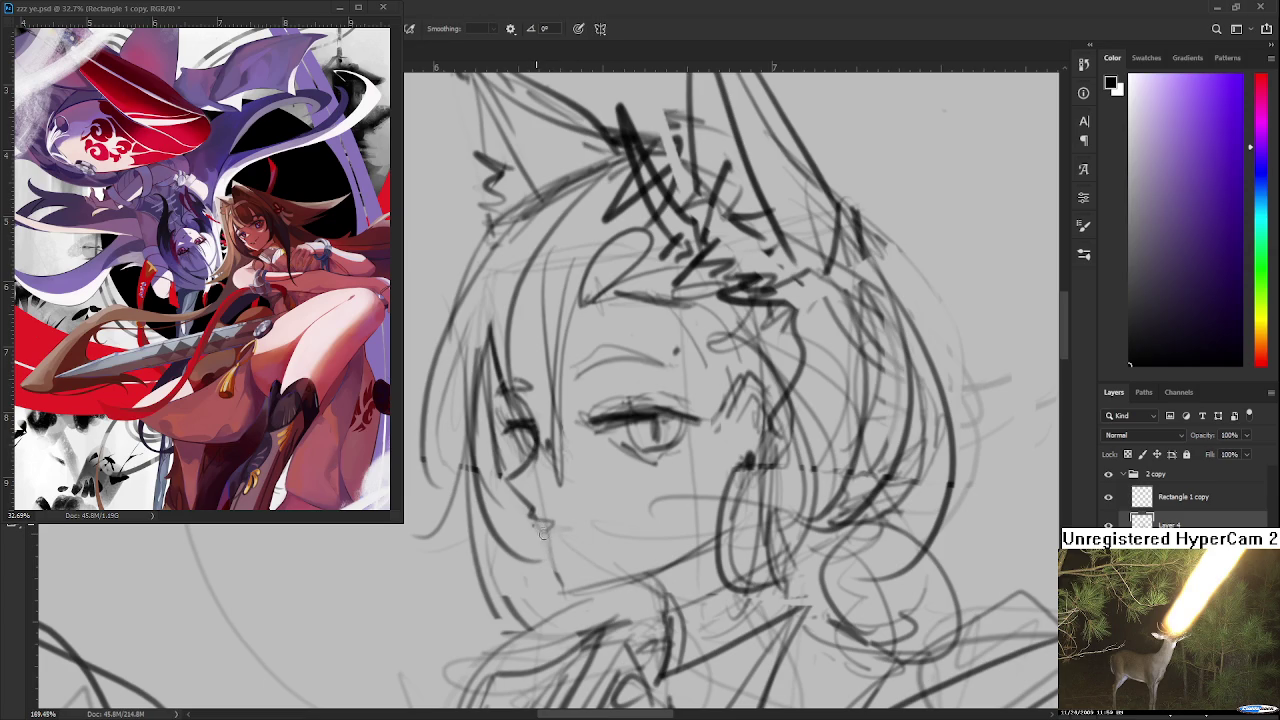
mouse_move(562, 576)
left_mouse_down()
mouse_move(545, 545)
mouse_move(568, 586)
mouse_move(645, 580)
left_mouse_up()
key("ctrl+z")
key("ctrl+z")
key("ctrl+z")
mouse_move(540, 538)
left_mouse_down()
mouse_move(573, 589)
mouse_move(660, 568)
left_mouse_up()
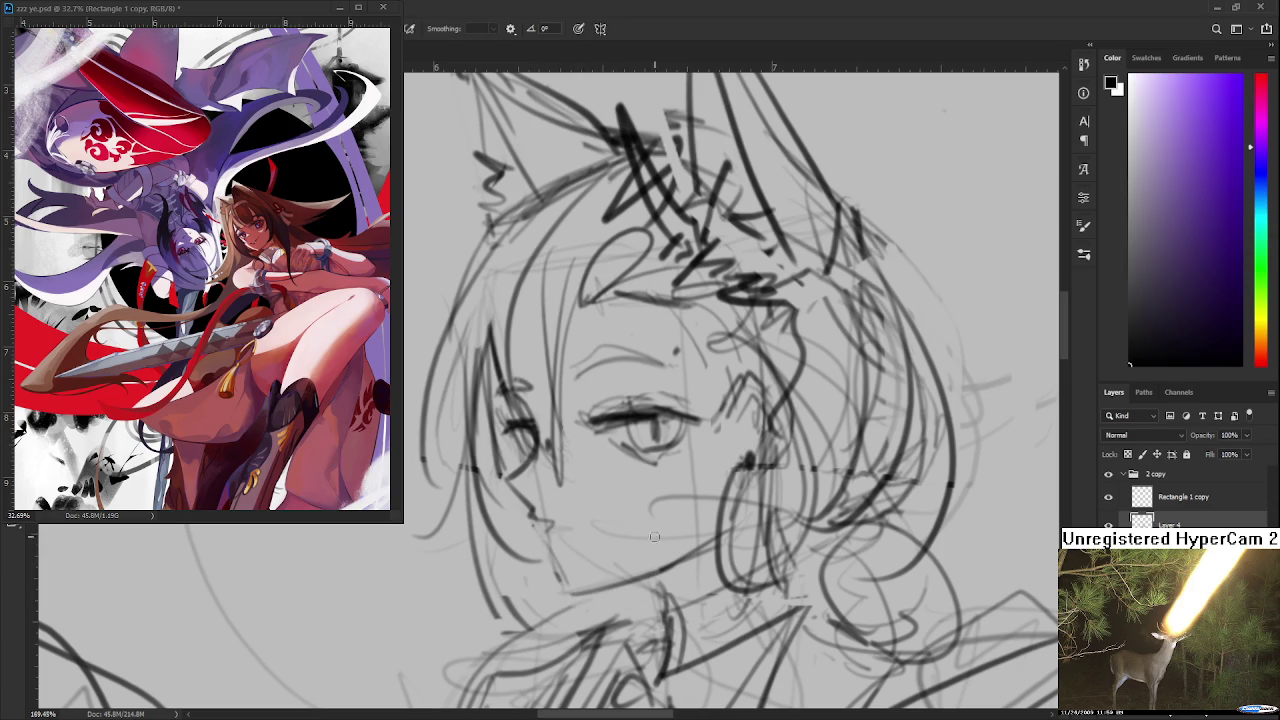
key("ctrl+z")
mouse_move(538, 530)
left_mouse_down()
mouse_move(598, 513)
mouse_move(555, 526)
mouse_move(600, 457)
mouse_move(602, 403)
mouse_move(604, 429)
left_mouse_up()
key("ctrl+z")
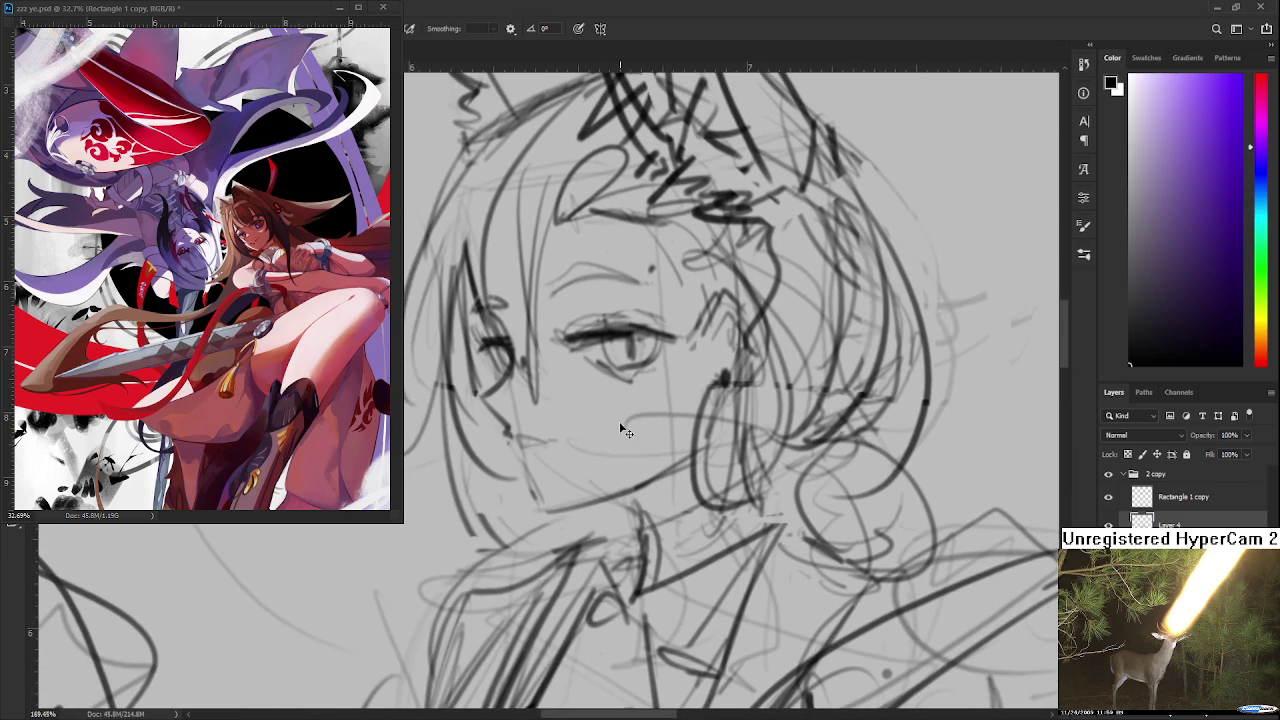
Step: Review the face at lower zoom, then select around the left eye and deselect
scroll(655, 355, "down", 4)
scroll(655, 355, "down", 3)
scroll(655, 355, "down", 3)
scroll(655, 355, "up", 4)
scroll(655, 355, "up", 3)
scroll(655, 355, "up", 2)
key("e")
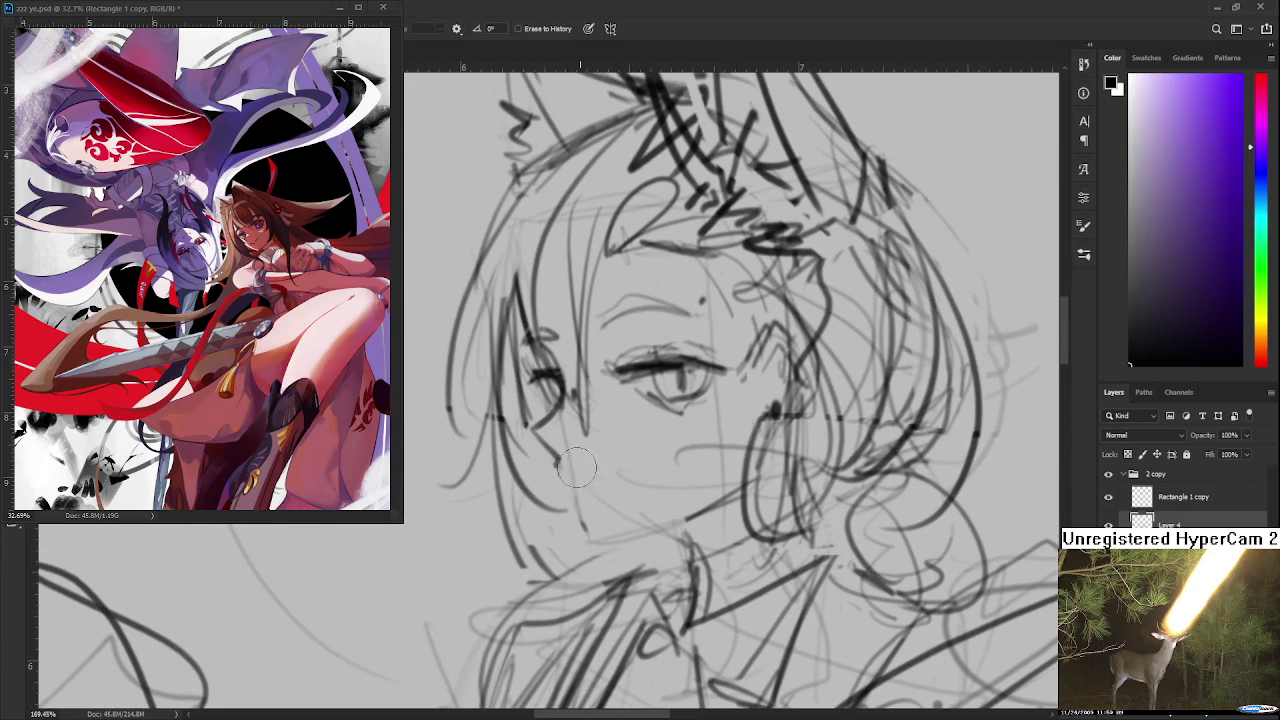
scroll(575, 465, "up", 2)
scroll(560, 455, "up", 2)
key("b")
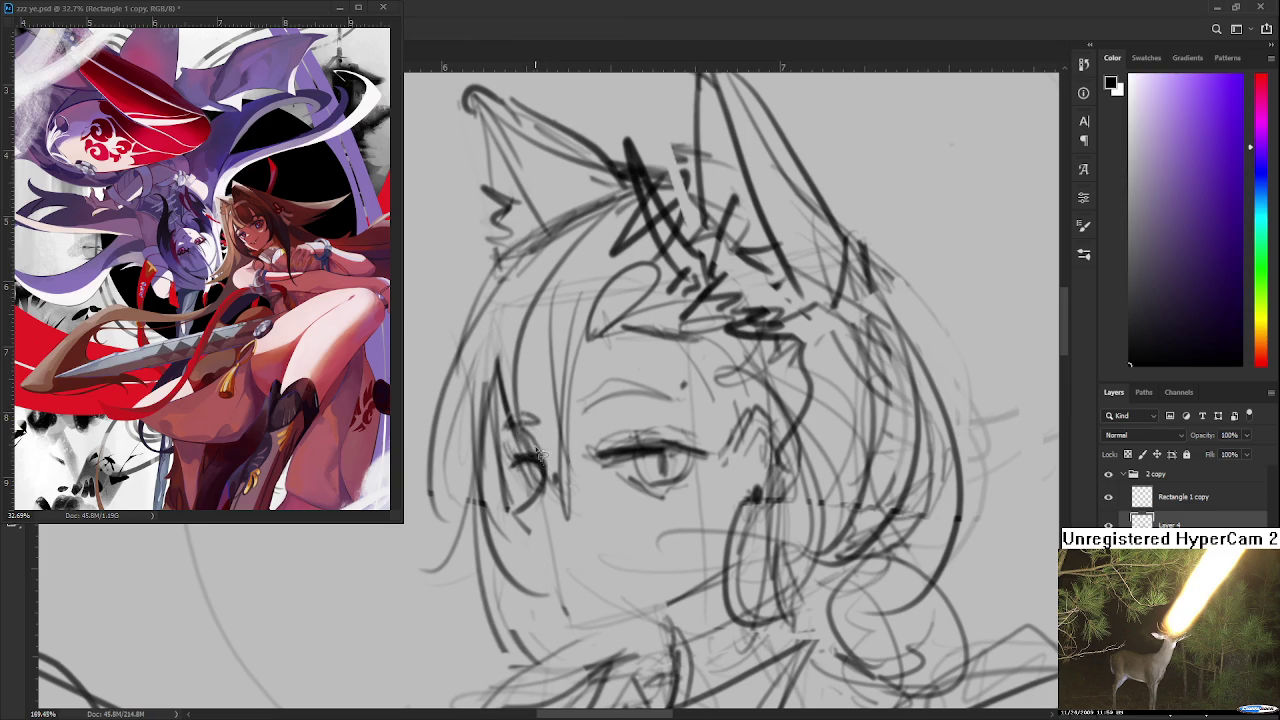
mouse_move(512, 382)
left_mouse_down()
mouse_move(545, 500)
mouse_move(565, 482)
left_mouse_up()
key("ctrl+d")
Step: Draw an eye-to-chin line and a faint lower-face line, lightening it with the eraser
key("b")
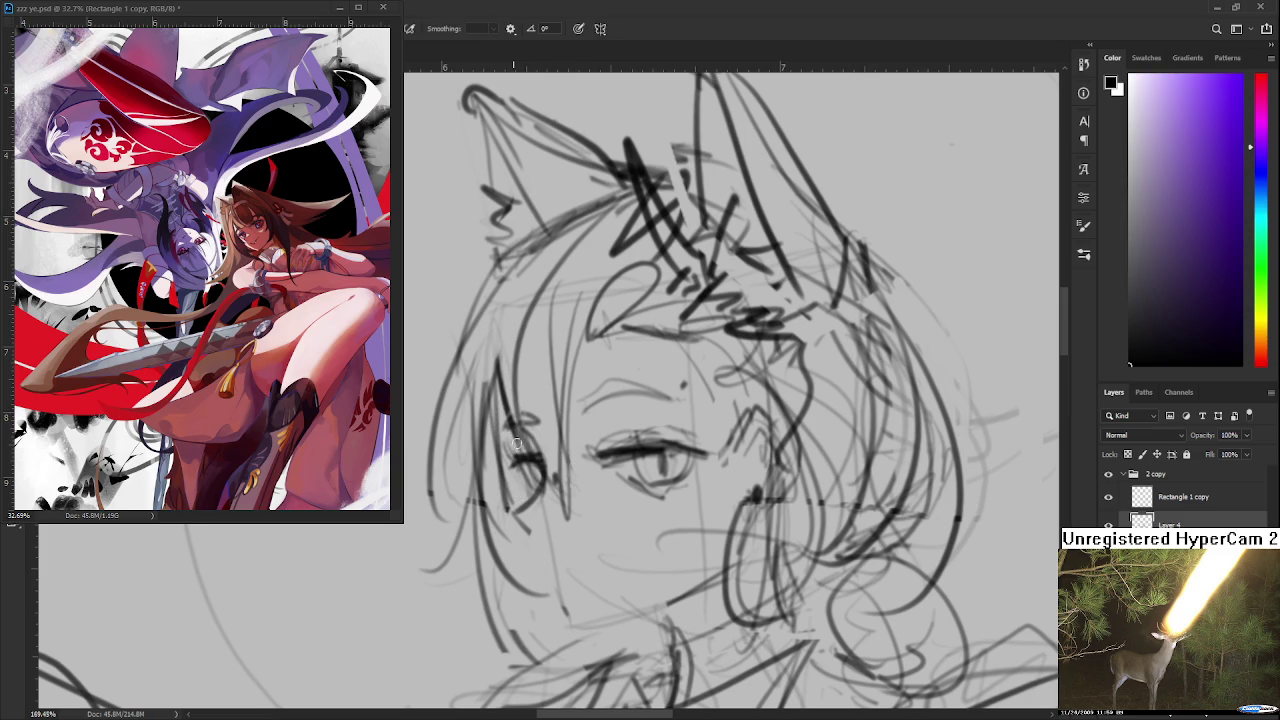
mouse_move(547, 527)
left_mouse_down()
mouse_move(537, 489)
mouse_move(553, 584)
left_mouse_up()
key("ctrl+z")
mouse_move(505, 482)
left_mouse_down()
mouse_move(552, 582)
mouse_move(551, 563)
left_mouse_up()
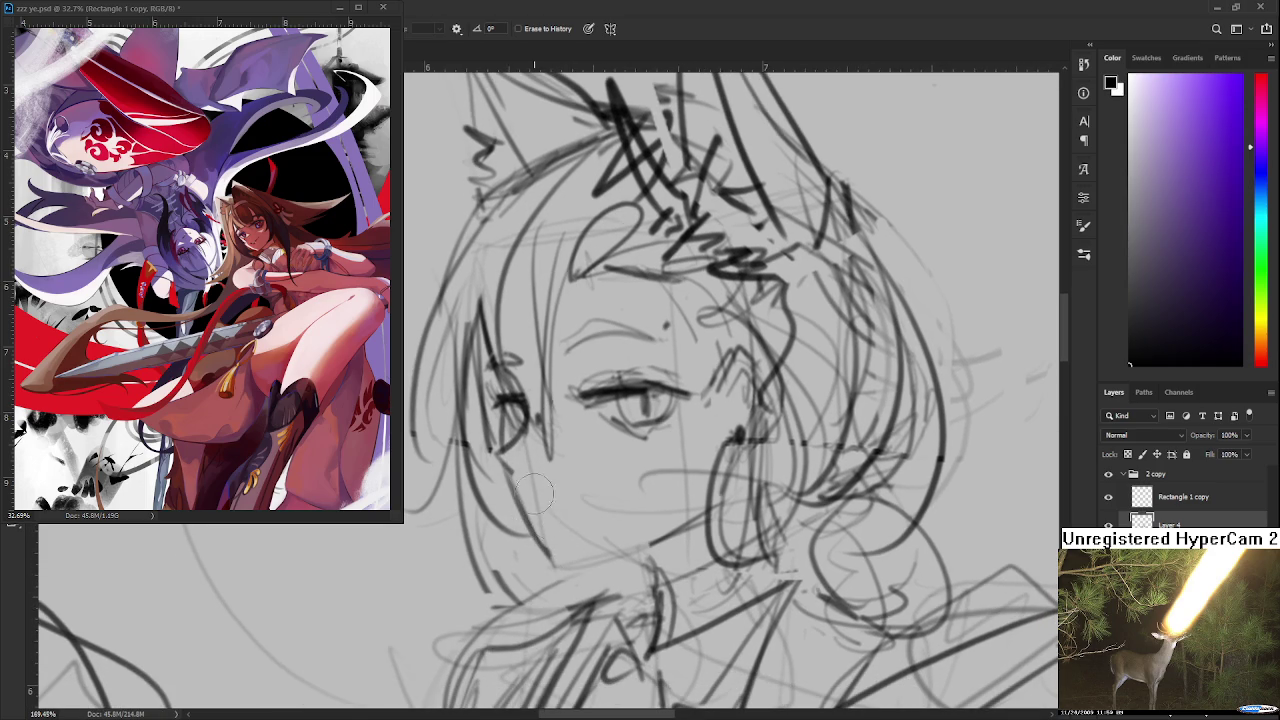
left_click_drag(522, 510, 572, 514)
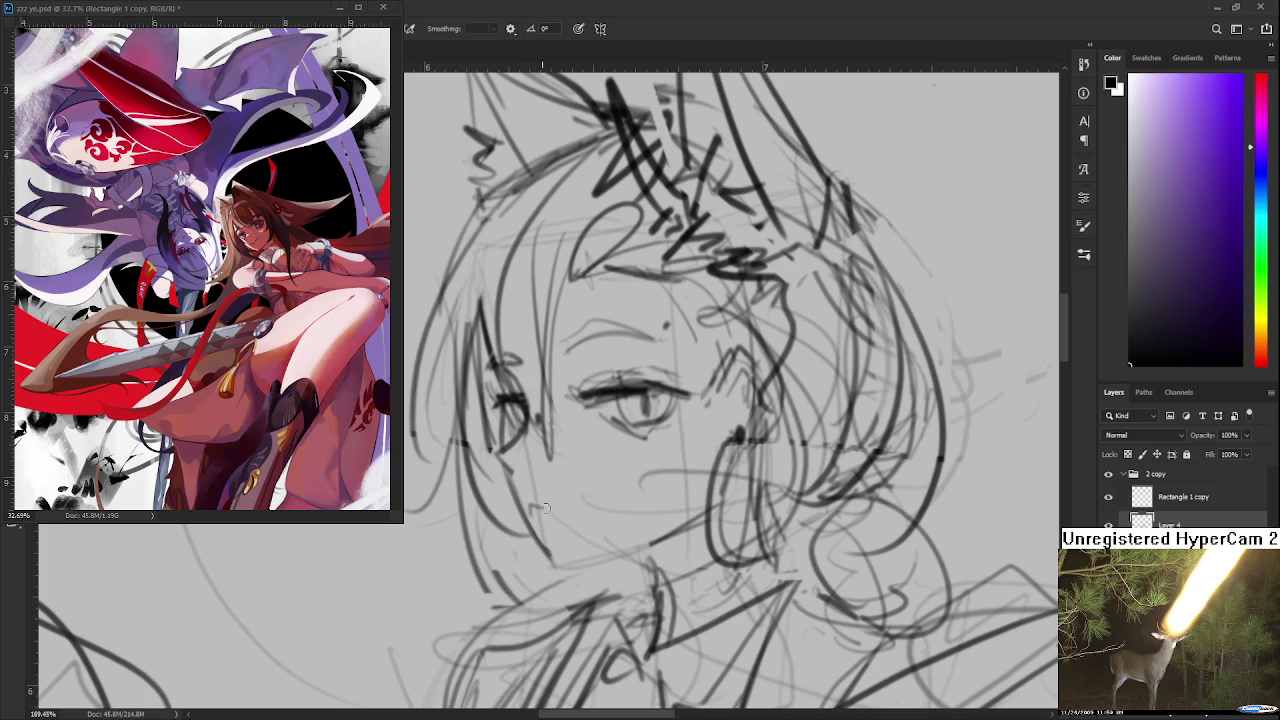
left_click_drag(522, 506, 582, 509)
key("e")
mouse_move(521, 507)
left_mouse_down()
mouse_move(535, 536)
mouse_move(578, 503)
left_mouse_up()
key("b")
Step: Zoom out, then back in to about 141% and pan across the face
scroll(645, 455, "down", 5)
scroll(645, 455, "down", 2)
scroll(645, 455, "down", 1)
scroll(630, 455, "down", 1)
scroll(613, 453, "down", 1)
scroll(609, 453, "up", 2)
scroll(609, 453, "up", 1)
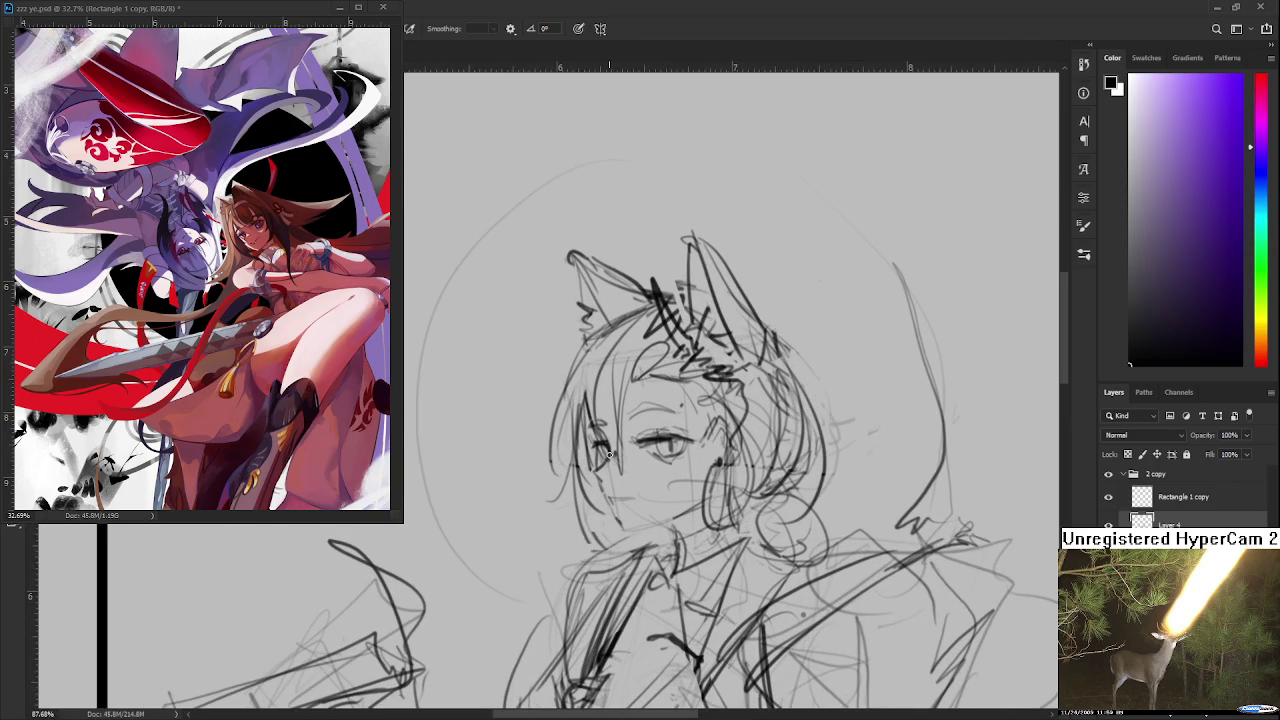
scroll(609, 455, "up", 1)
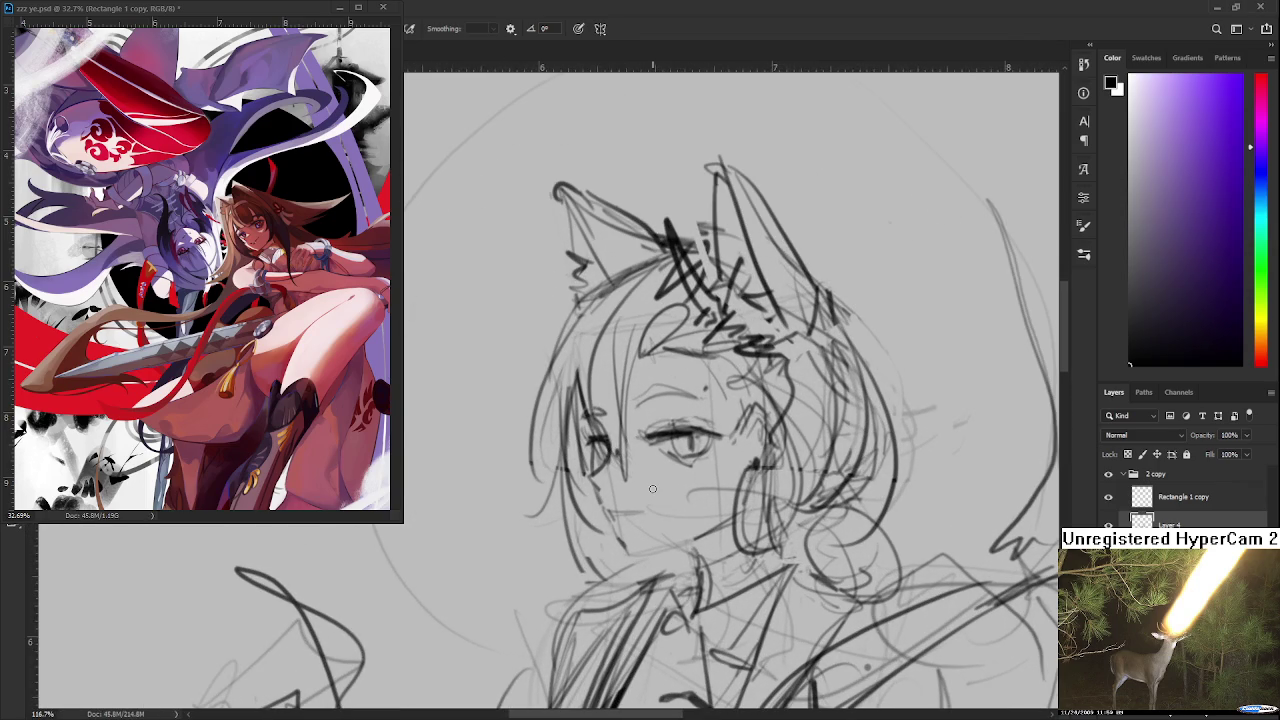
scroll(644, 490, "up", 1)
scroll(644, 490, "up", 1)
left_click_drag(608, 506, 573, 471)
Step: Draw the left cheek and jaw line, carry the chin line across, then zoom out
key("e")
key("b")
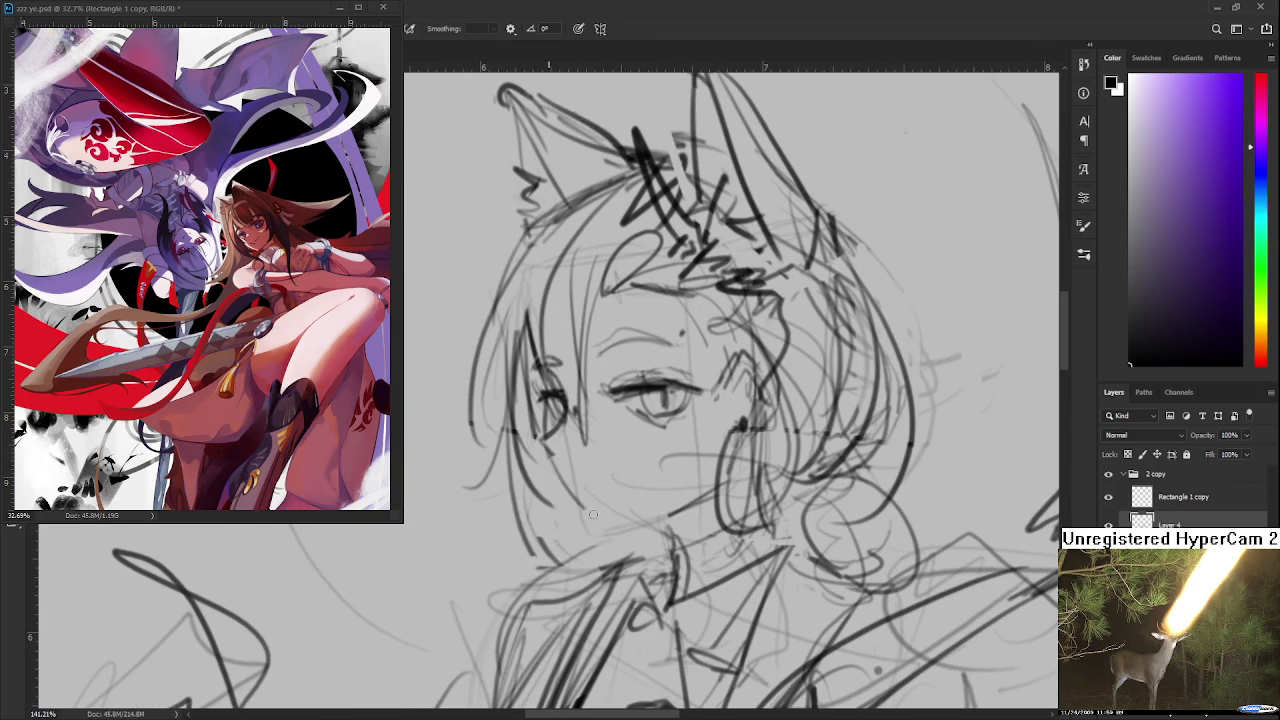
left_click_drag(545, 445, 588, 524)
key("ctrl+z")
mouse_move(552, 468)
left_mouse_down()
mouse_move(596, 530)
mouse_move(730, 492)
mouse_move(660, 455)
left_mouse_up()
scroll(730, 480, "down", 1)
scroll(738, 460, "down", 4)
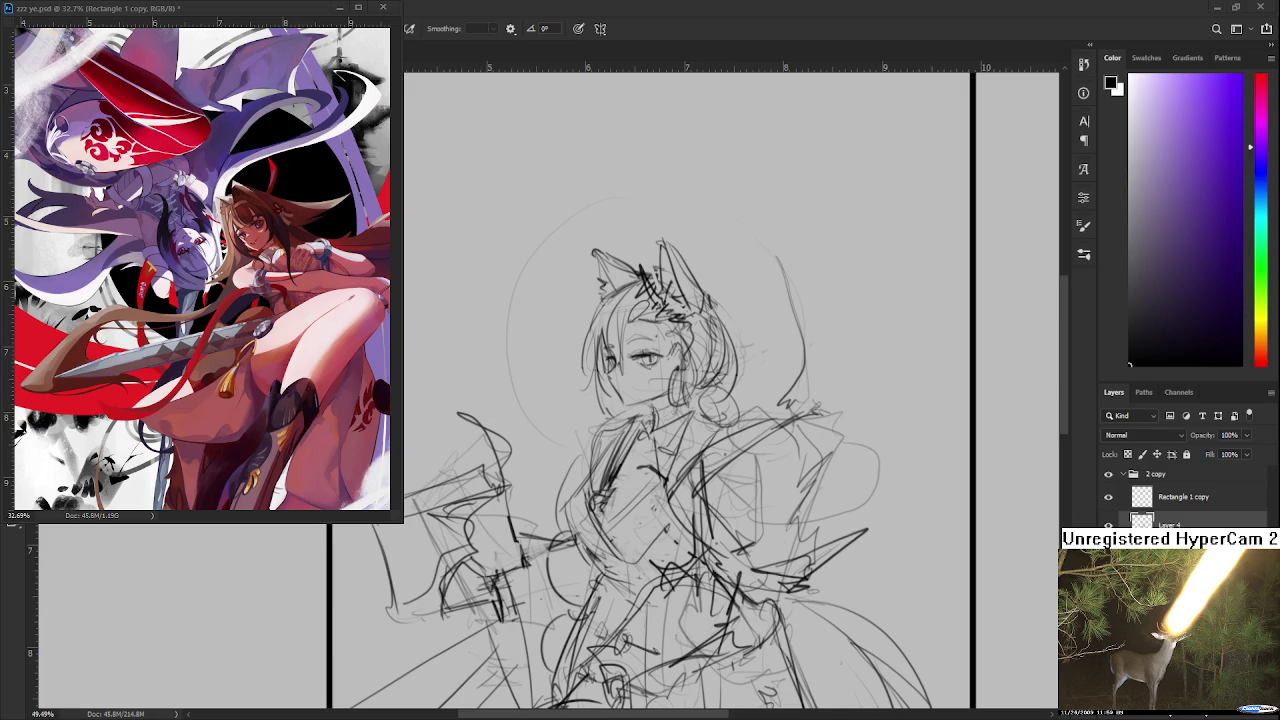
scroll(686, 430, "up", 2)
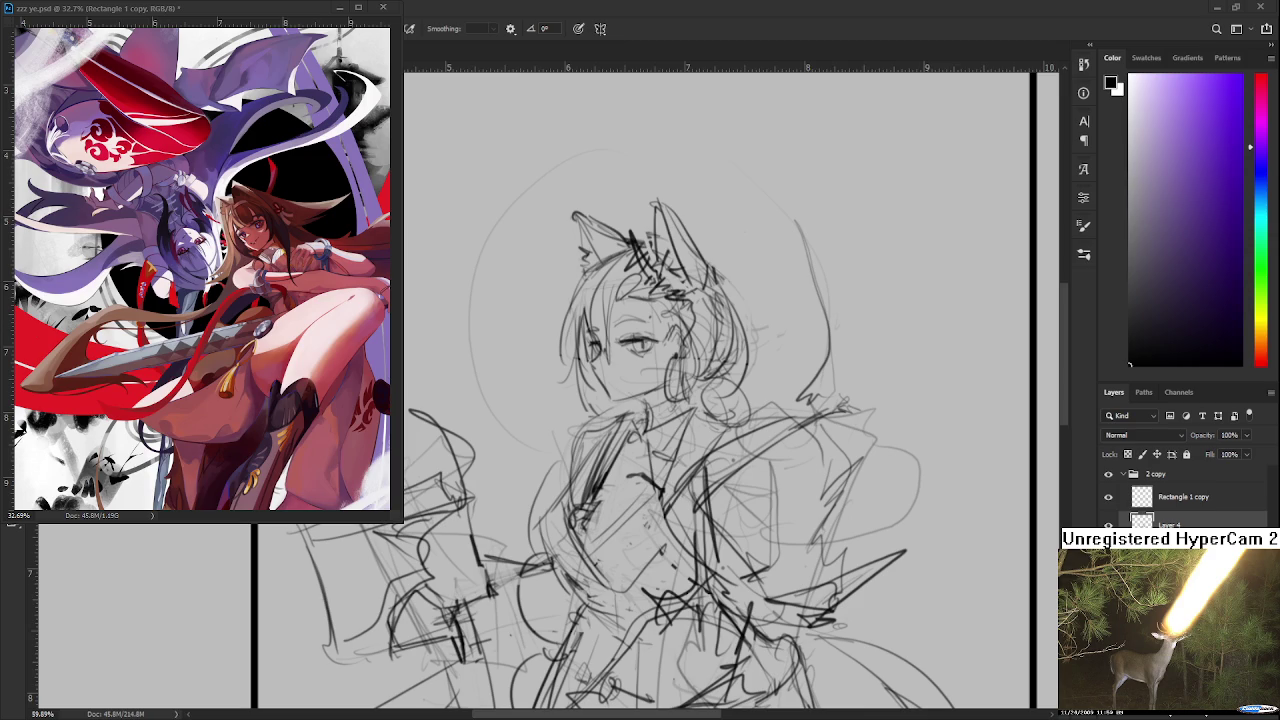
Step: Zoom in on the face and erase the short vertical line below the eye with a smaller eraser
mouse_move(615, 351)
left_mouse_down()
mouse_move(678, 427)
mouse_move(680, 483)
left_mouse_up()
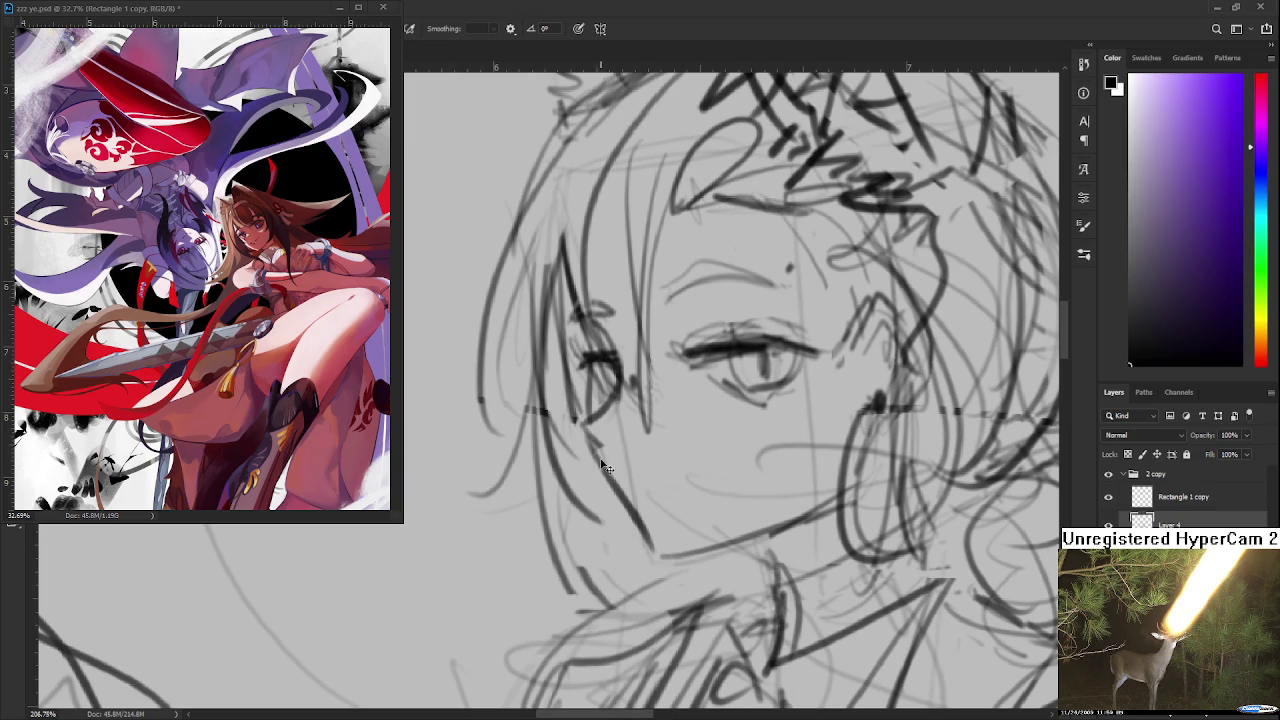
key("e")
key("bracketleft")
key("bracketleft")
key("bracketleft")
mouse_move(600, 436)
left_mouse_down()
mouse_move(600, 481)
mouse_move(603, 458)
mouse_move(608, 478)
mouse_move(662, 502)
mouse_move(670, 484)
left_mouse_up()
key("b")
key("e")
key("b")
Step: Draw short strokes along the chin, then undo them to redraw
scroll(677, 483, "down", 1)
scroll(689, 514, "down", 2)
scroll(689, 514, "down", 2)
scroll(680, 490, "up", 1)
scroll(670, 495, "up", 2)
scroll(660, 500, "up", 1)
scroll(655, 505, "up", 1)
key("e")
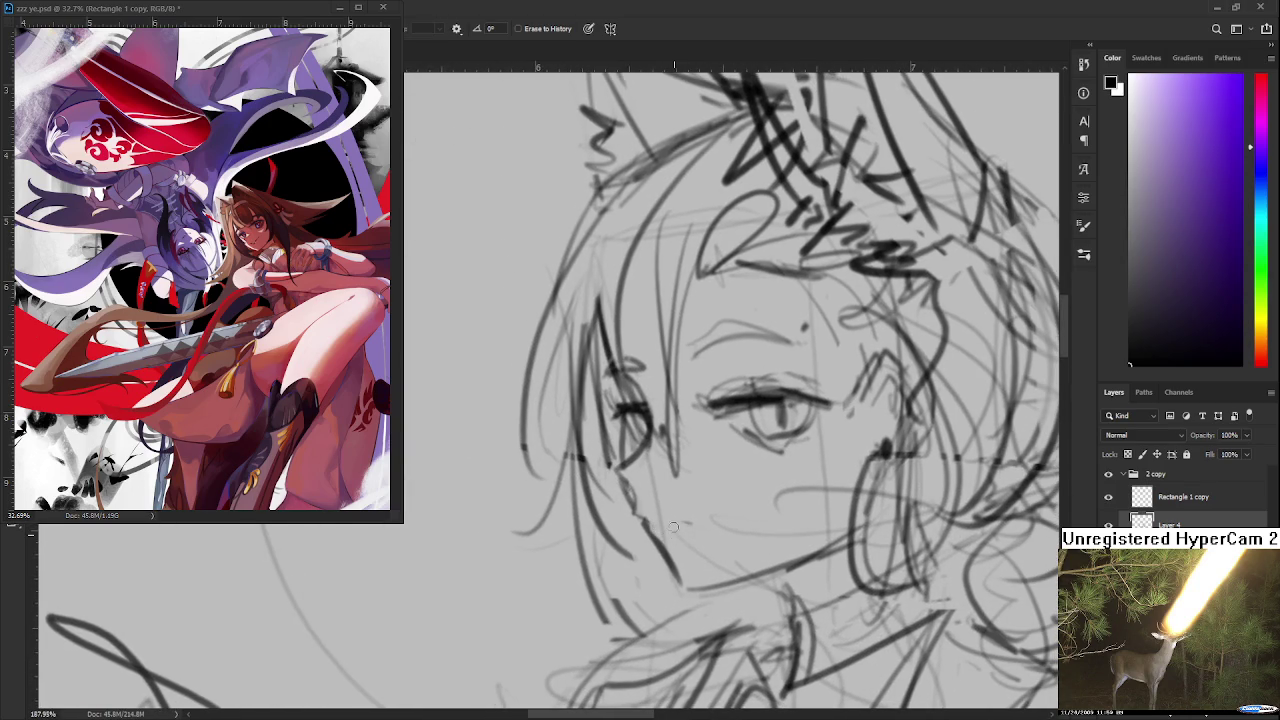
key("b")
mouse_move(658, 520)
left_mouse_down()
mouse_move(646, 540)
mouse_move(692, 530)
mouse_move(645, 523)
left_mouse_up()
key("ctrl+z")
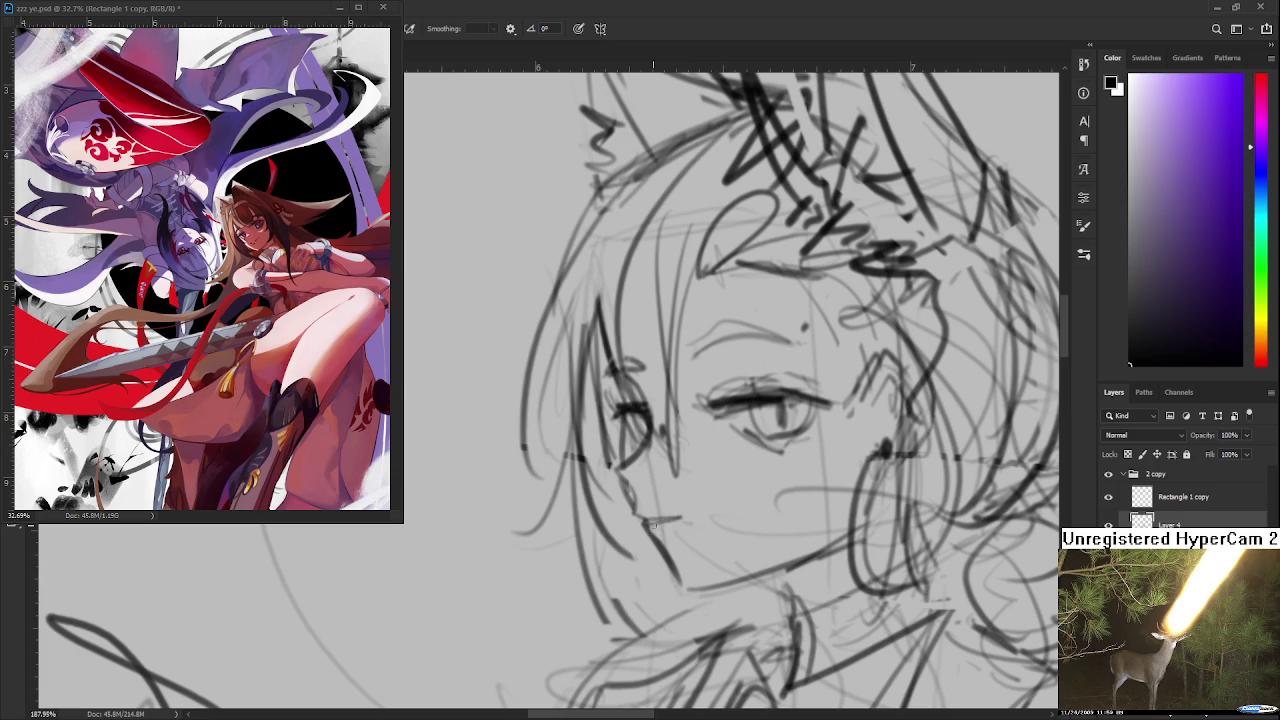
Step: Undo the last face stroke and review the nose, mouth and chin at different zoom levels
scroll(605, 410, "down", 3)
scroll(605, 410, "down", 3)
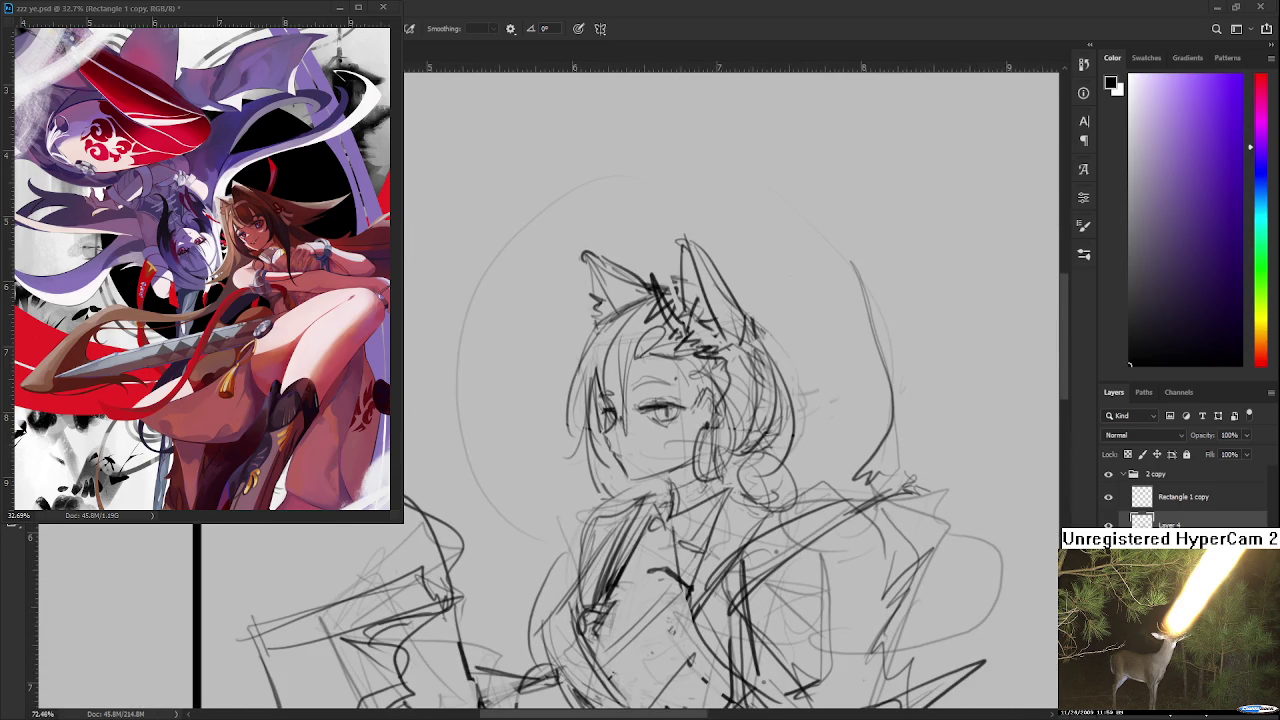
scroll(602, 494, "up", 3)
scroll(602, 494, "up", 3)
mouse_move(568, 502)
left_mouse_down()
mouse_move(602, 494)
mouse_move(548, 490)
mouse_move(576, 500)
left_mouse_up()
key("ctrl+z")
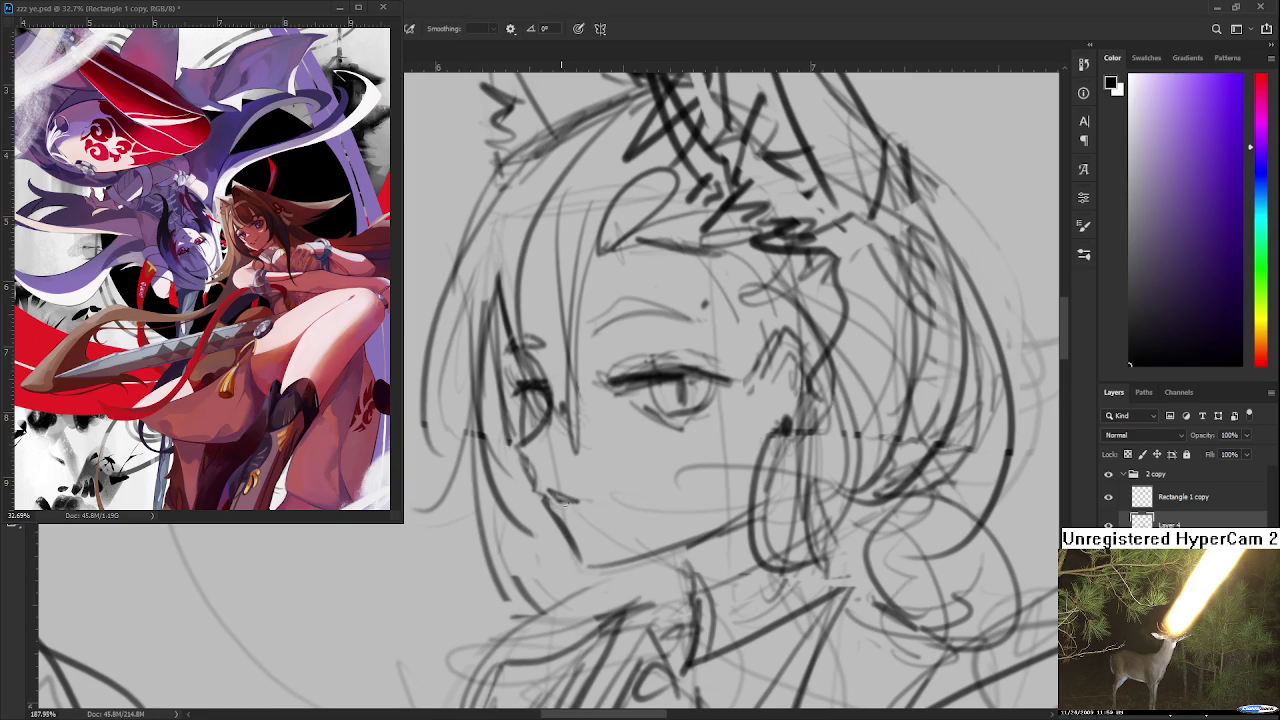
scroll(614, 483, "down", 2)
scroll(614, 483, "down", 2)
scroll(614, 483, "down", 2)
scroll(614, 483, "down", 1)
scroll(620, 495, "up", 1)
scroll(626, 506, "up", 1)
scroll(622, 445, "down", 1)
scroll(622, 445, "down", 2)
scroll(622, 445, "up", 1)
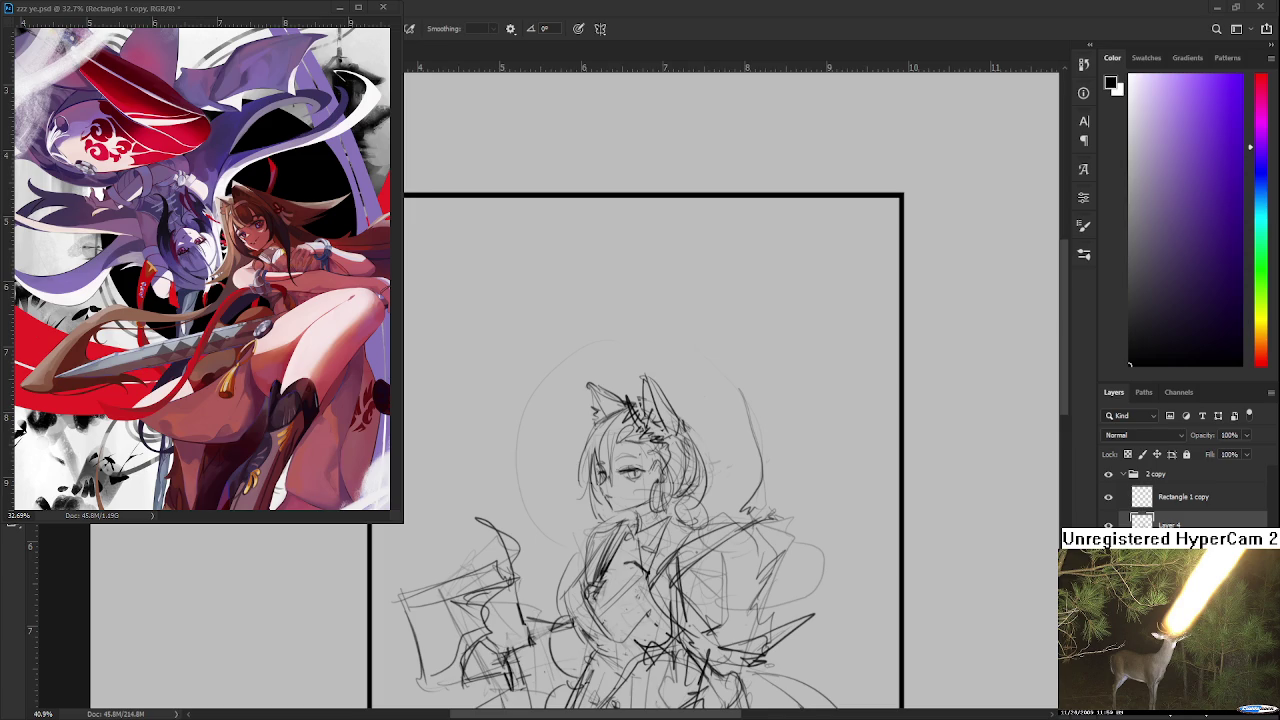
Step: Lasso the main eye and free-transform it to adjust its size and angle
scroll(585, 433, "up", 2)
scroll(585, 433, "up", 2)
scroll(585, 433, "up", 3)
mouse_move(518, 456)
left_mouse_down()
mouse_move(783, 441)
mouse_move(676, 397)
mouse_move(760, 371)
left_mouse_up()
mouse_move(682, 428)
left_mouse_down()
mouse_move(765, 379)
mouse_move(777, 530)
mouse_move(674, 508)
left_mouse_up()
key("ctrl+t")
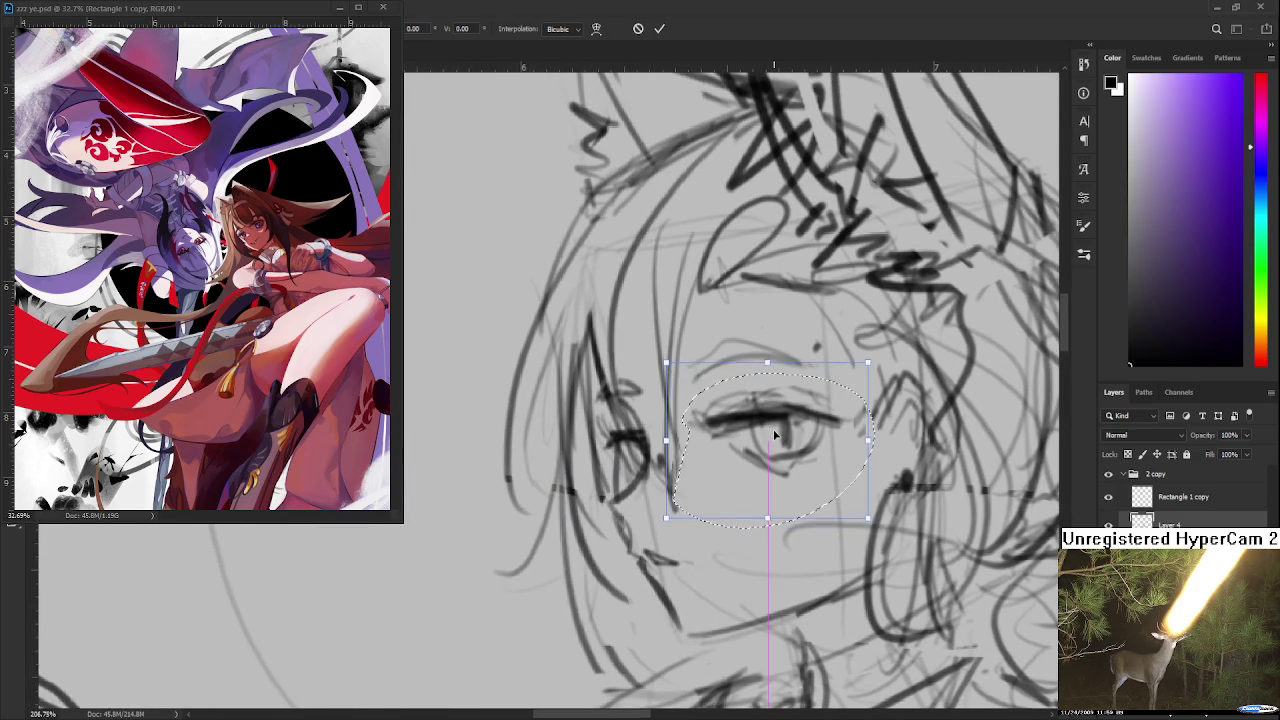
left_click_drag(775, 437, 766, 440)
key("Return")
left_click_drag(766, 500, 816, 435)
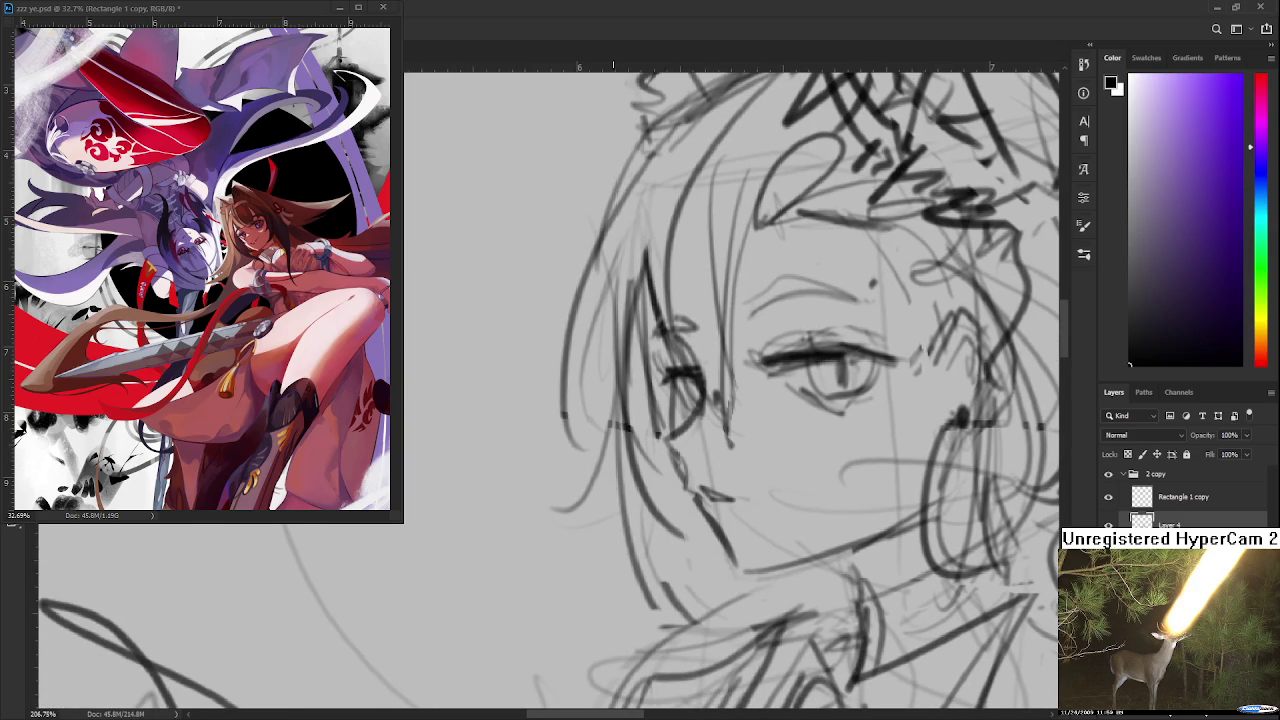
Step: Erase stray marks beside the eye and add a short mark near the nose and chin
scroll(790, 430, "up", 1)
key("e")
left_click_drag(690, 497, 728, 507)
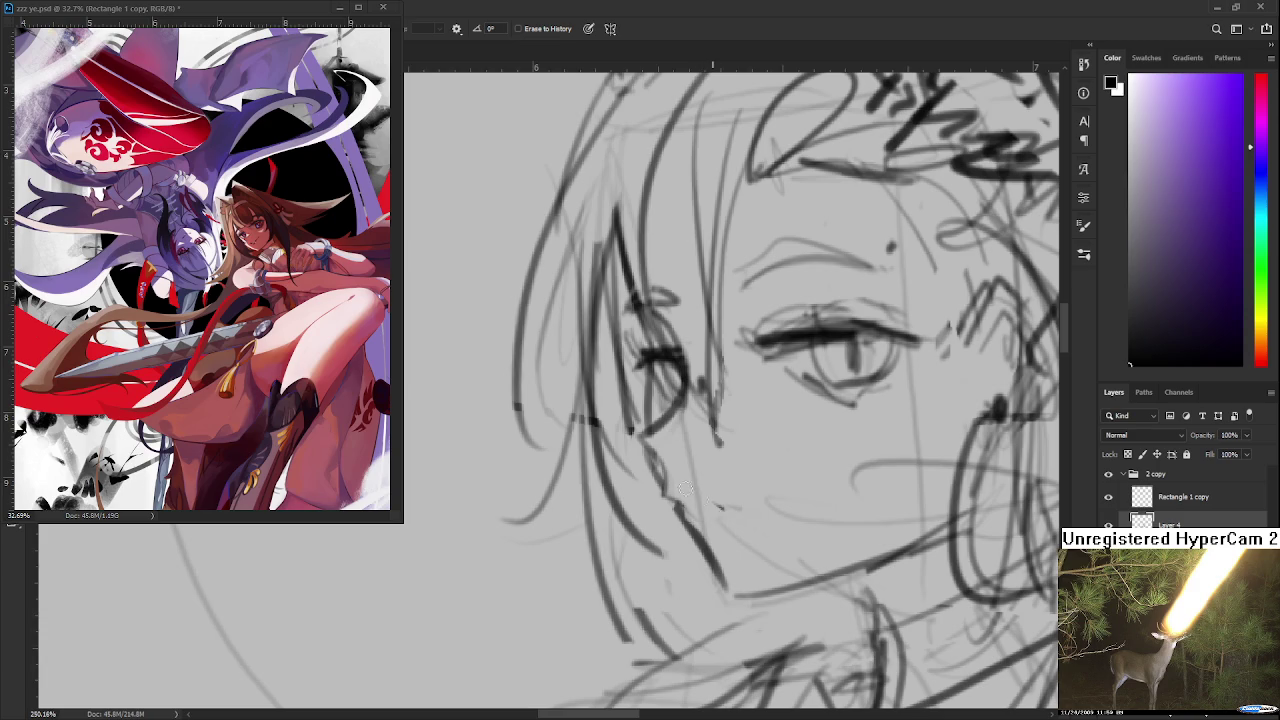
key("b")
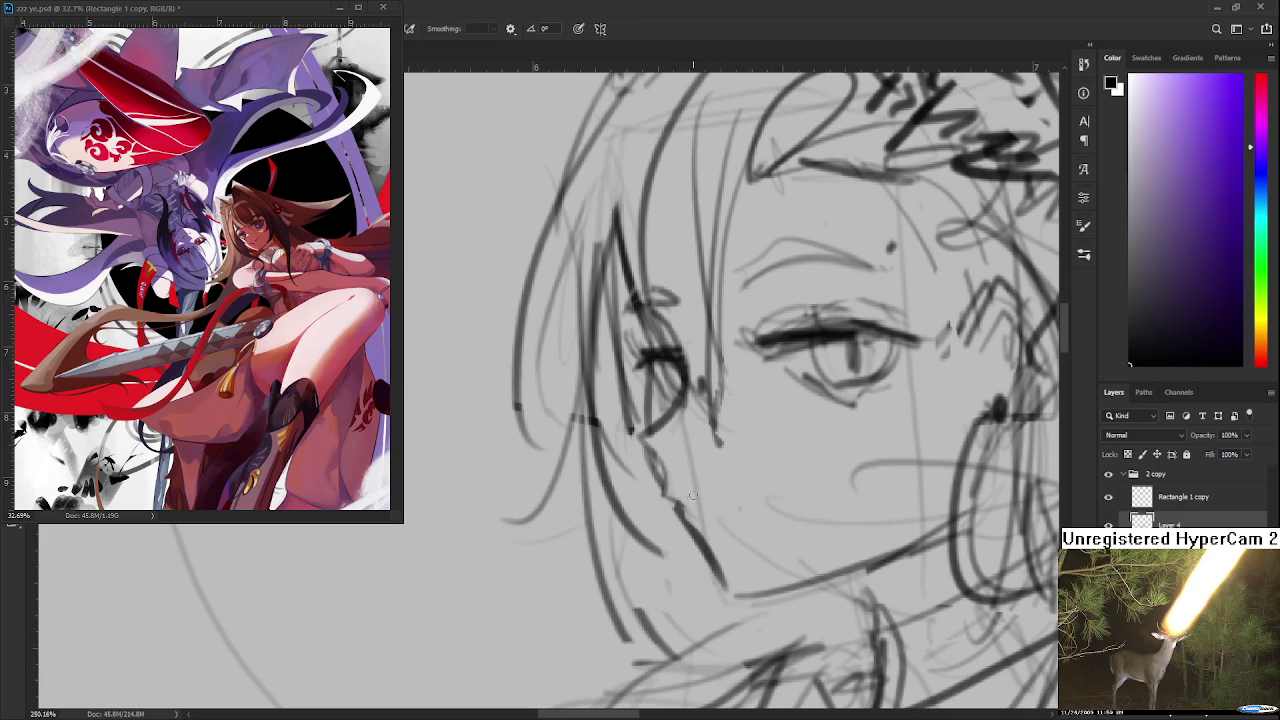
mouse_move(700, 512)
left_mouse_down()
mouse_move(690, 498)
mouse_move(744, 504)
mouse_move(681, 488)
left_mouse_up()
Step: Erase the sketch lines around the eye and redraw the iris and pupil with darker edges
key("e")
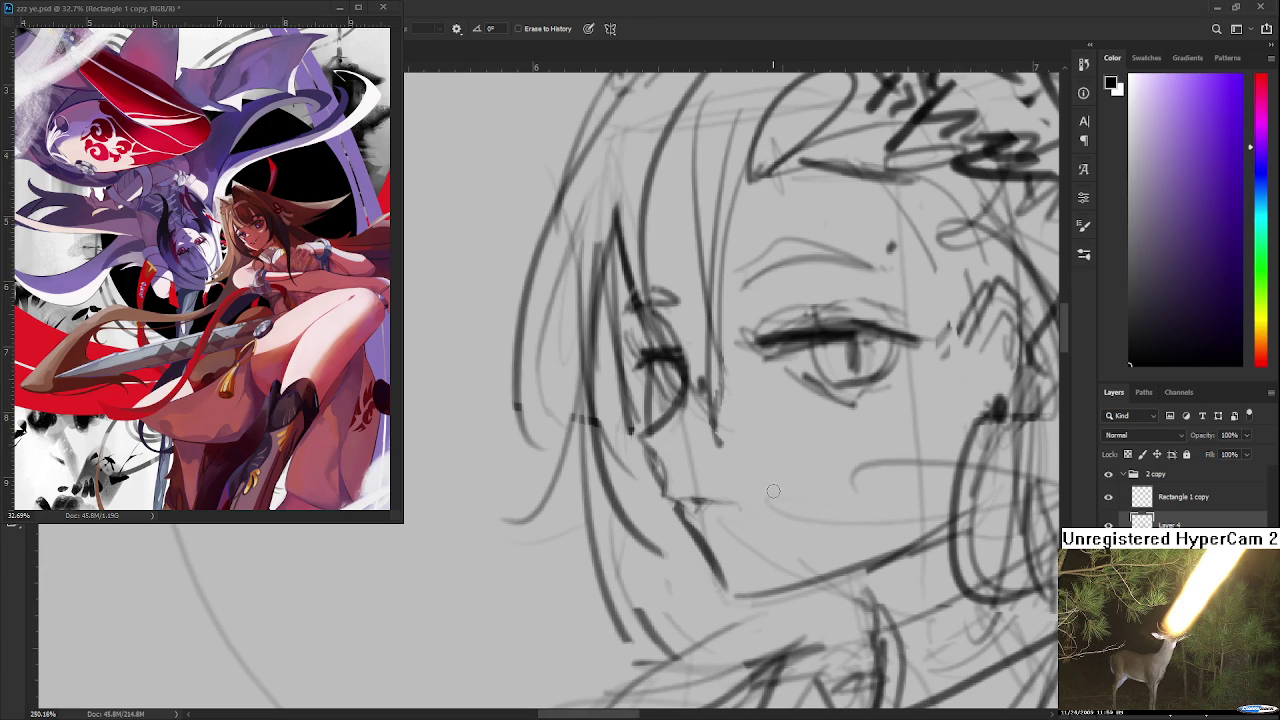
scroll(765, 490, "down", 5)
scroll(783, 422, "up", 4)
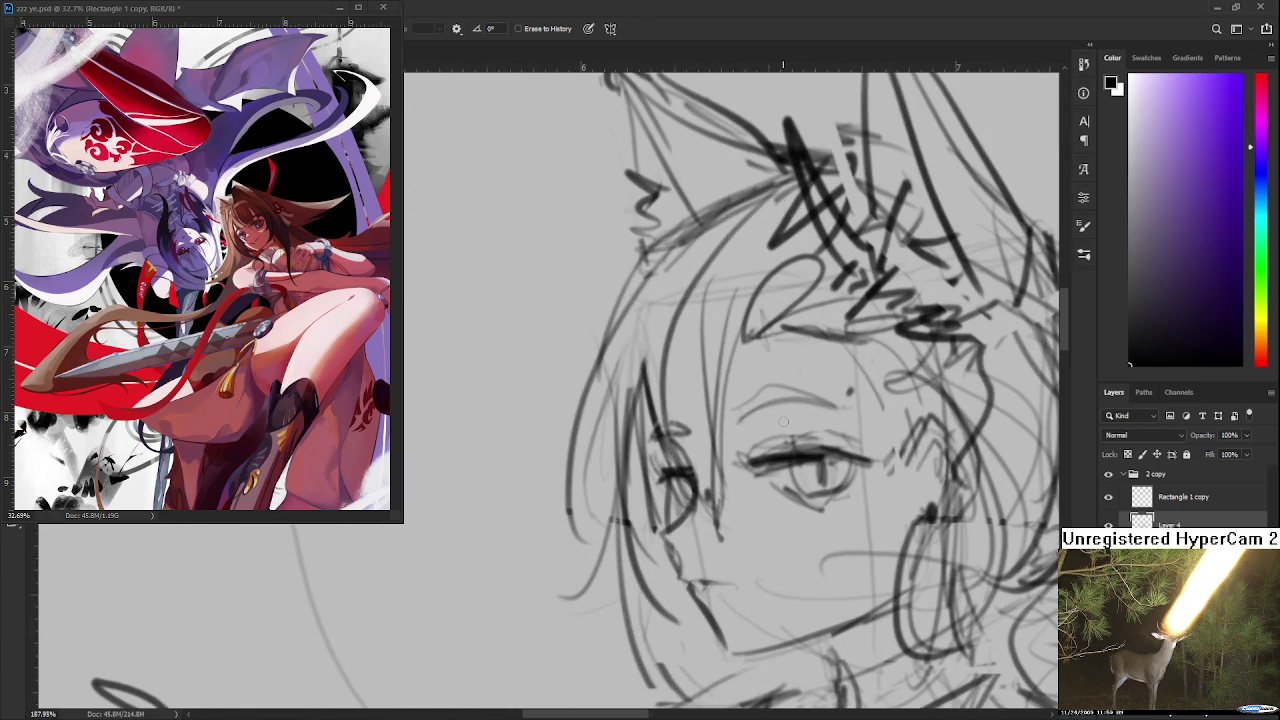
left_click_drag(783, 422, 710, 417)
left_click_drag(728, 478, 754, 477)
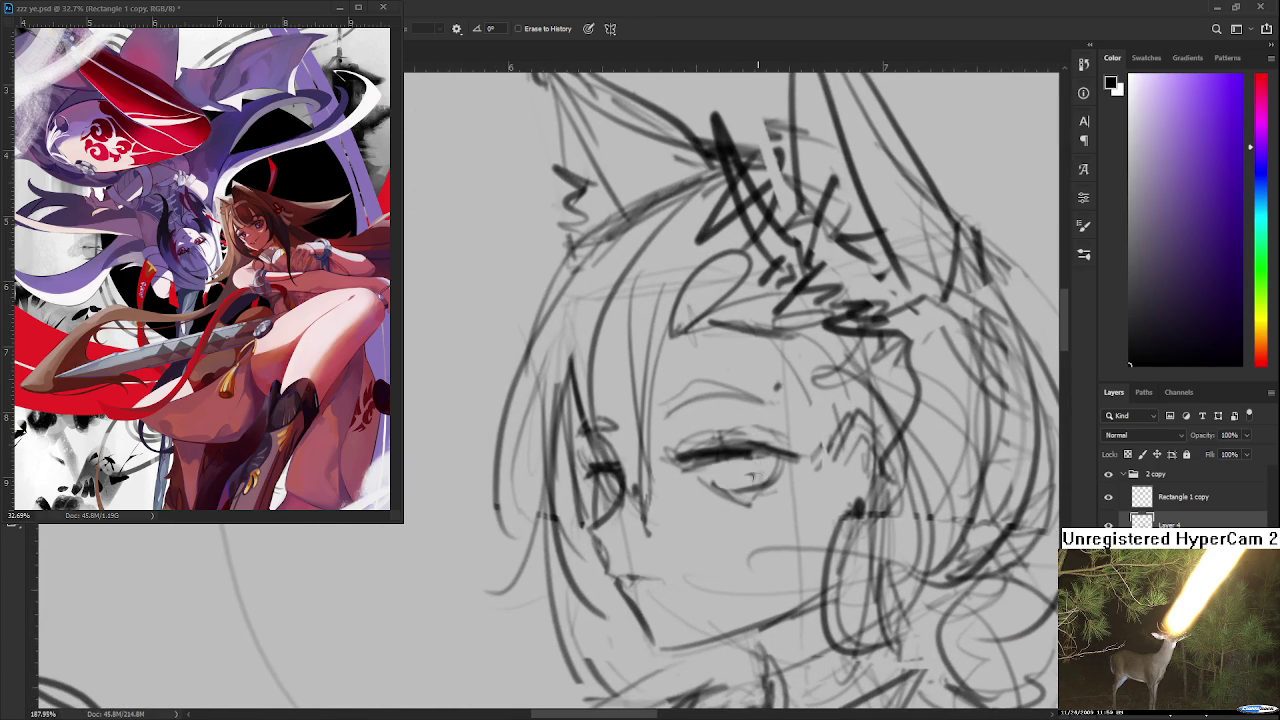
key("b")
mouse_move(745, 466)
left_mouse_down()
mouse_move(734, 498)
mouse_move(708, 472)
left_mouse_up()
left_click_drag(742, 456, 737, 486)
scroll(740, 470, "down", 3)
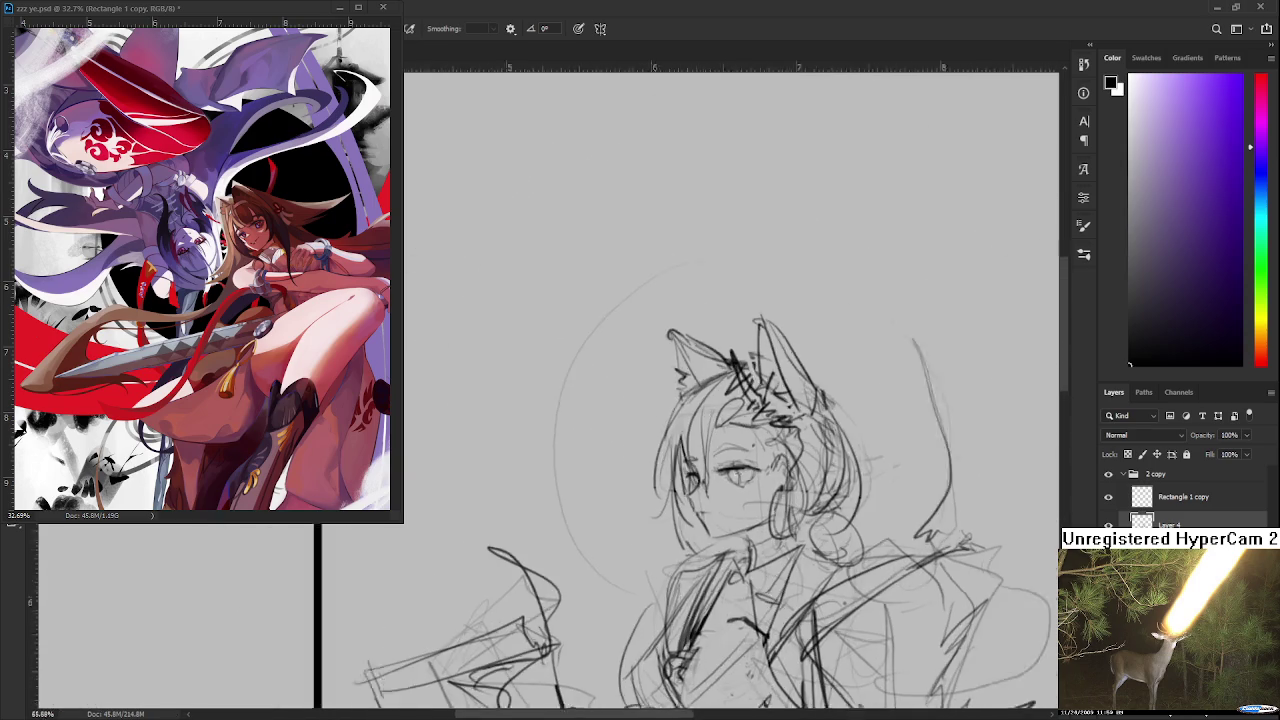
Step: Centre the view on the face and draw a faint curve beside the mouth
scroll(740, 470, "down", 2)
scroll(740, 470, "down", 2)
scroll(718, 484, "up", 1)
scroll(718, 484, "up", 1)
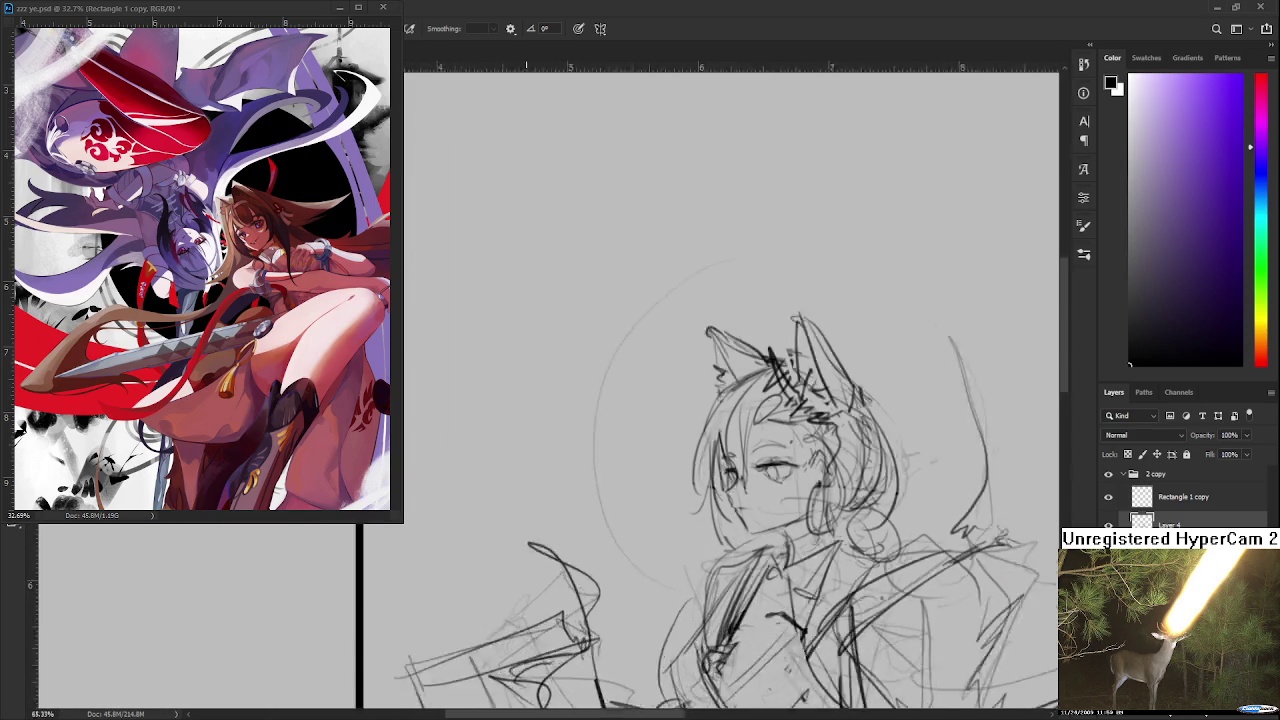
scroll(718, 484, "up", 1)
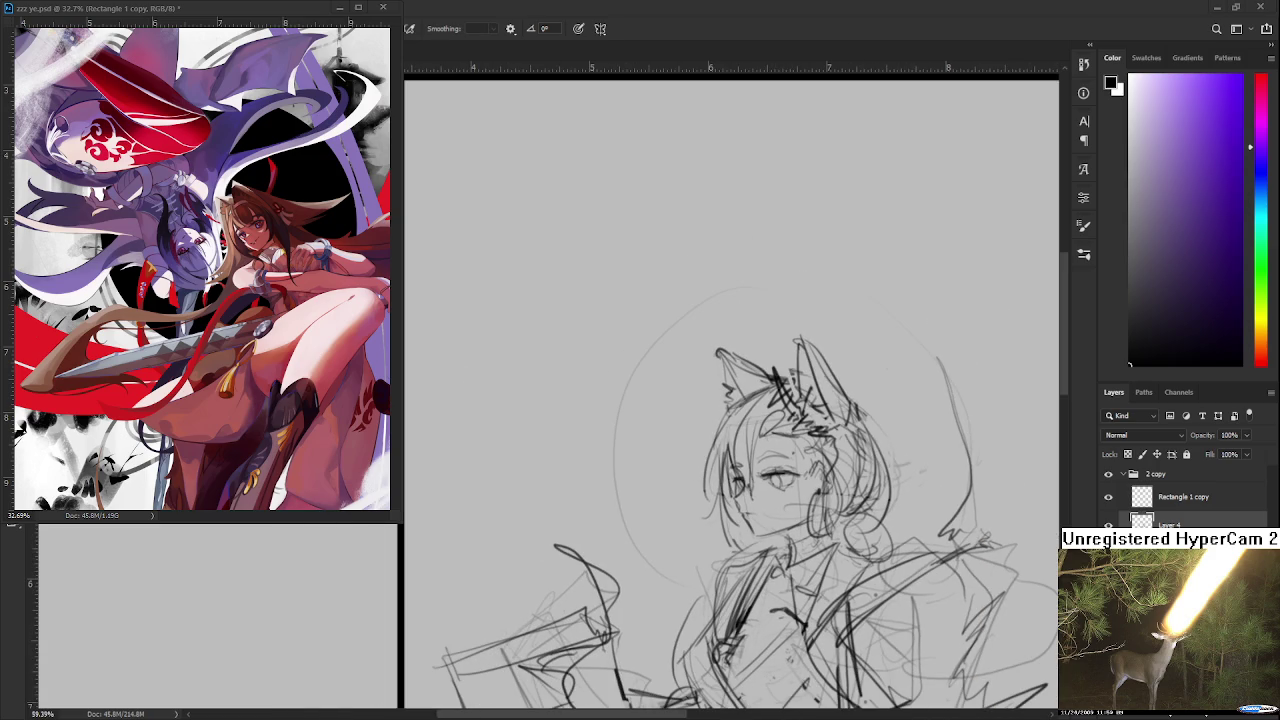
scroll(790, 452, "up", 1)
scroll(790, 452, "up", 1)
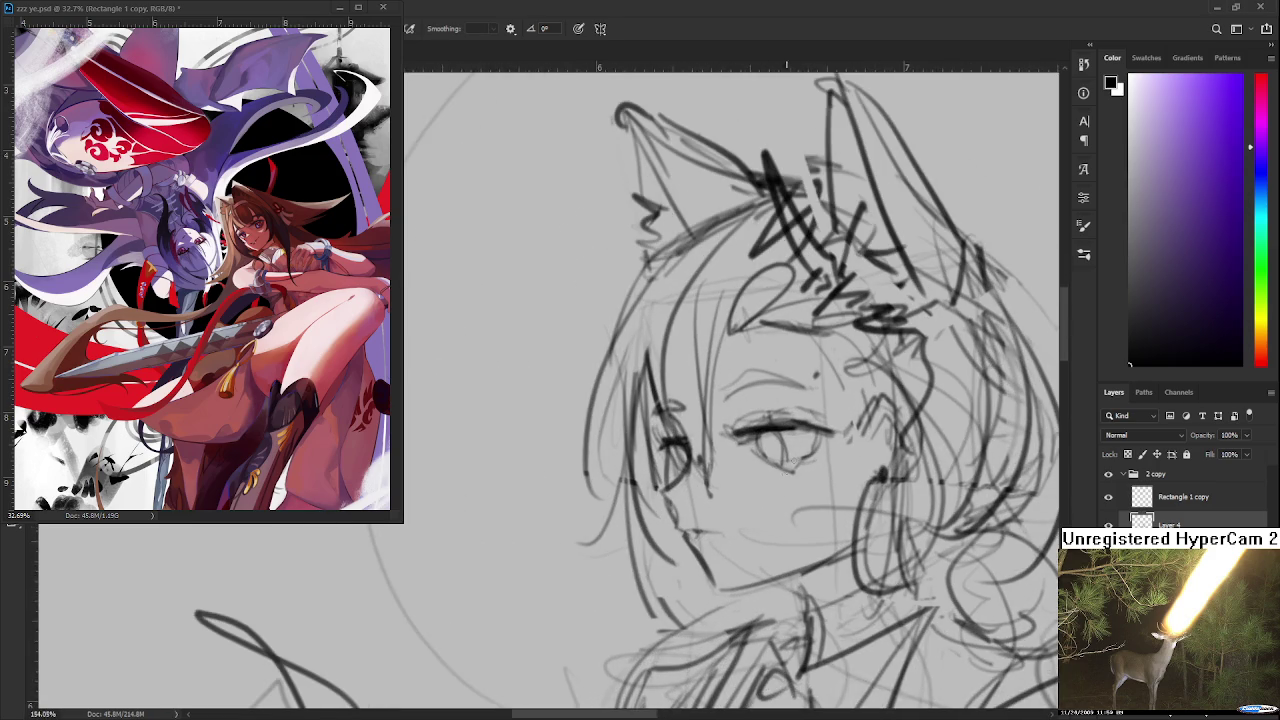
scroll(790, 452, "up", 1)
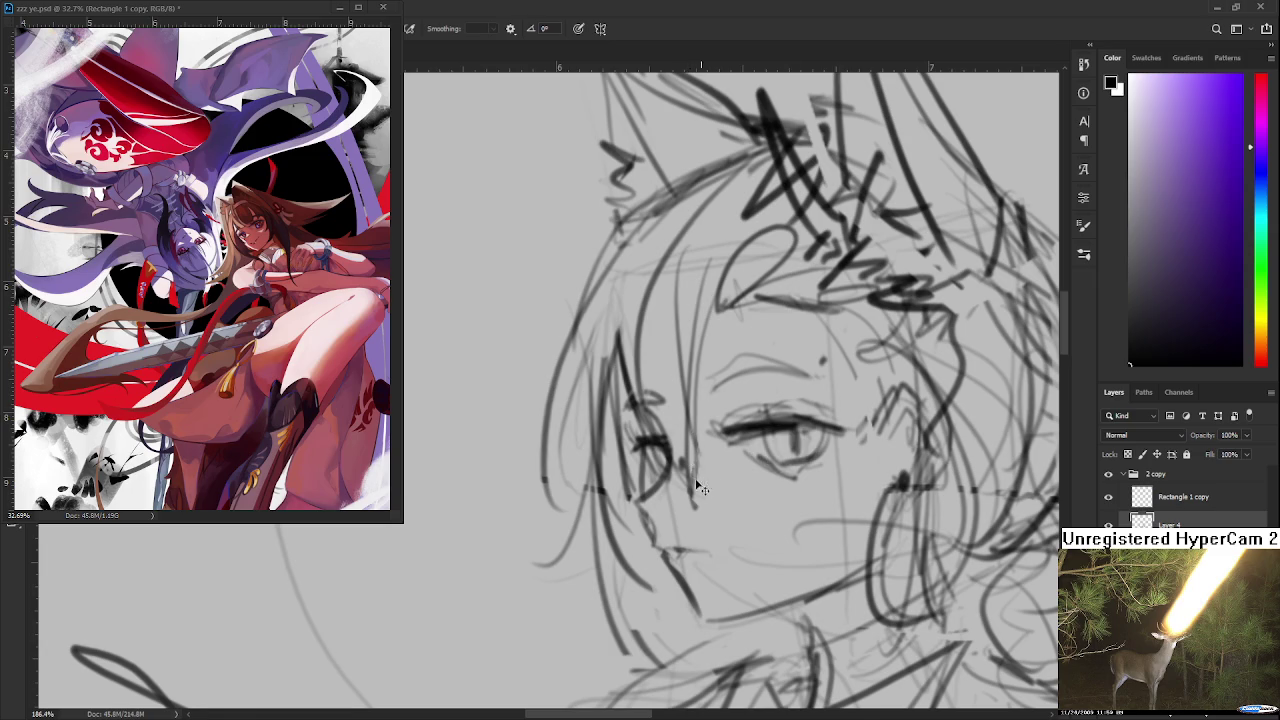
left_click_drag(686, 515, 717, 472)
key("e")
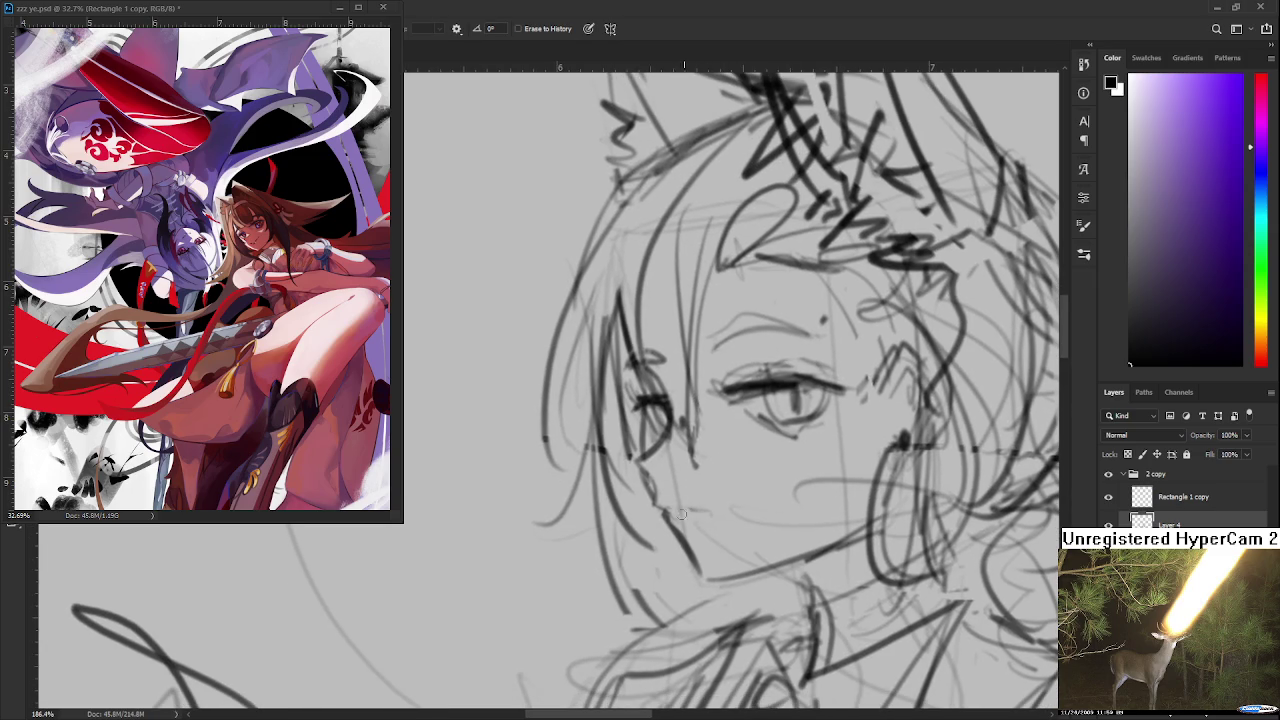
key("b")
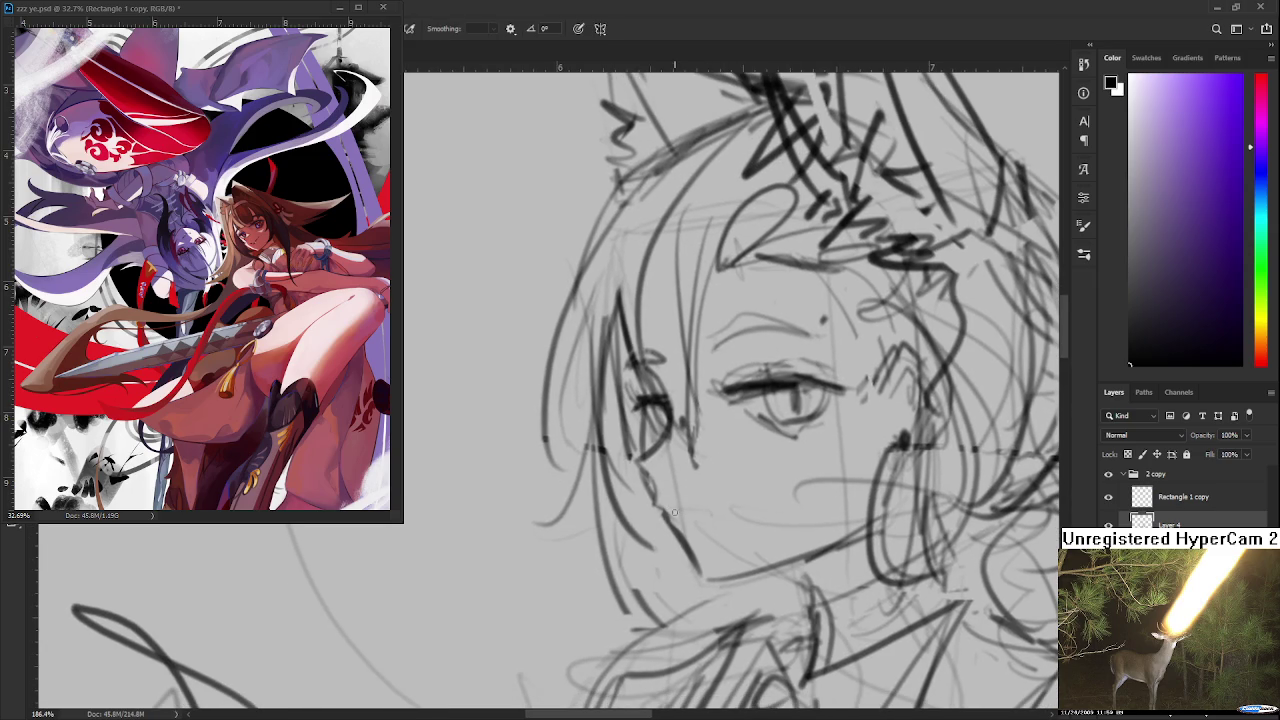
left_click_drag(666, 506, 672, 510)
Step: Erase the short stroke near the mouth and redraw it as a new mouth stroke
key("e")
key("b")
key("e")
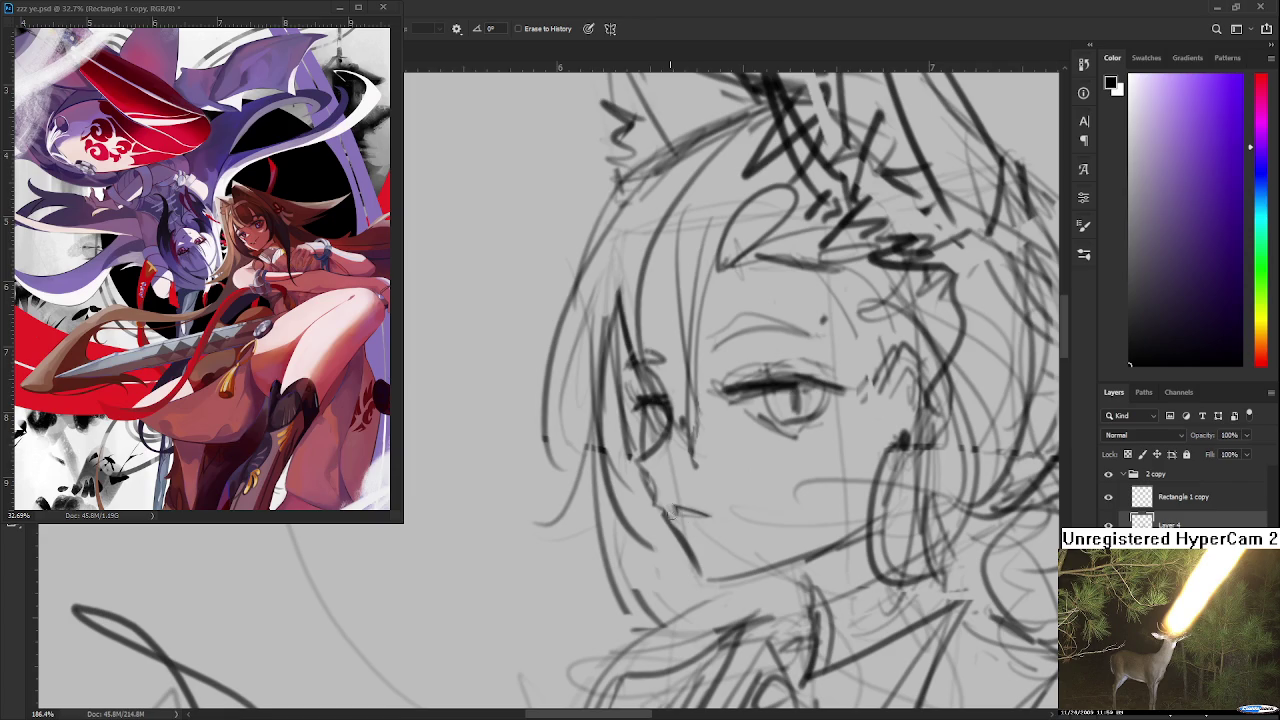
scroll(805, 402, "down", 3)
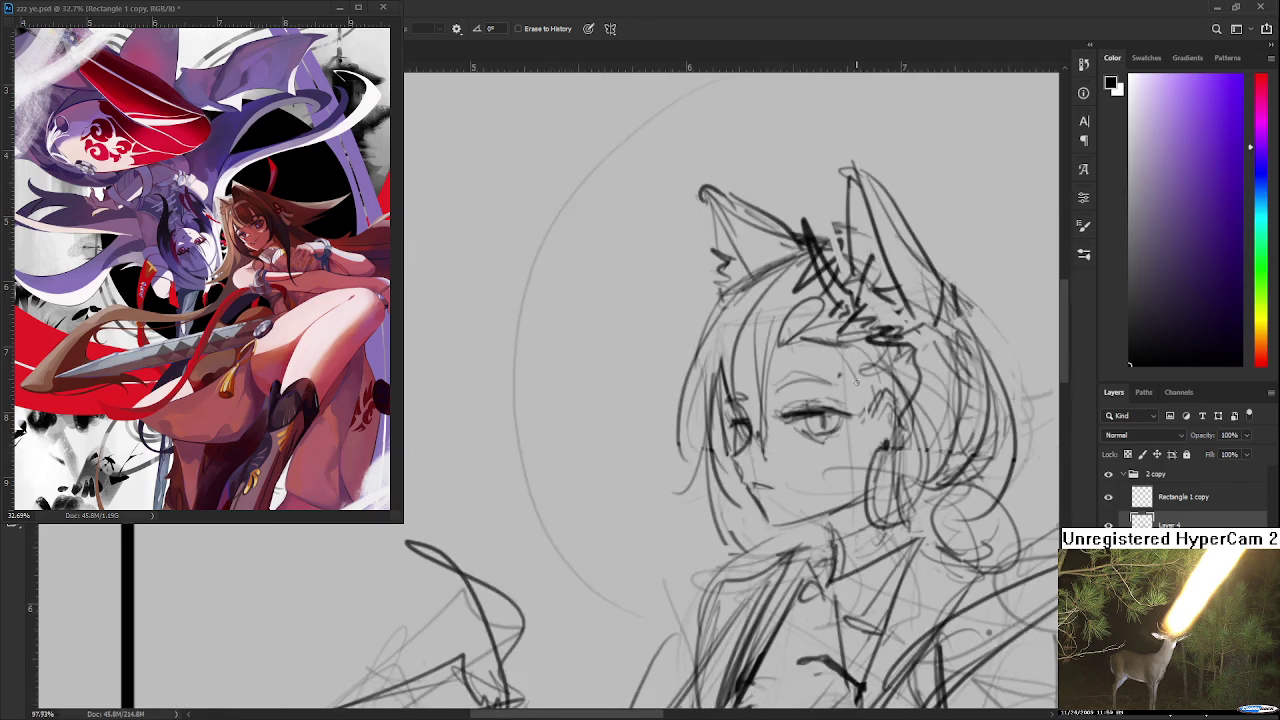
scroll(805, 402, "down", 3)
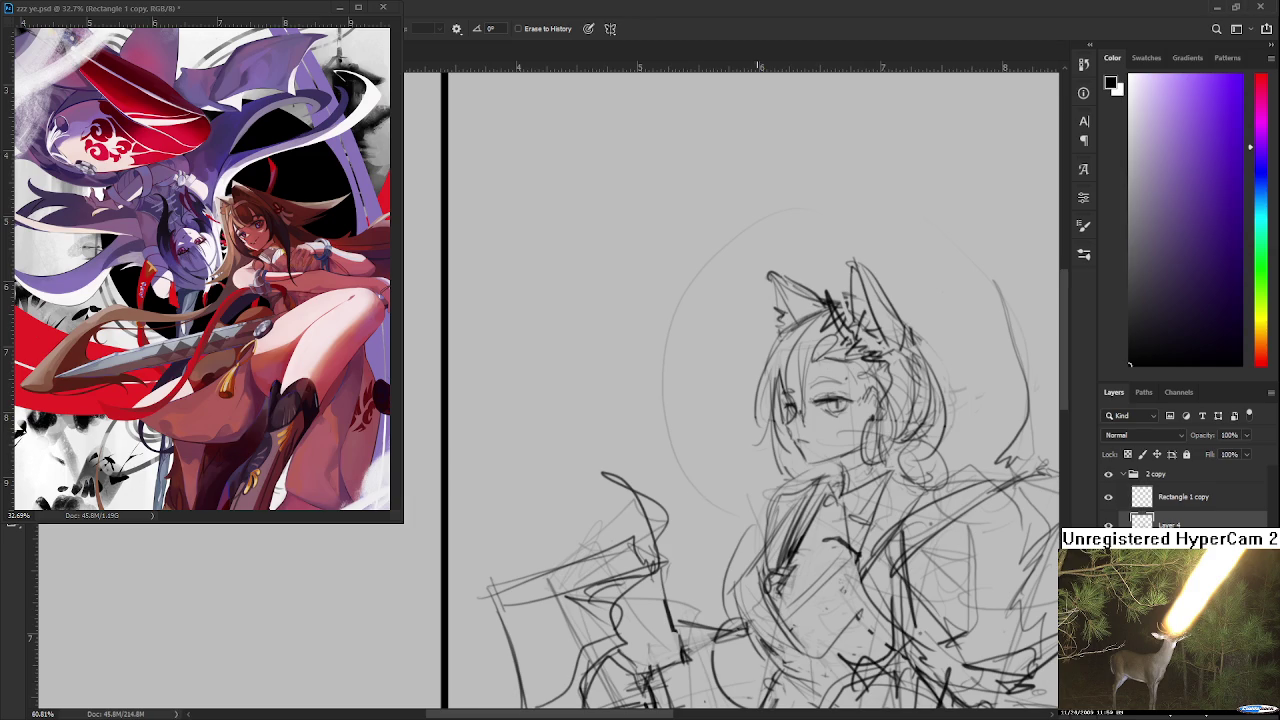
scroll(800, 440, "up", 2)
scroll(800, 440, "up", 2)
scroll(780, 450, "up", 2)
scroll(760, 470, "up", 2)
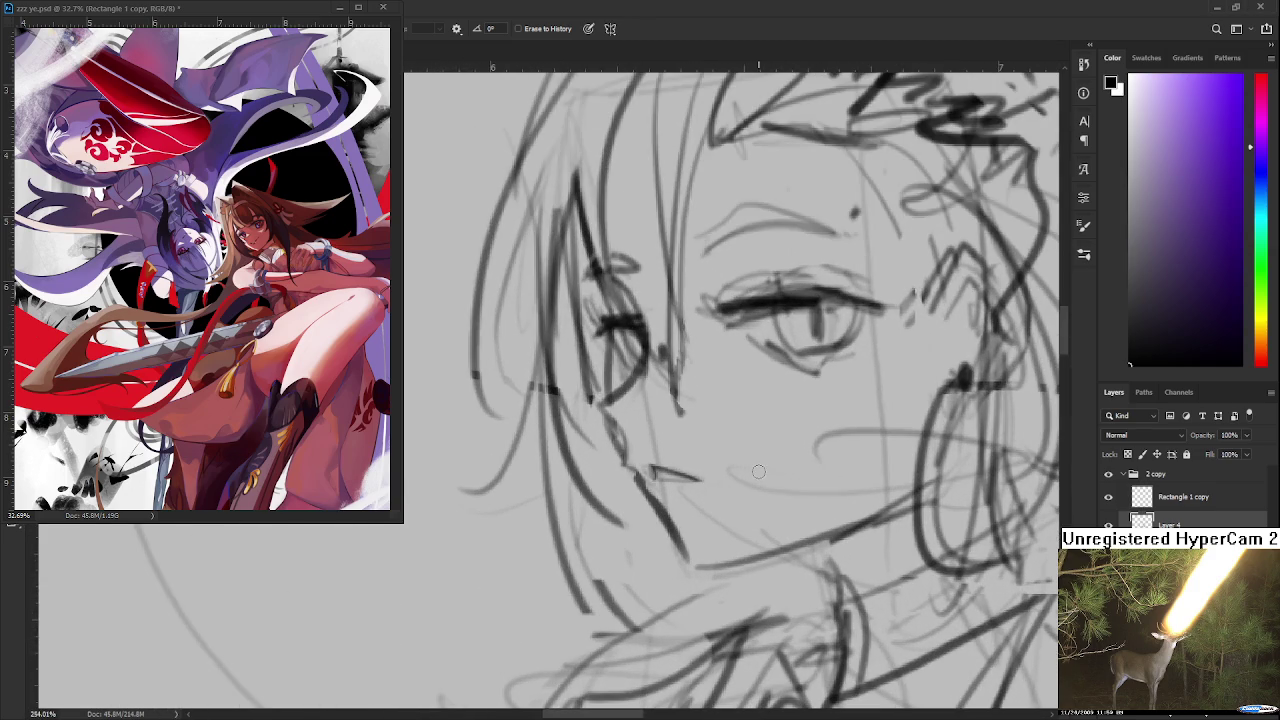
left_click_drag(652, 470, 700, 480)
key("b")
key("e")
key("b")
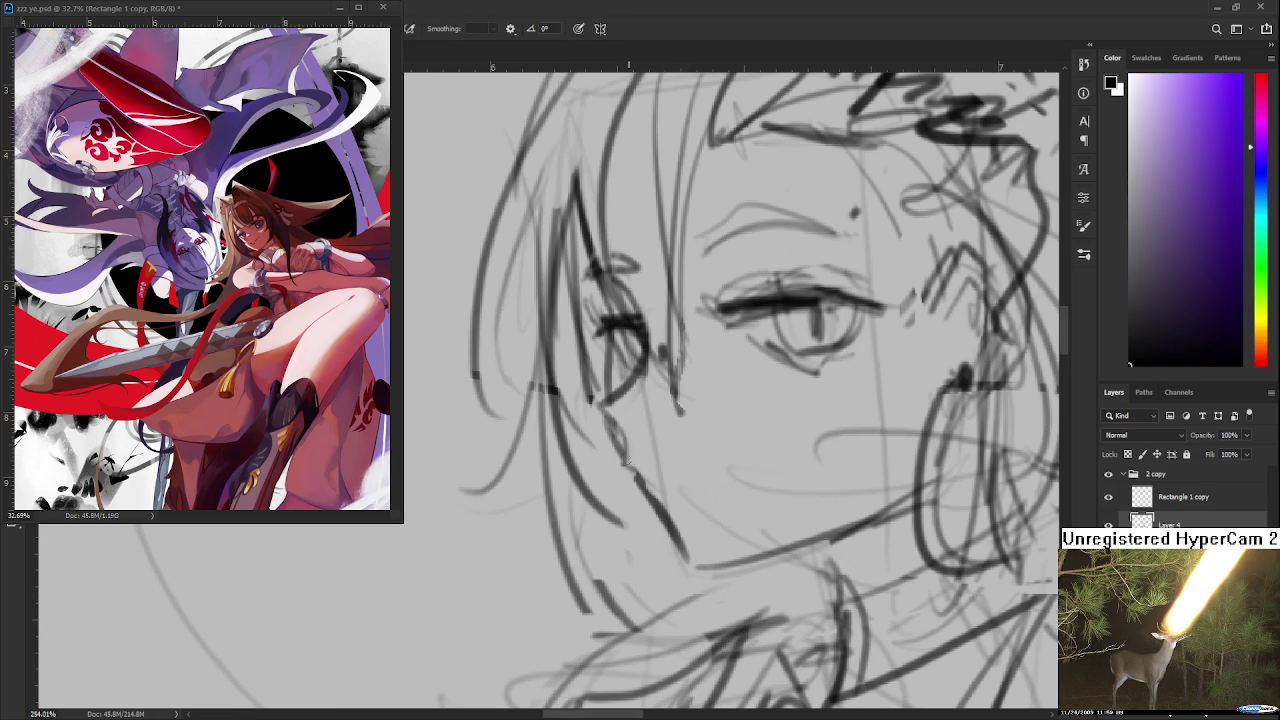
mouse_move(630, 464)
left_mouse_down()
mouse_move(690, 480)
mouse_move(655, 520)
mouse_move(766, 600)
left_mouse_up()
key("e")
key("b")
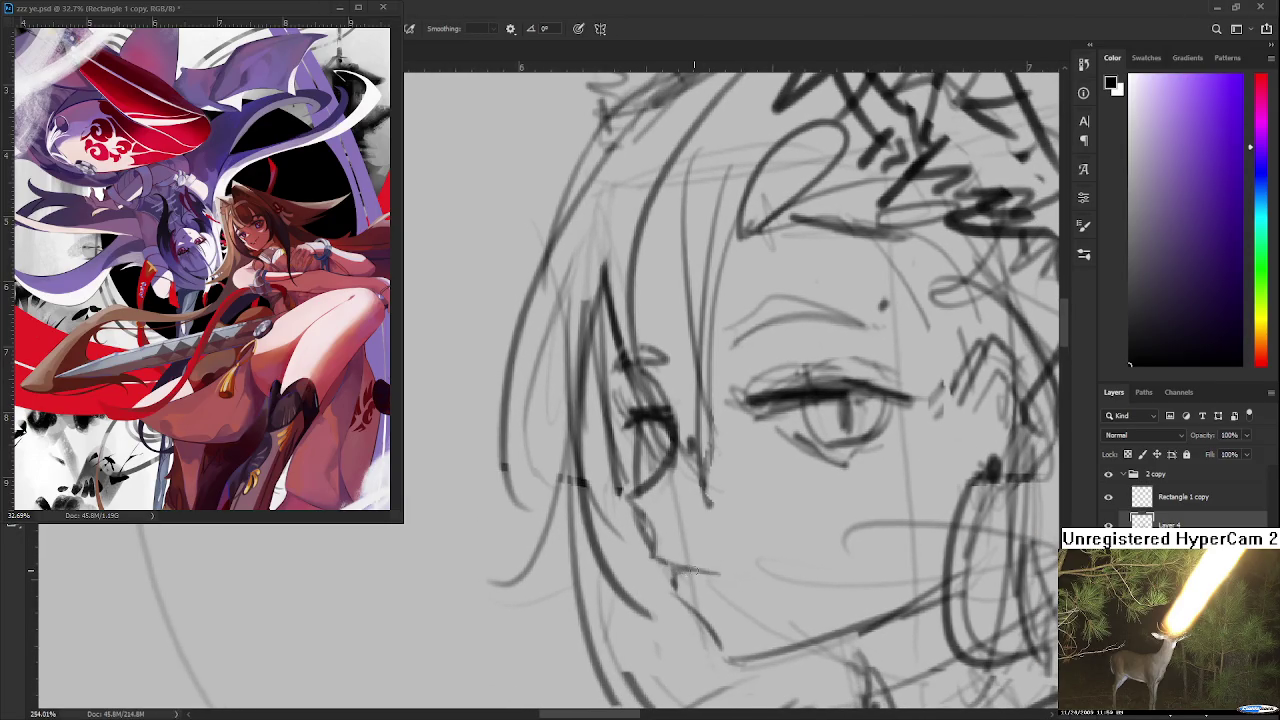
Step: Tilt the canvas view and make the eyelash line darker and thicker
key("r")
left_click_drag(688, 570, 635, 607)
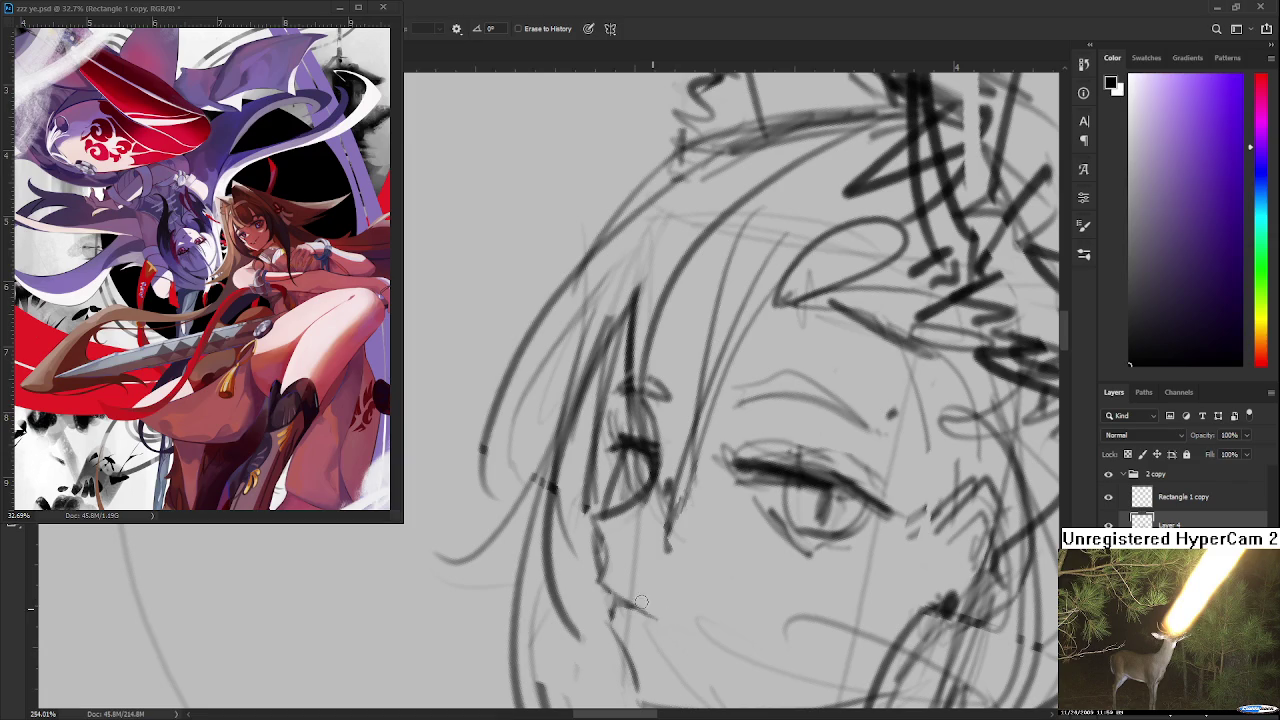
key("r")
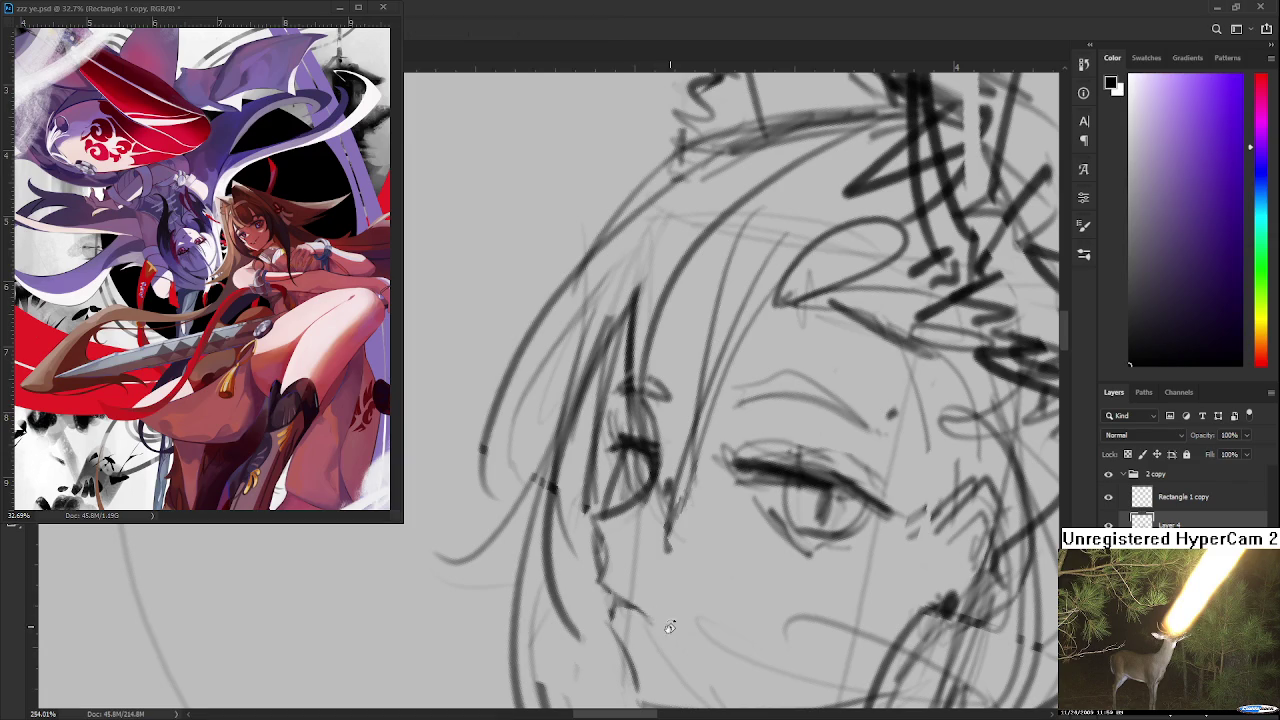
left_click_drag(677, 620, 768, 600)
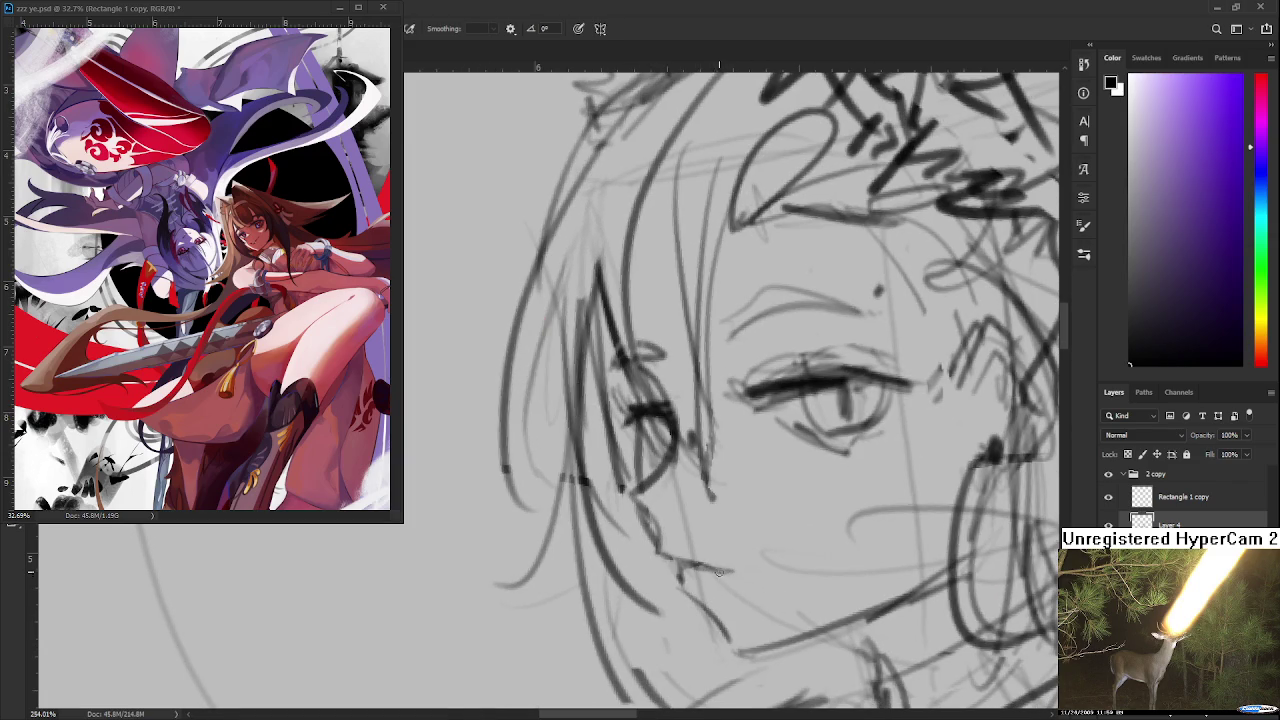
key("e")
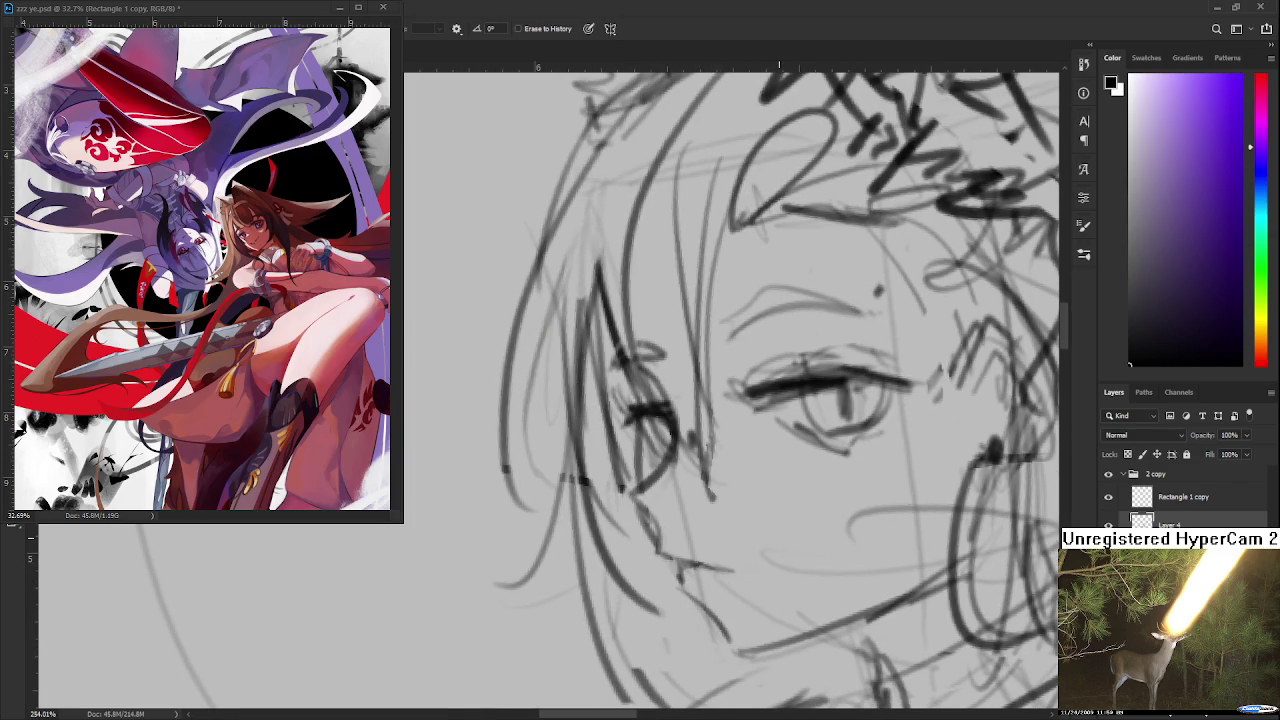
key("b")
mouse_move(760, 396)
left_mouse_down()
mouse_move(812, 388)
mouse_move(800, 394)
mouse_move(792, 358)
left_mouse_up()
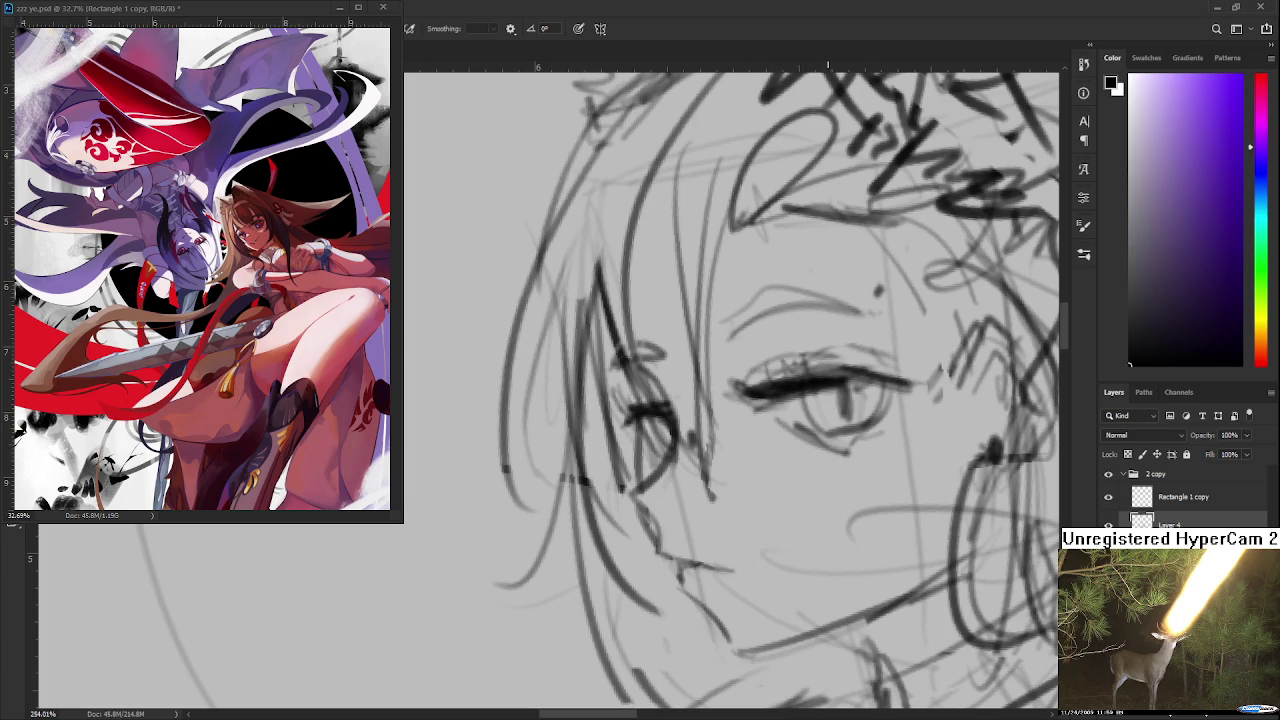
scroll(822, 418, "down", 3)
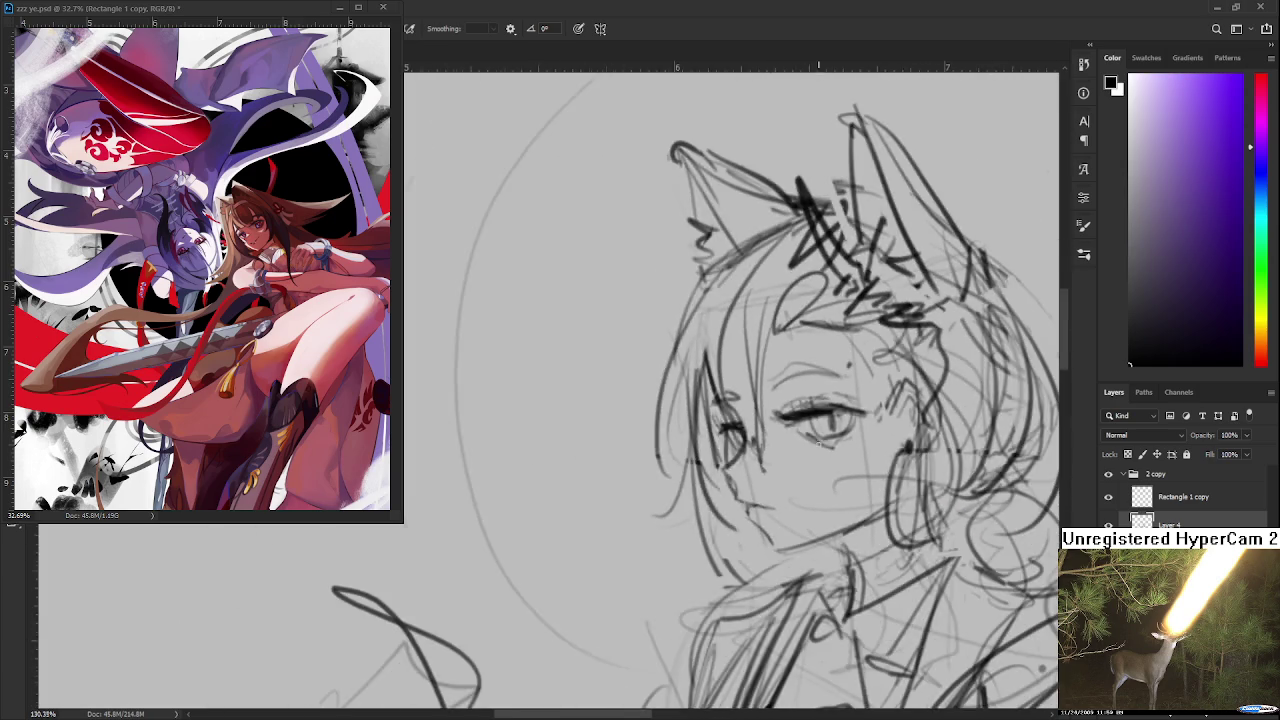
Step: Zoom in on the face and draw a dark vertical stroke next to the left eye
scroll(808, 470, "down", 2)
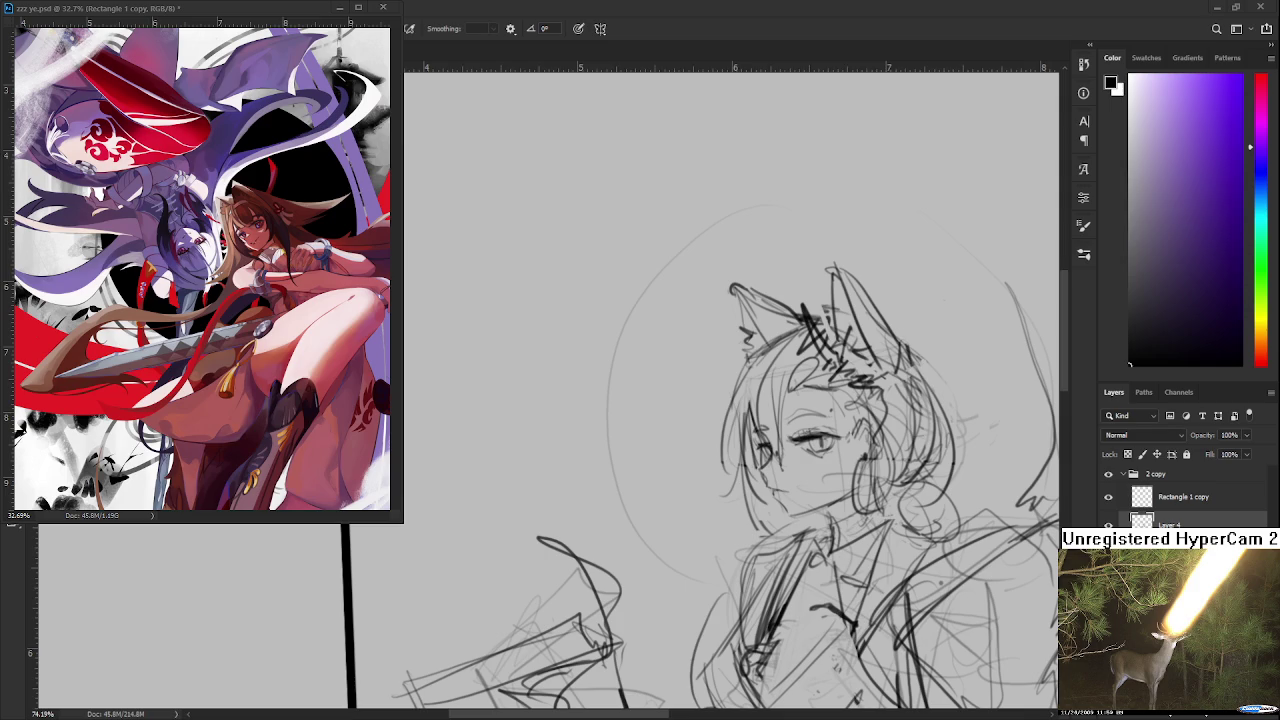
scroll(816, 502, "up", 3)
scroll(780, 490, "up", 3)
key("e")
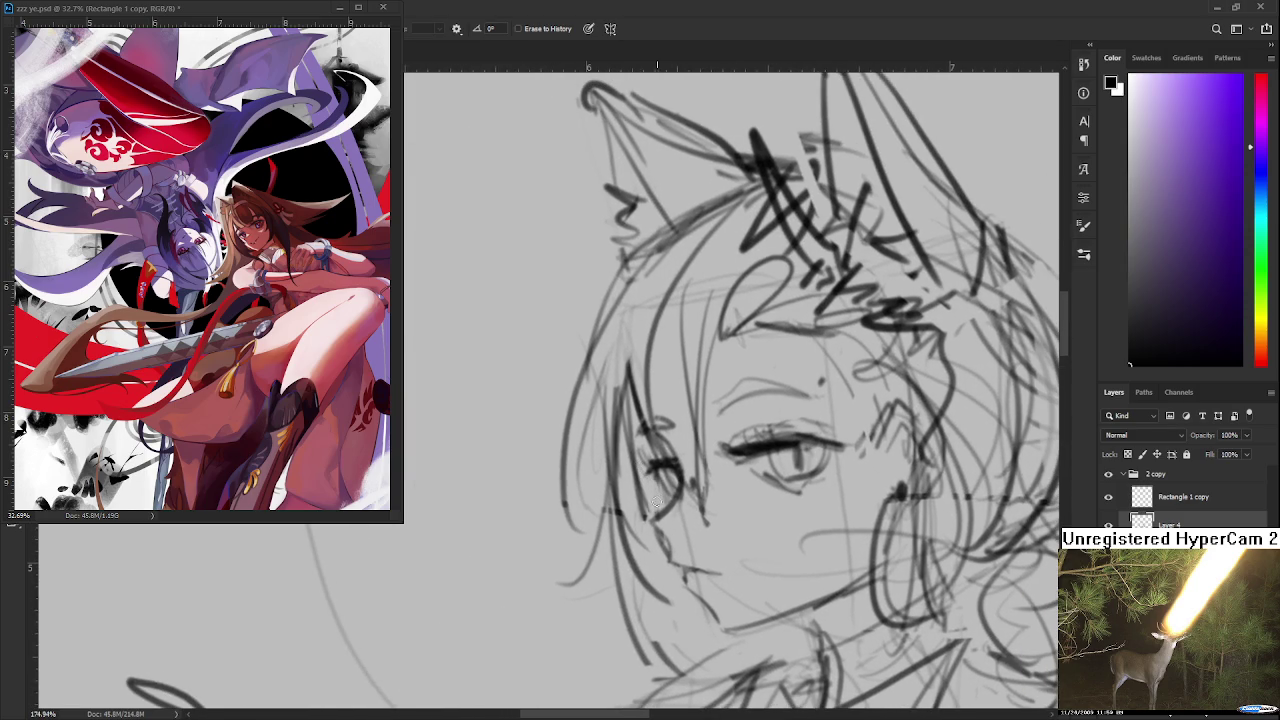
key("b")
left_click_drag(656, 448, 667, 522)
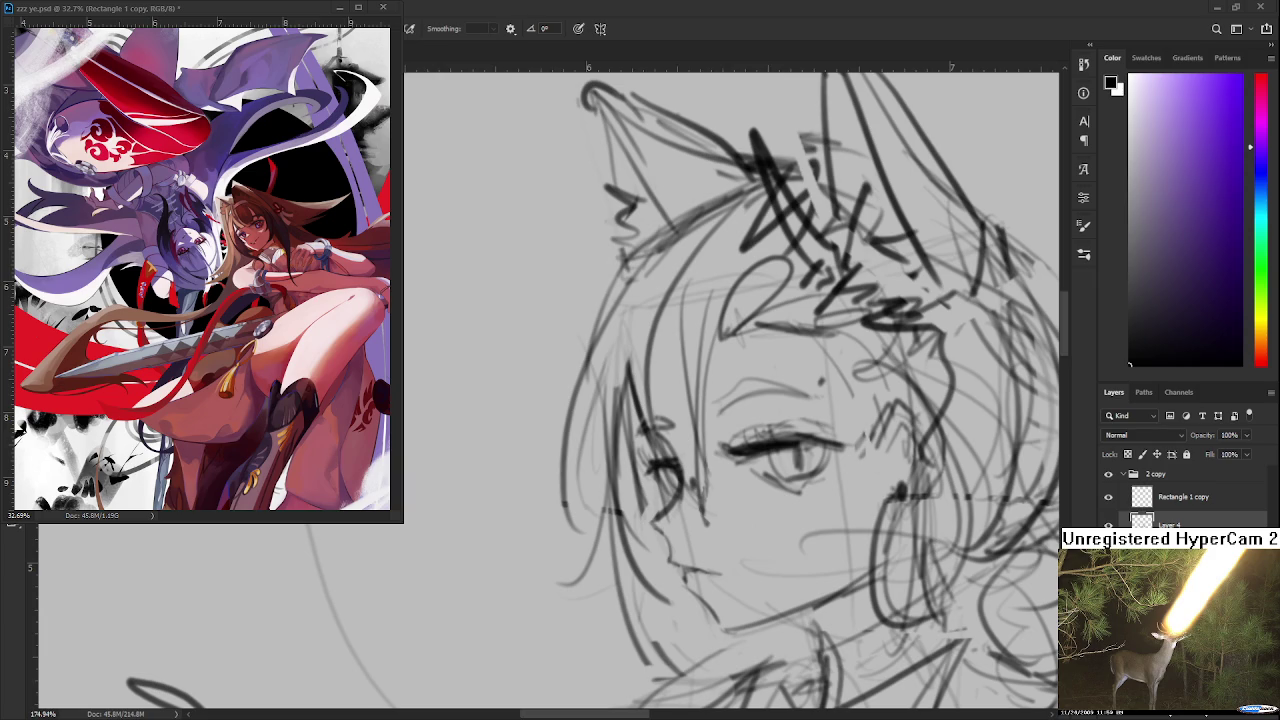
Step: Position the view over the eye and nose and undo the previous nose stroke
scroll(671, 400, "up", 5)
left_click_drag(640, 532, 655, 512)
key("e")
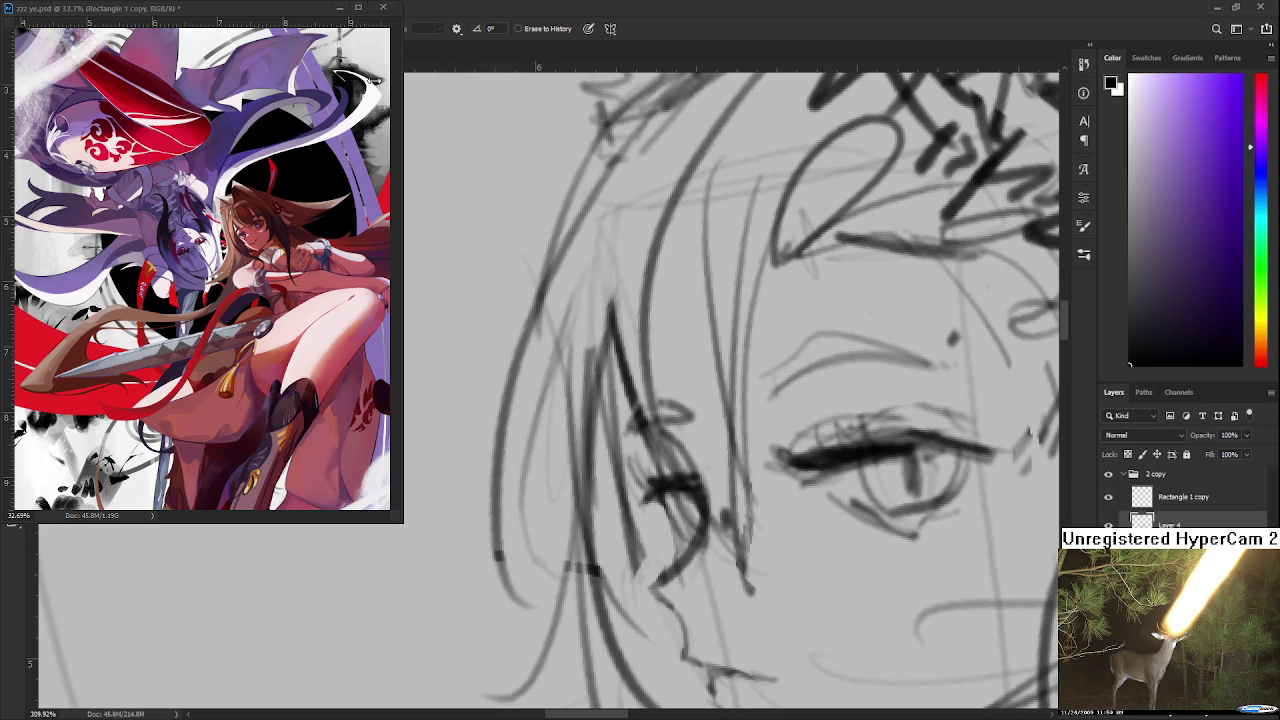
key("b")
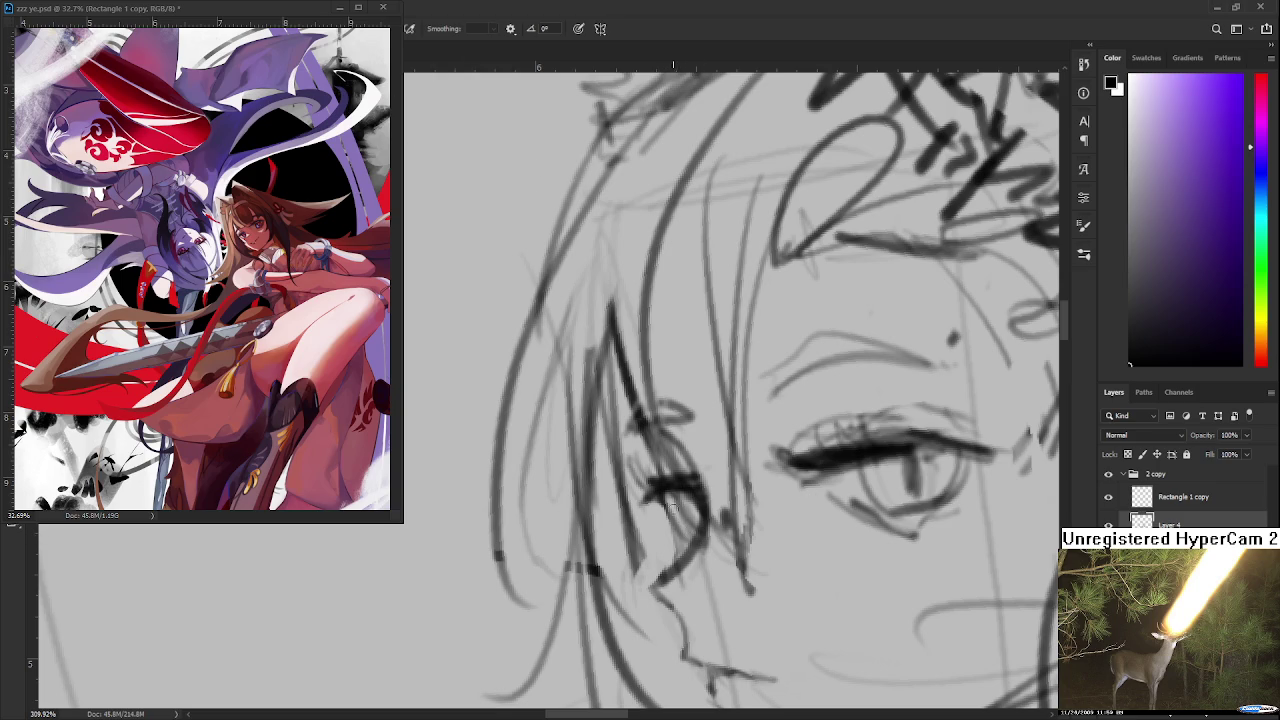
left_click_drag(688, 519, 682, 479)
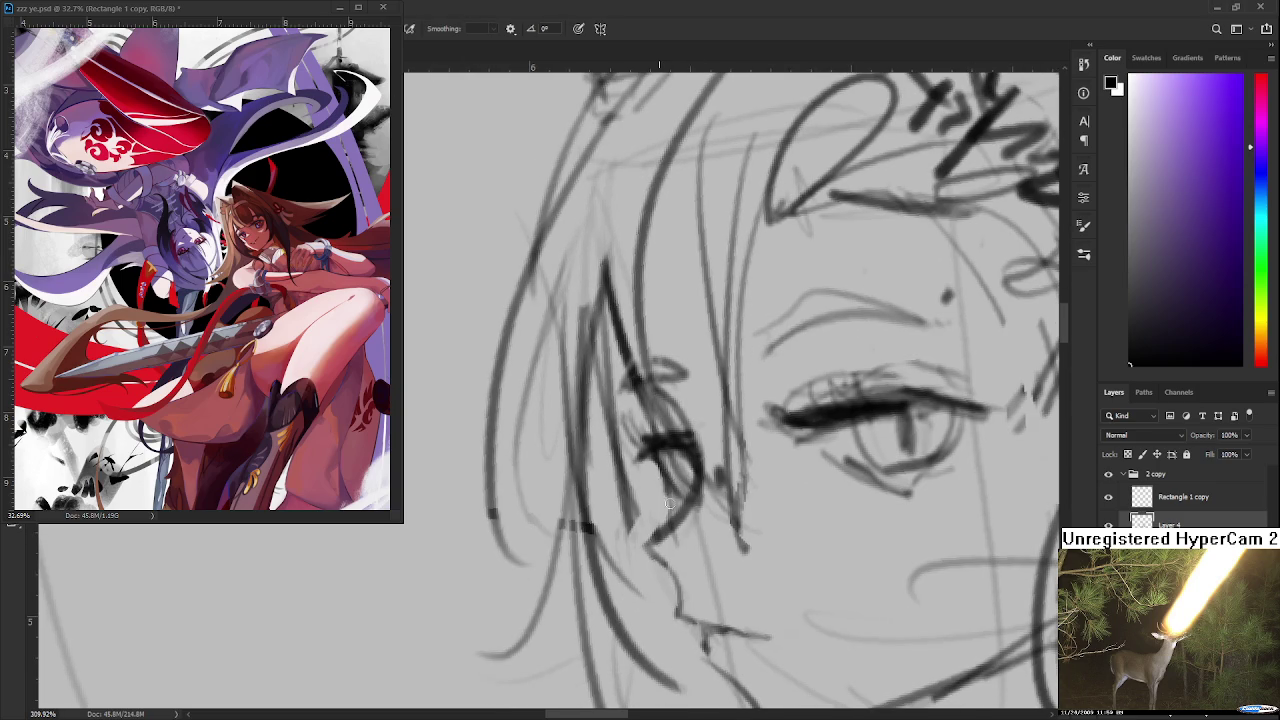
left_click_drag(671, 545, 657, 500)
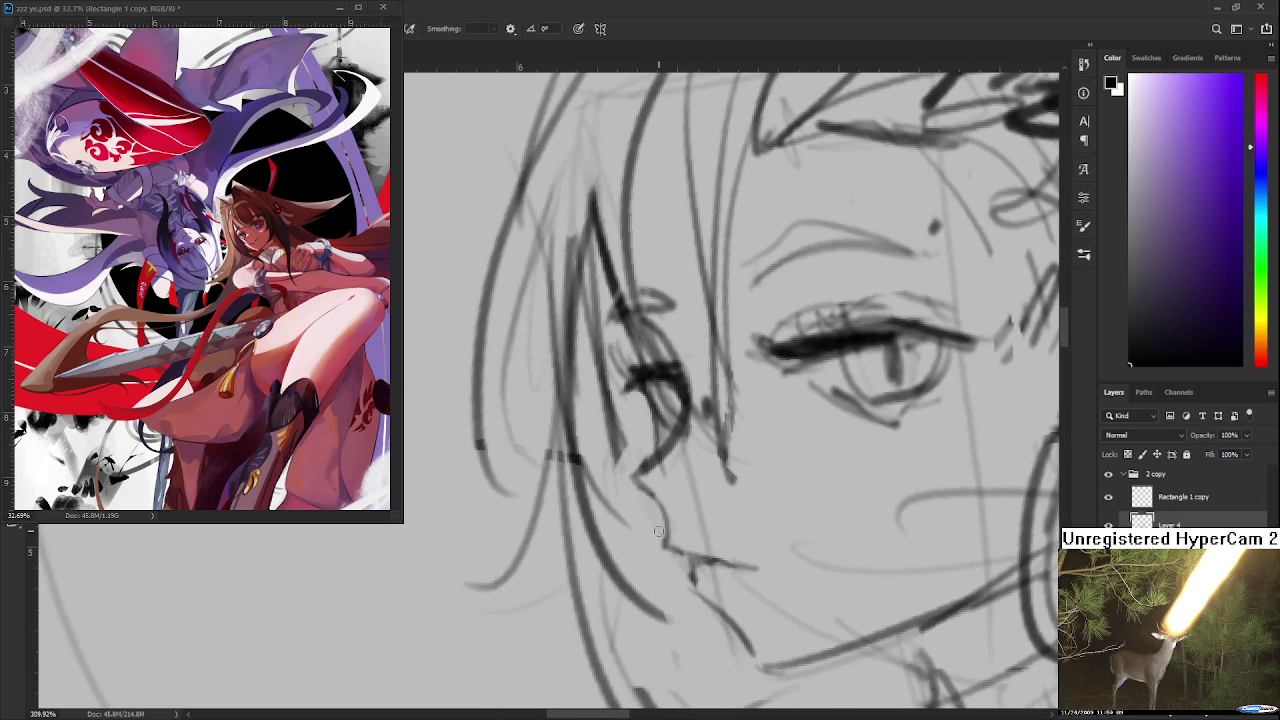
key("ctrl+z")
Step: Redraw the nose line, undoing and erasing parts until its profile reads cleanly
mouse_move(668, 545)
left_mouse_down()
mouse_move(657, 506)
mouse_move(672, 537)
left_mouse_up()
left_click_drag(658, 464, 664, 518)
key("ctrl+z")
mouse_move(658, 462)
left_mouse_down()
mouse_move(668, 595)
mouse_move(675, 570)
left_mouse_up()
key("e")
key("b")
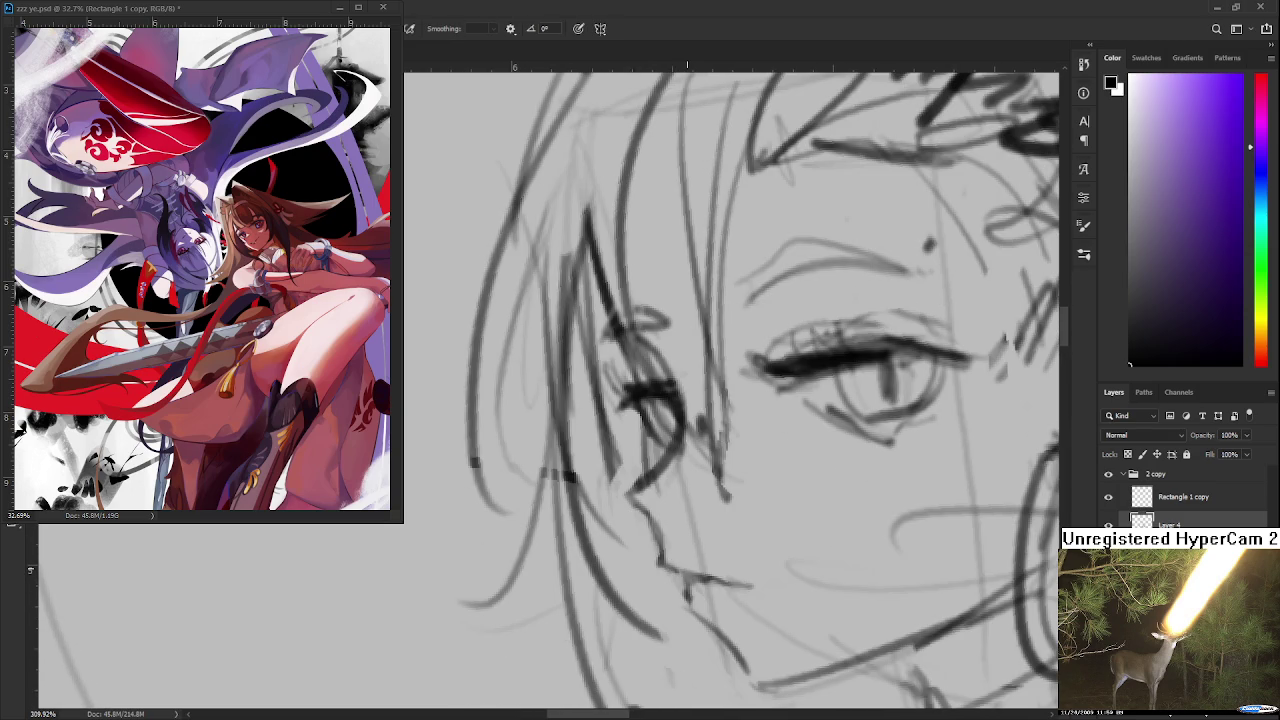
scroll(704, 546, "down", 3)
scroll(780, 540, "down", 2)
scroll(885, 540, "down", 2)
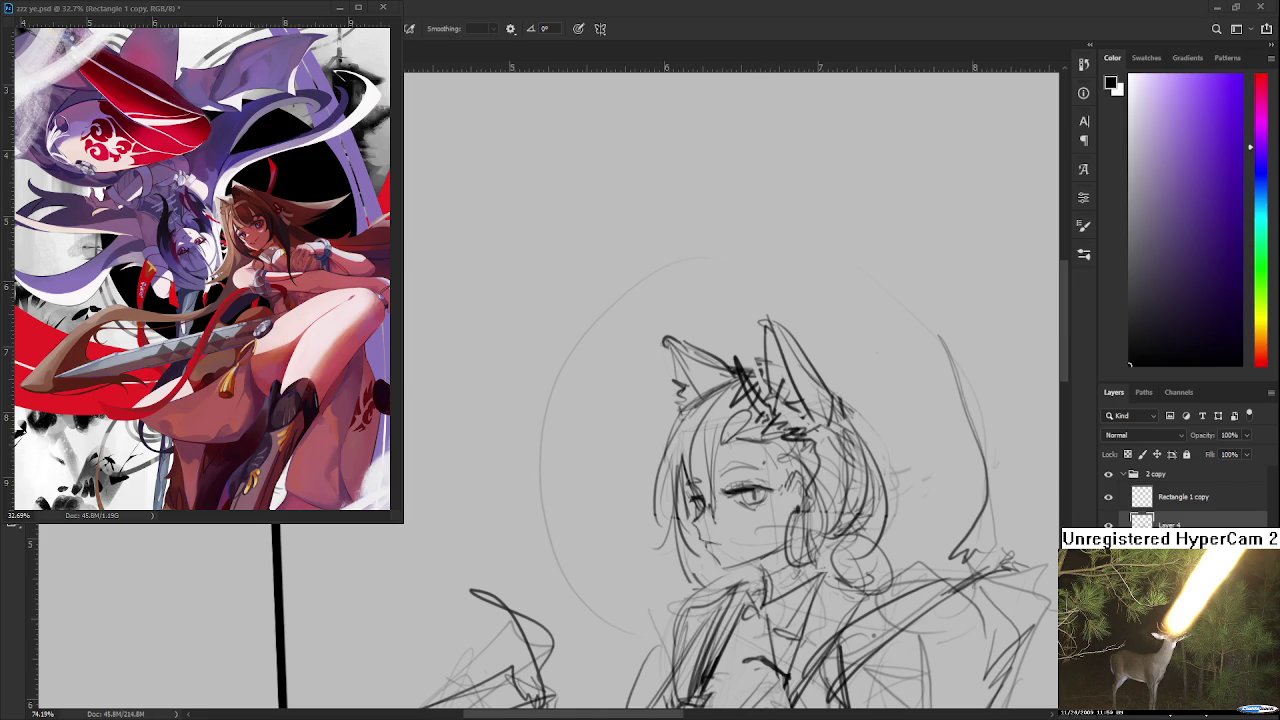
Step: Zoom in on the face and add pencil strokes to the hair beside it
scroll(742, 548, "up", 2)
scroll(717, 536, "up", 2)
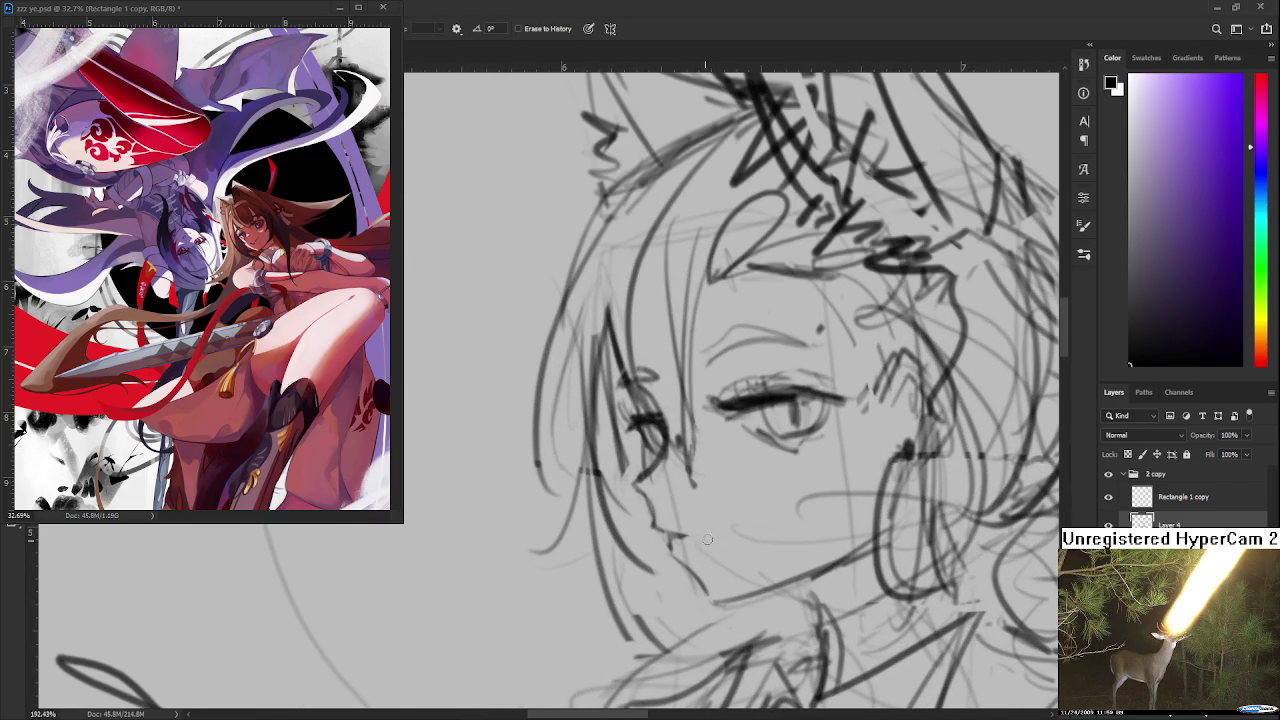
scroll(683, 540, "down", 1)
scroll(683, 540, "down", 2)
scroll(700, 520, "down", 2)
scroll(720, 500, "down", 2)
scroll(720, 450, "down", 1)
scroll(720, 450, "up", 2)
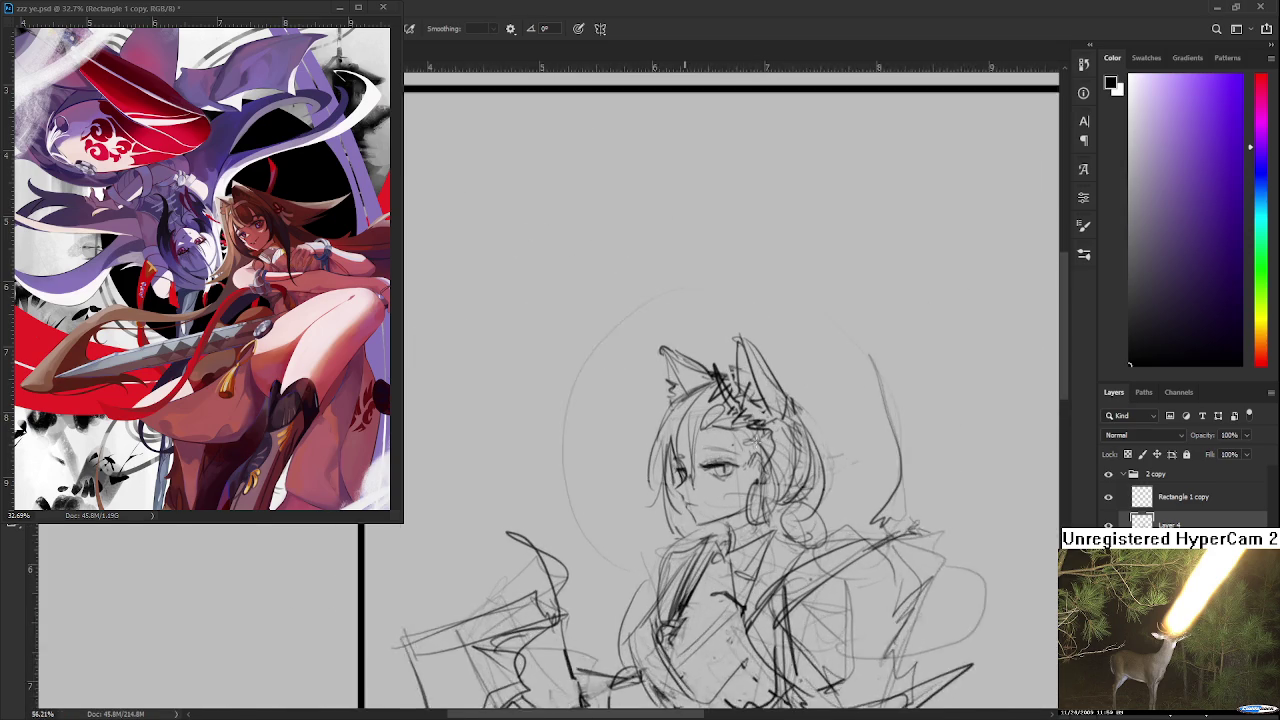
scroll(720, 450, "up", 1)
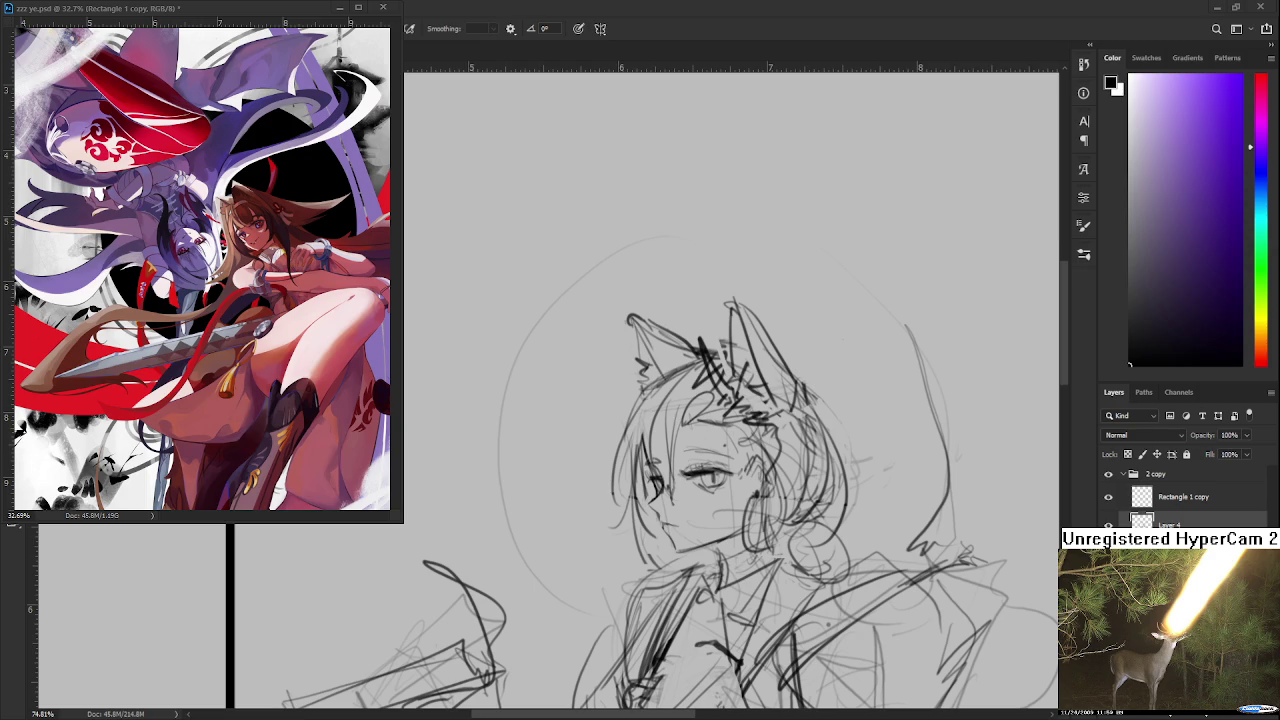
scroll(736, 467, "up", 2)
scroll(736, 467, "up", 2)
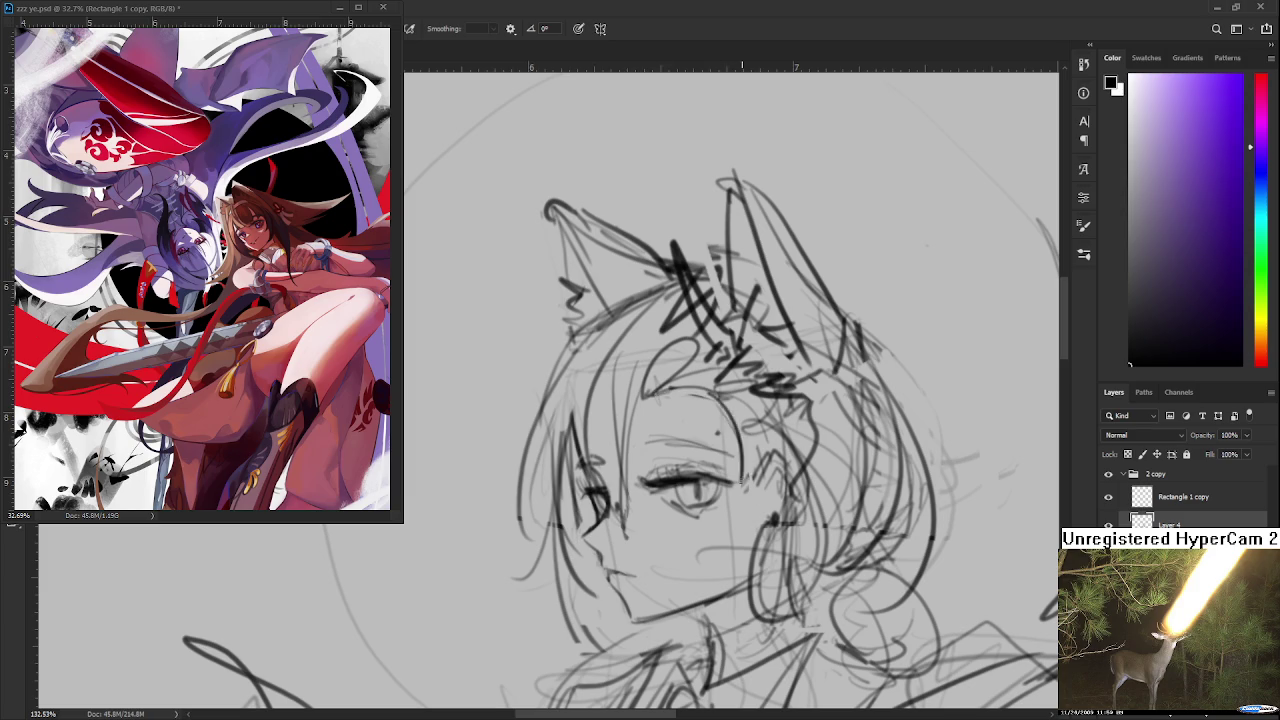
mouse_move(726, 398)
left_mouse_down()
mouse_move(742, 466)
mouse_move(762, 476)
mouse_move(772, 448)
left_mouse_up()
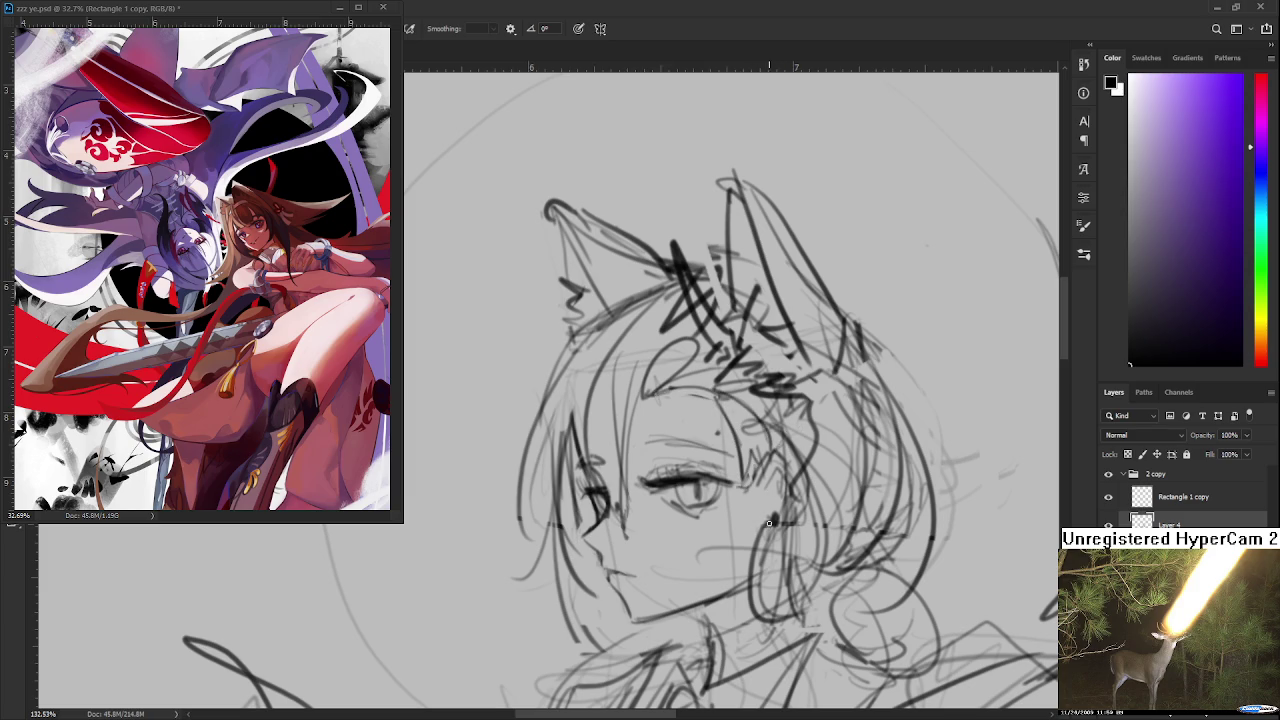
Step: Draw a dark hair strand running down past the cheek
scroll(758, 470, "down", 3)
left_click_drag(758, 470, 770, 520)
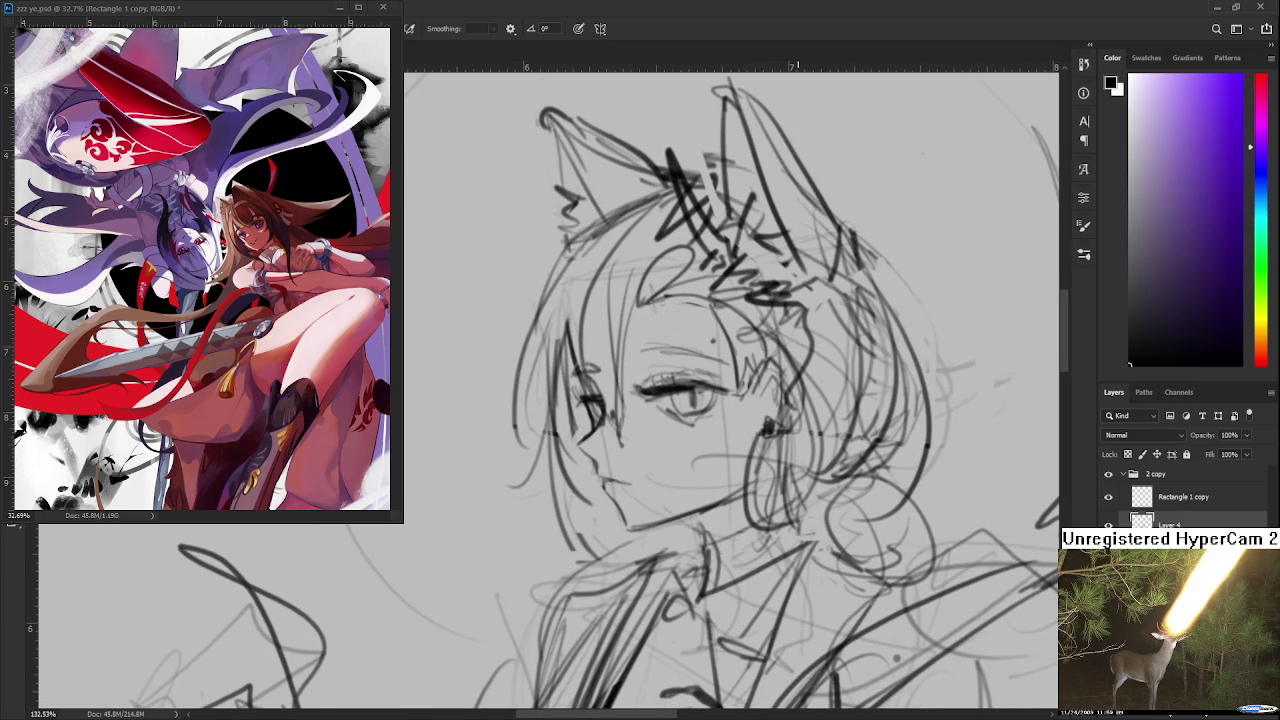
scroll(640, 500, "down", 2)
scroll(640, 500, "down", 2)
scroll(640, 500, "down", 1)
scroll(645, 452, "up", 2)
scroll(645, 452, "up", 1)
scroll(634, 452, "up", 2)
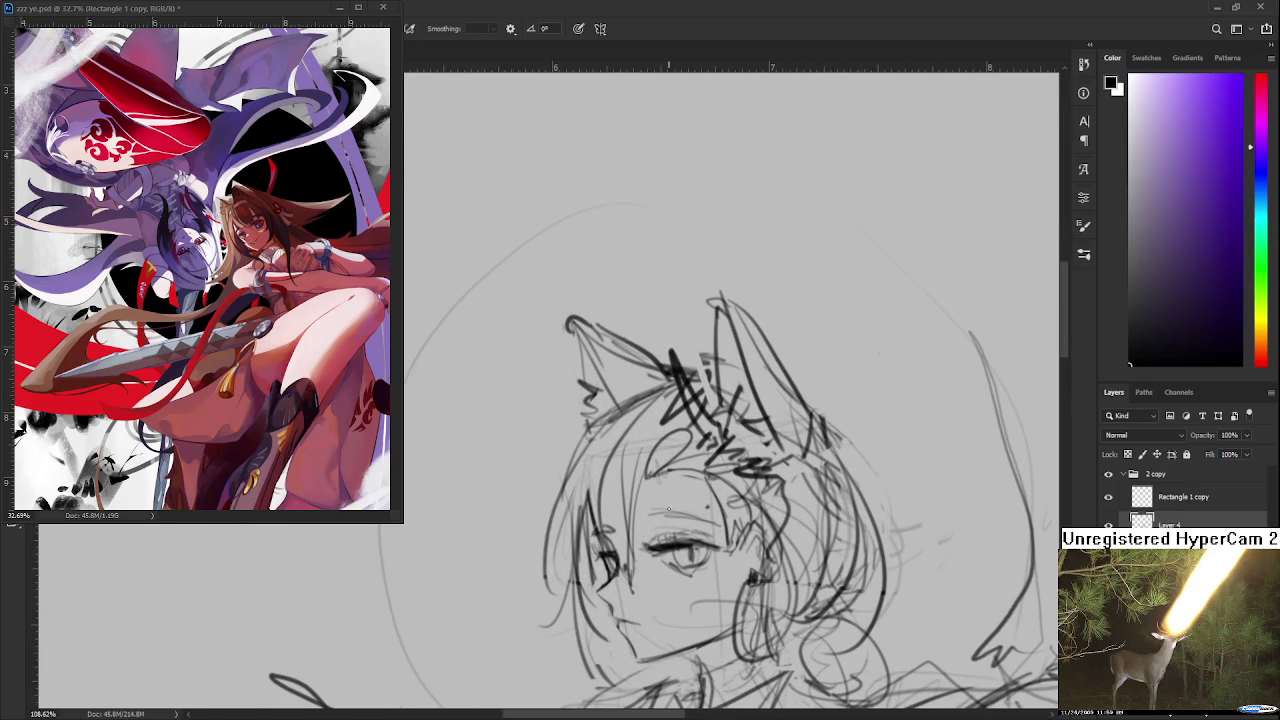
Step: Draw a hair strand beside the girl's face, redrawing it lower after an undo
left_click_drag(642, 458, 626, 566)
key("ctrl+z")
left_click_drag(638, 490, 602, 583)
key("w")
key("e")
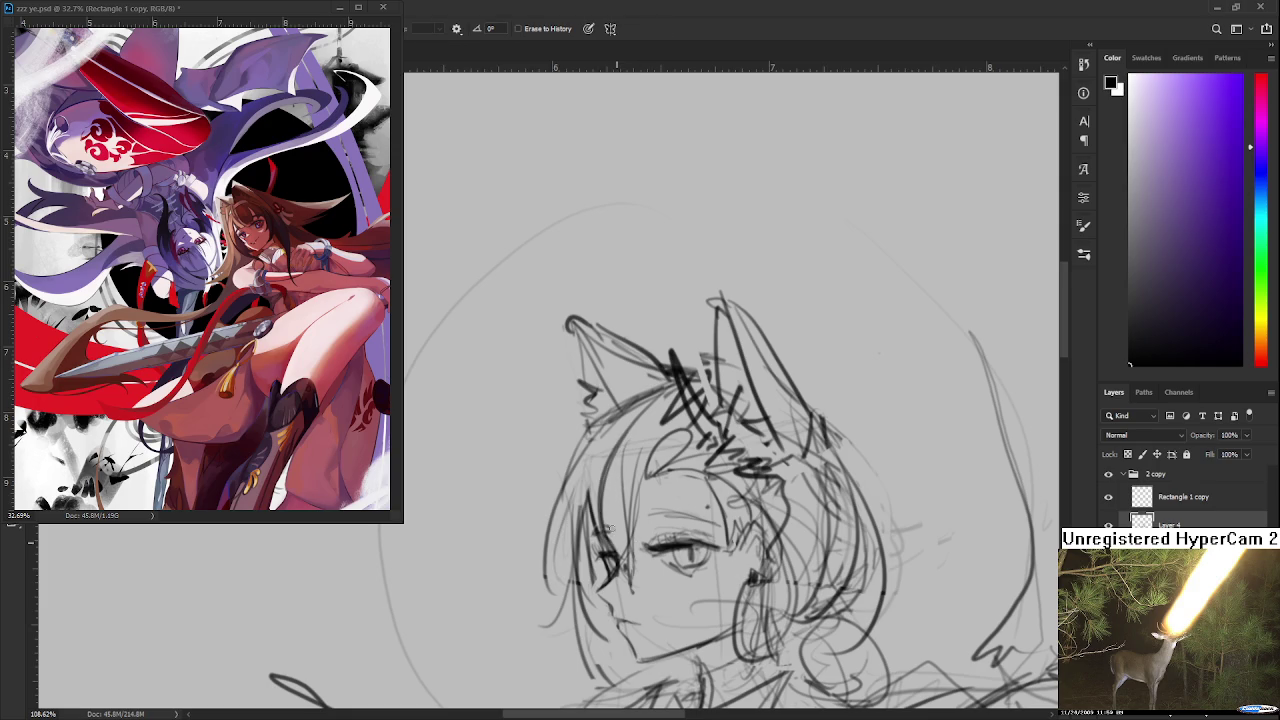
key("b")
Step: Sketch and redraw the short hair strokes on the left of the girl's eye
left_click_drag(620, 442, 613, 548)
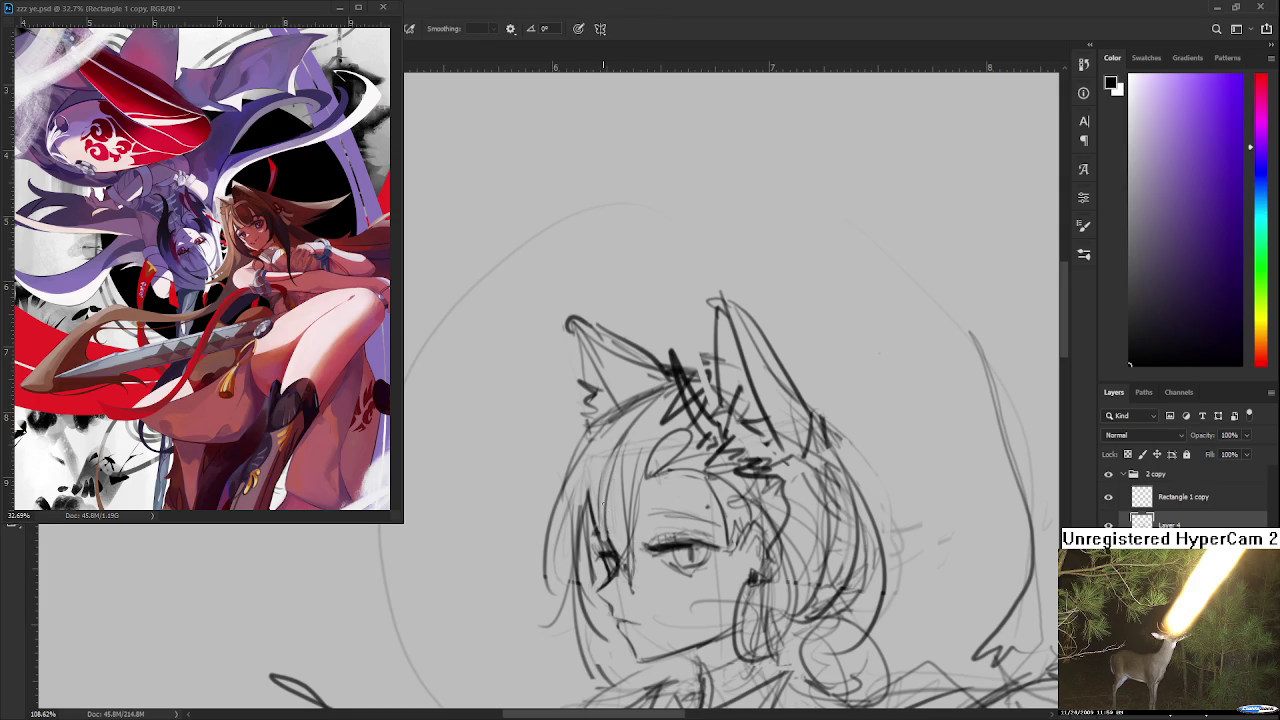
left_click_drag(590, 482, 598, 574)
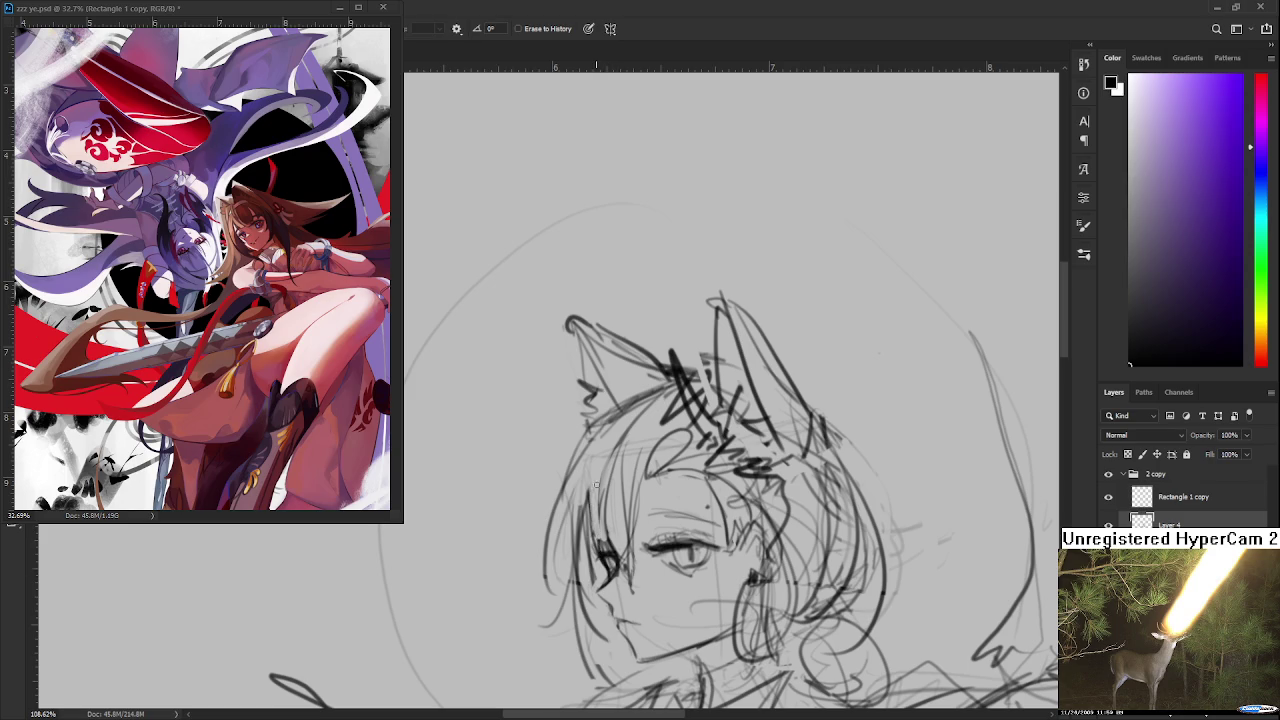
left_click_drag(612, 462, 606, 572)
key("ctrl+z")
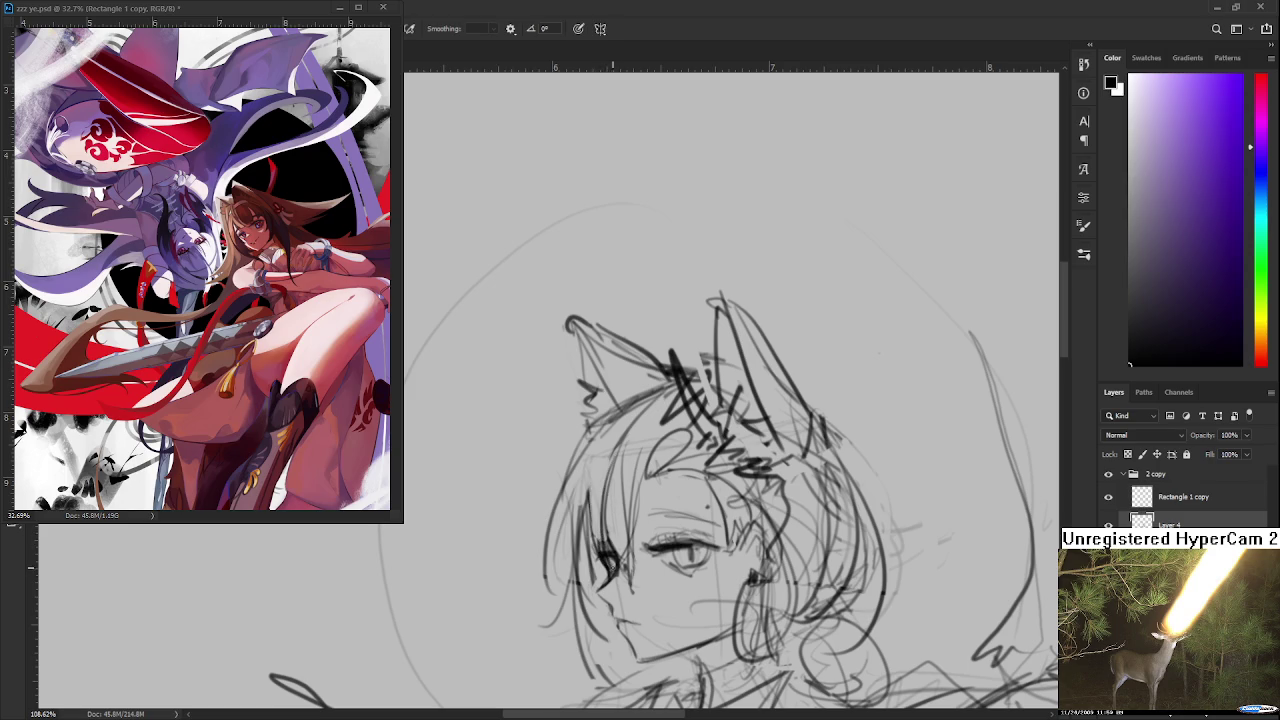
key("ctrl+z")
mouse_move(608, 462)
left_mouse_down()
mouse_move(600, 576)
mouse_move(591, 479)
mouse_move(592, 560)
left_mouse_up()
key("e")
key("b")
left_click_drag(596, 496, 604, 568)
key("e")
key("b")
Step: Darken and touch up the hair strands beside the eye
left_click_drag(603, 480, 603, 556)
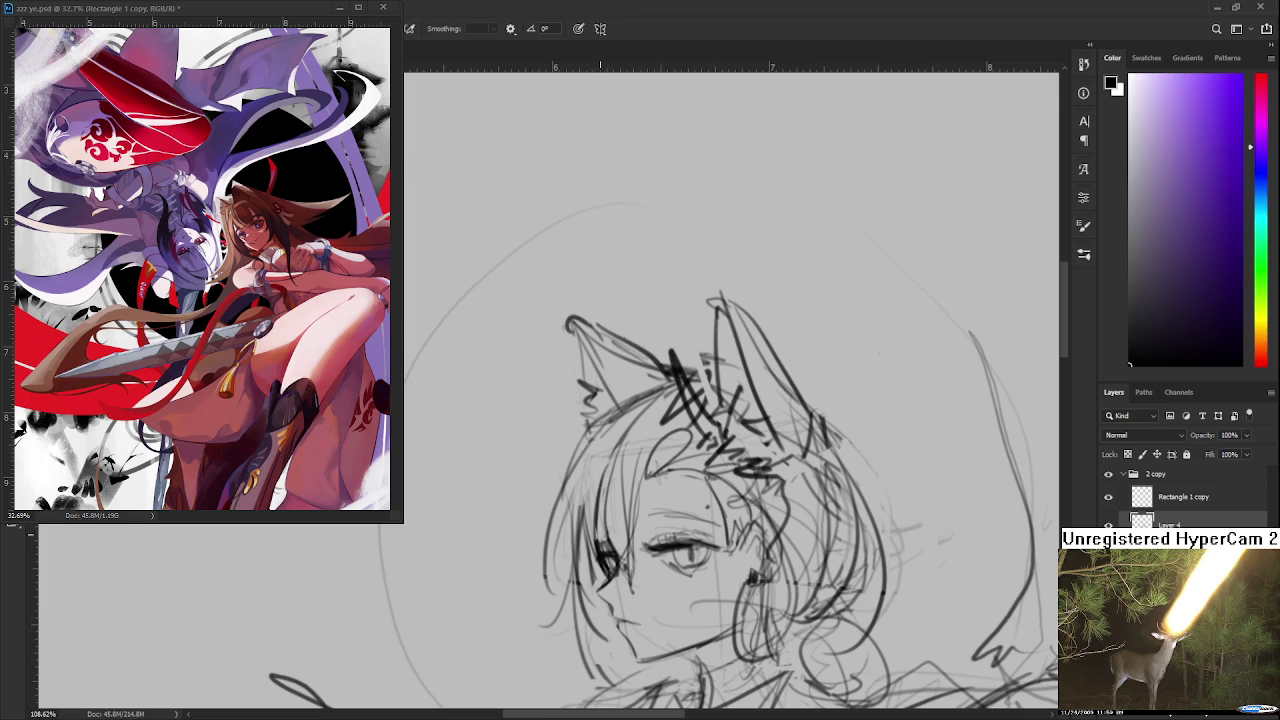
left_click_drag(600, 530, 604, 552)
scroll(599, 539, "up", 1)
scroll(600, 540, "down", 1)
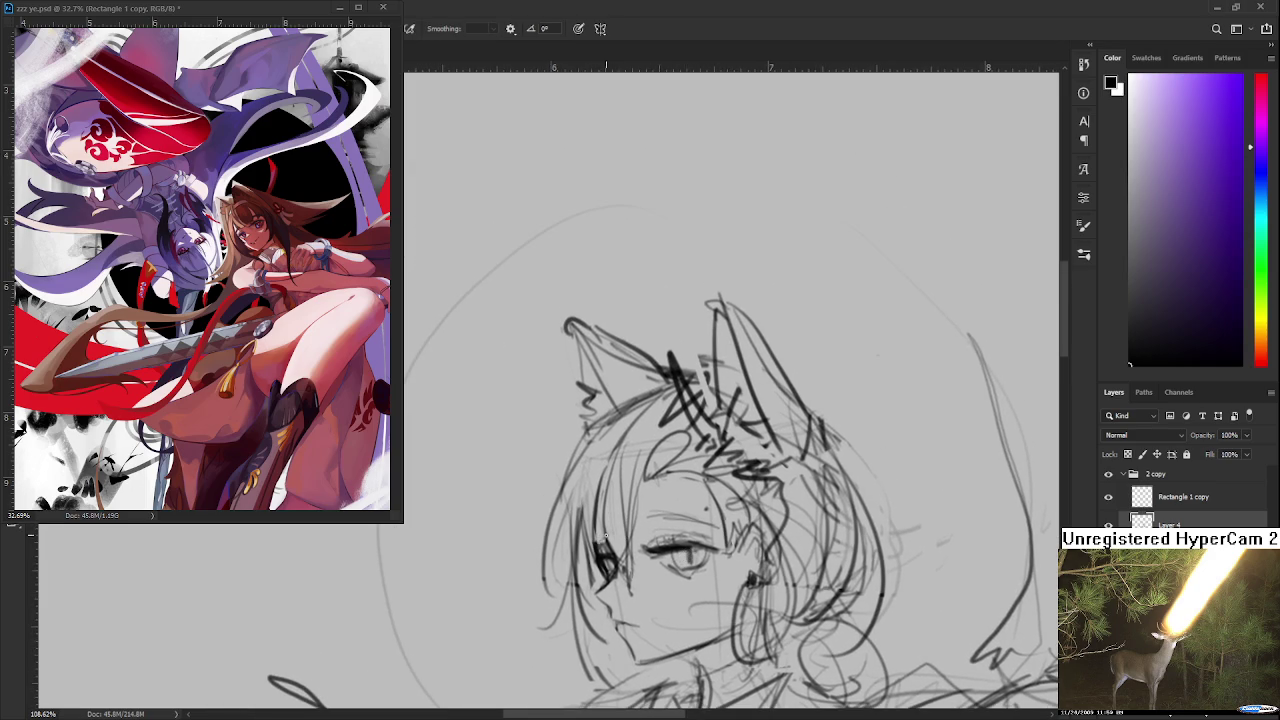
left_click_drag(602, 530, 610, 552)
mouse_move(600, 528)
left_mouse_down()
mouse_move(606, 546)
mouse_move(618, 533)
left_mouse_up()
scroll(640, 530, "down", 3)
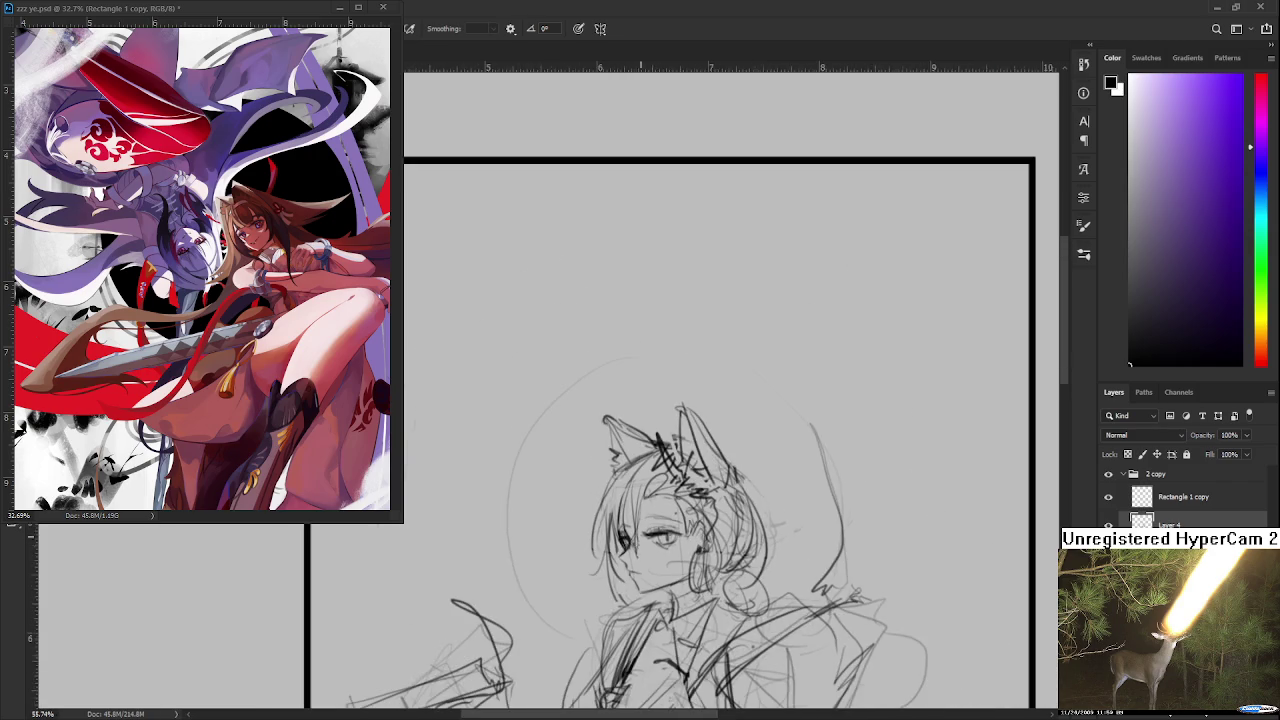
scroll(700, 500, "up", 2)
scroll(700, 500, "up", 2)
key("e")
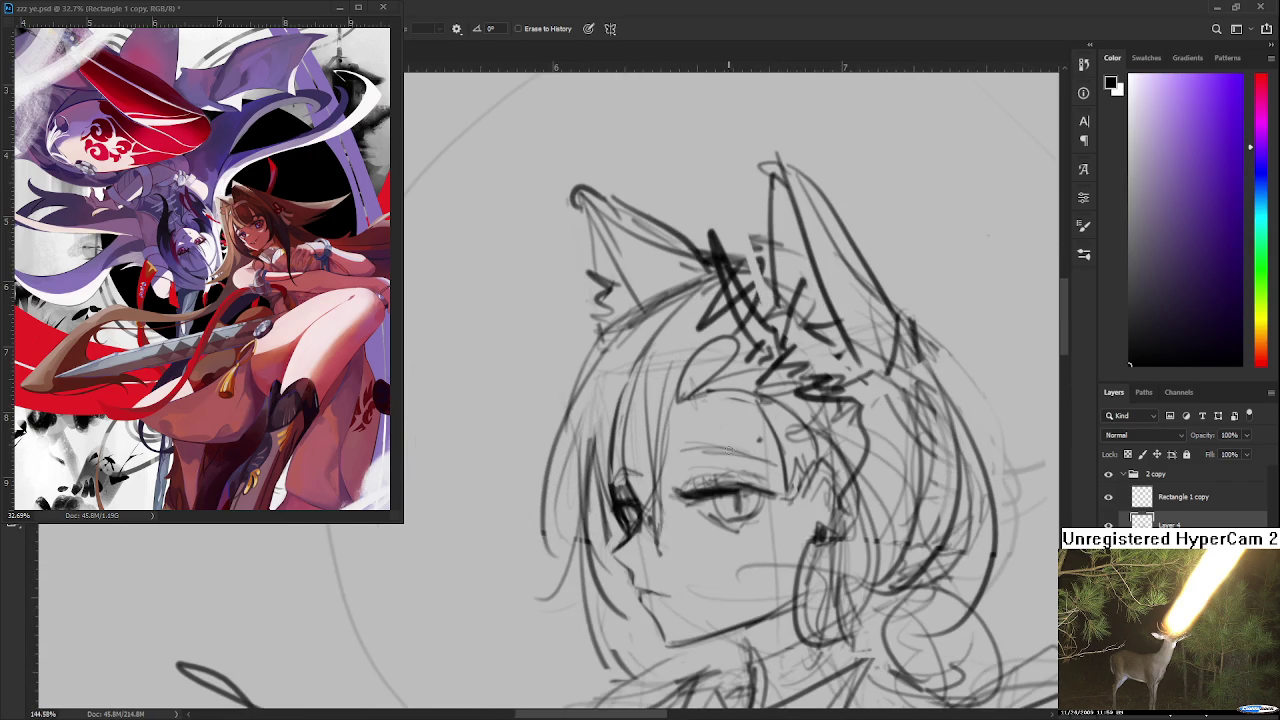
Step: Sketch a faint line above the girl's eye
key("b")
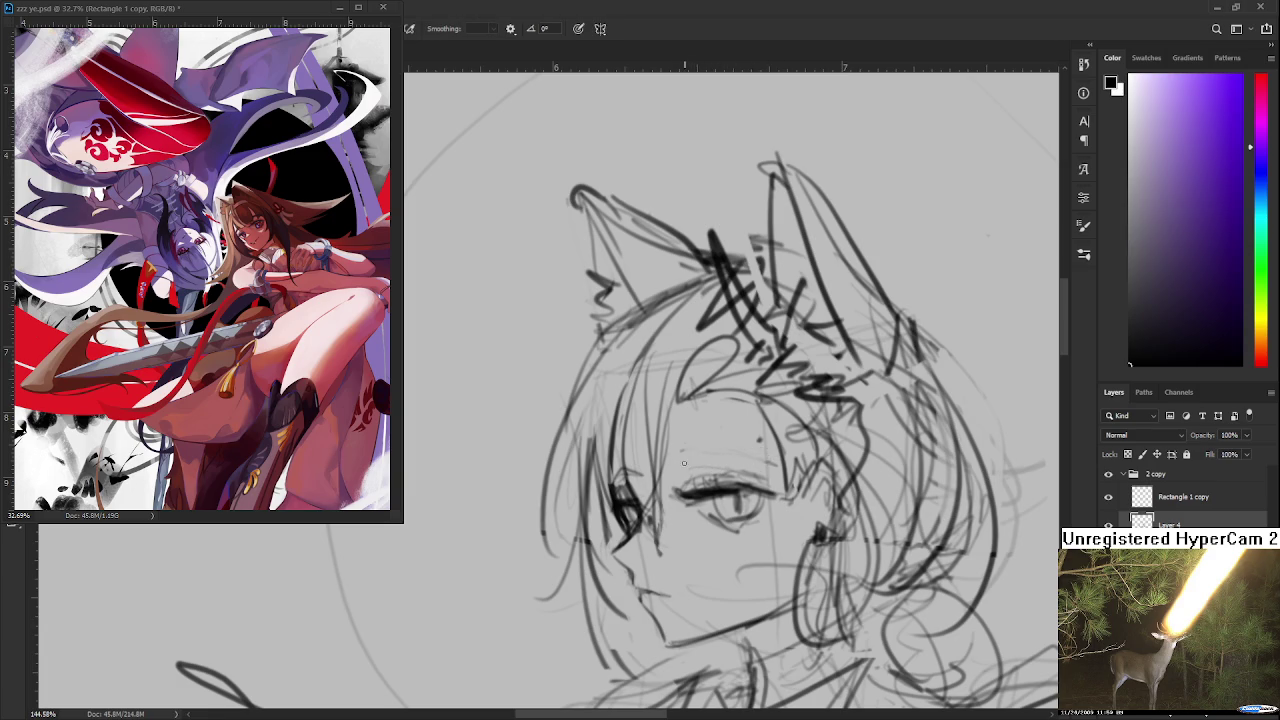
left_click_drag(690, 463, 776, 463)
scroll(700, 476, "down", 3)
scroll(698, 475, "down", 2)
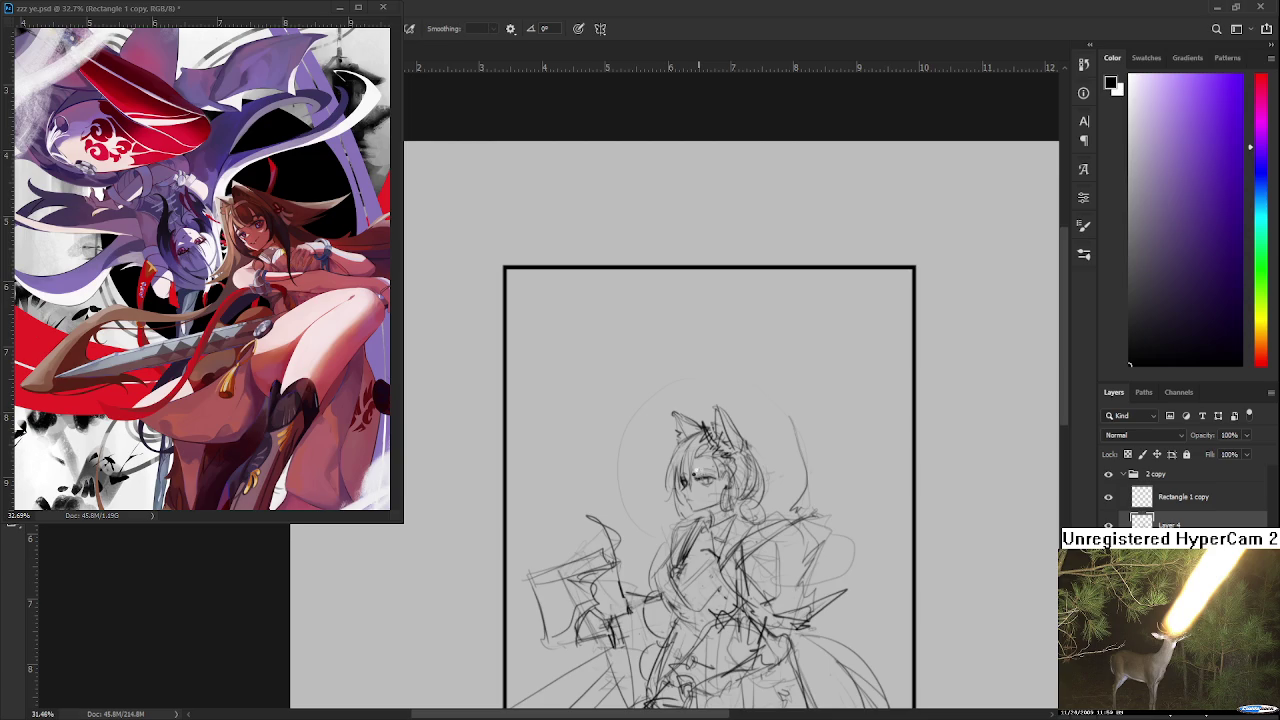
scroll(700, 478, "up", 2)
scroll(705, 480, "up", 2)
scroll(715, 482, "up", 2)
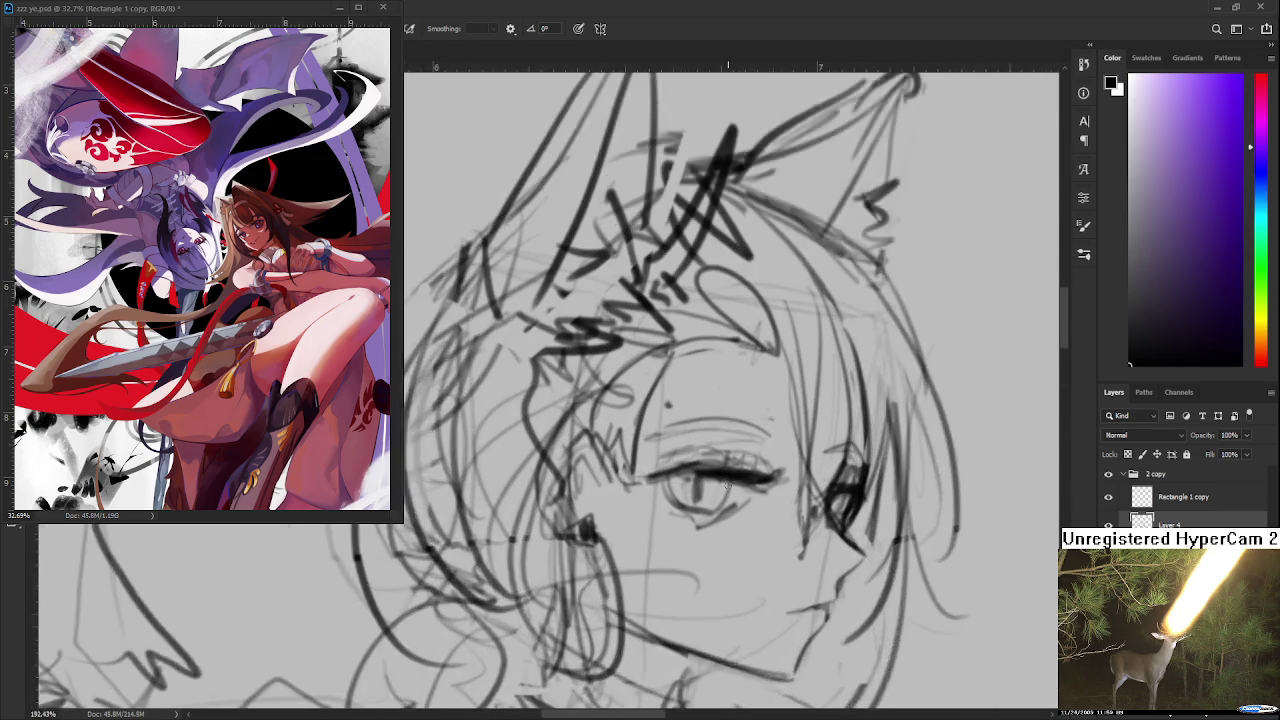
scroll(728, 485, "up", 2)
Step: Erase the old strokes inside the eye and draw a new iris curve
key("e")
mouse_move(684, 500)
left_mouse_down()
mouse_move(688, 476)
mouse_move(672, 514)
mouse_move(719, 500)
mouse_move(657, 482)
mouse_move(704, 520)
left_mouse_up()
key("b")
left_click_drag(668, 480, 655, 474)
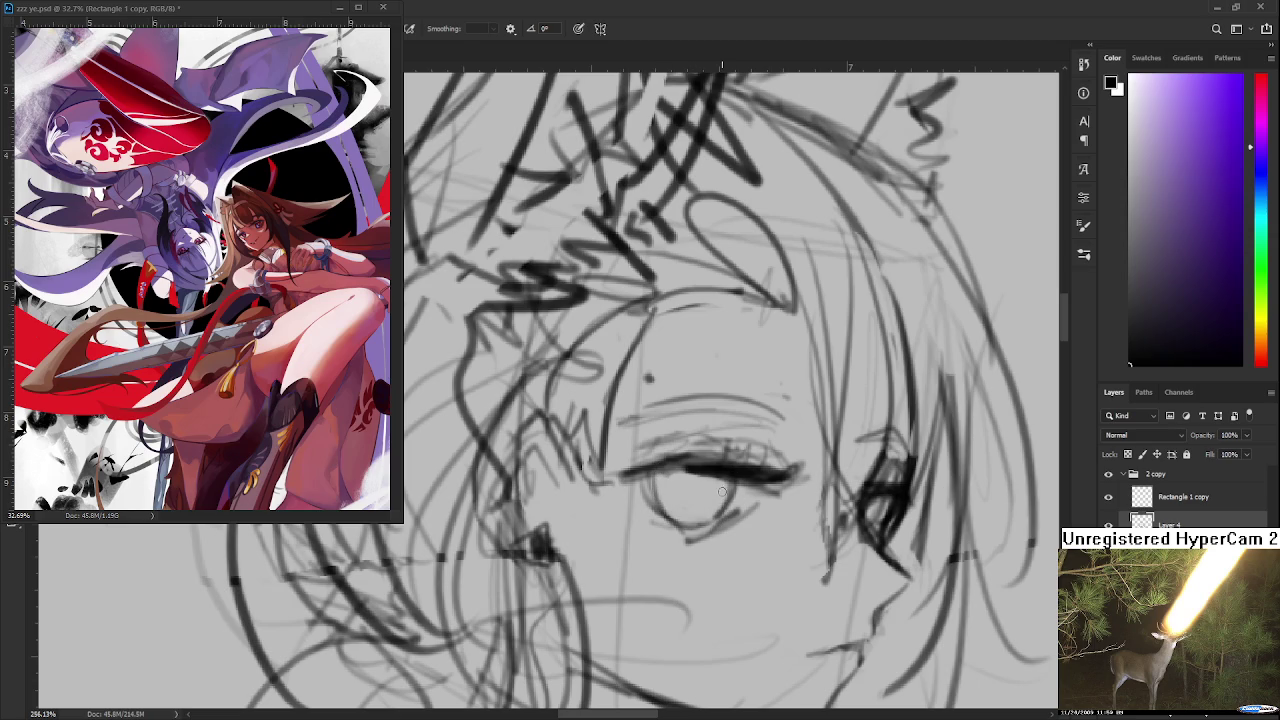
key("e")
key("b")
key("e")
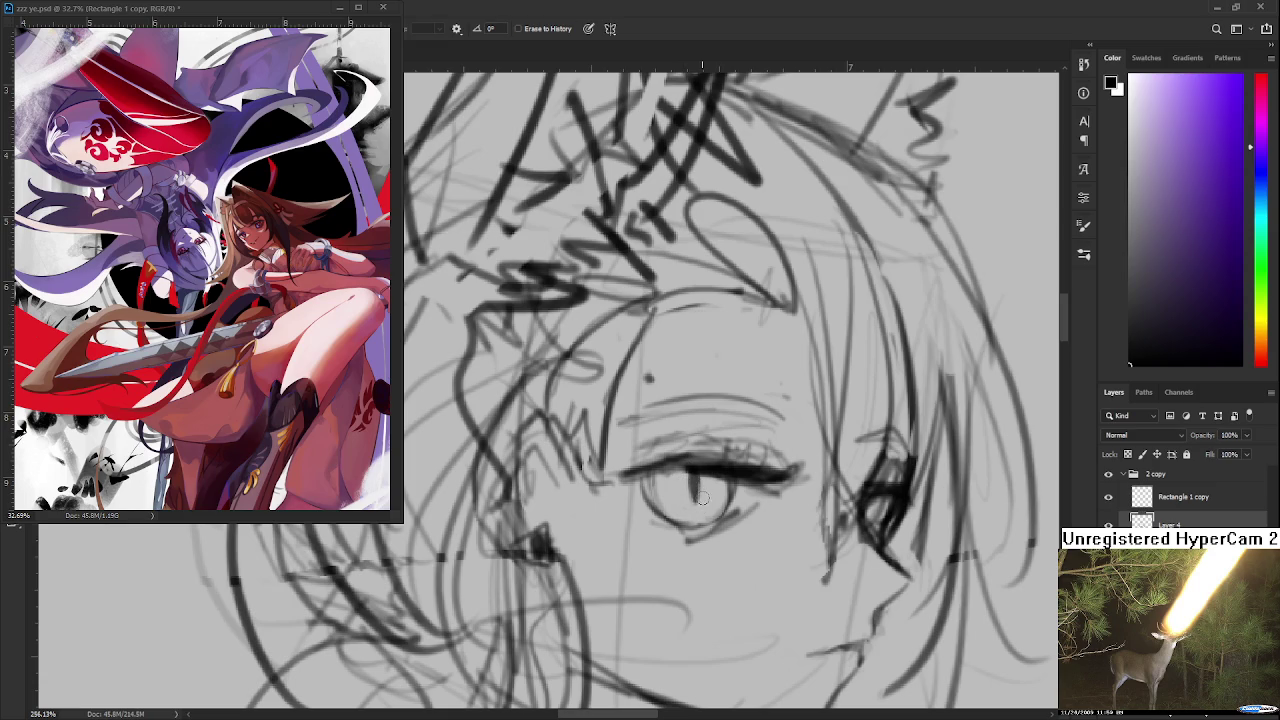
key("b")
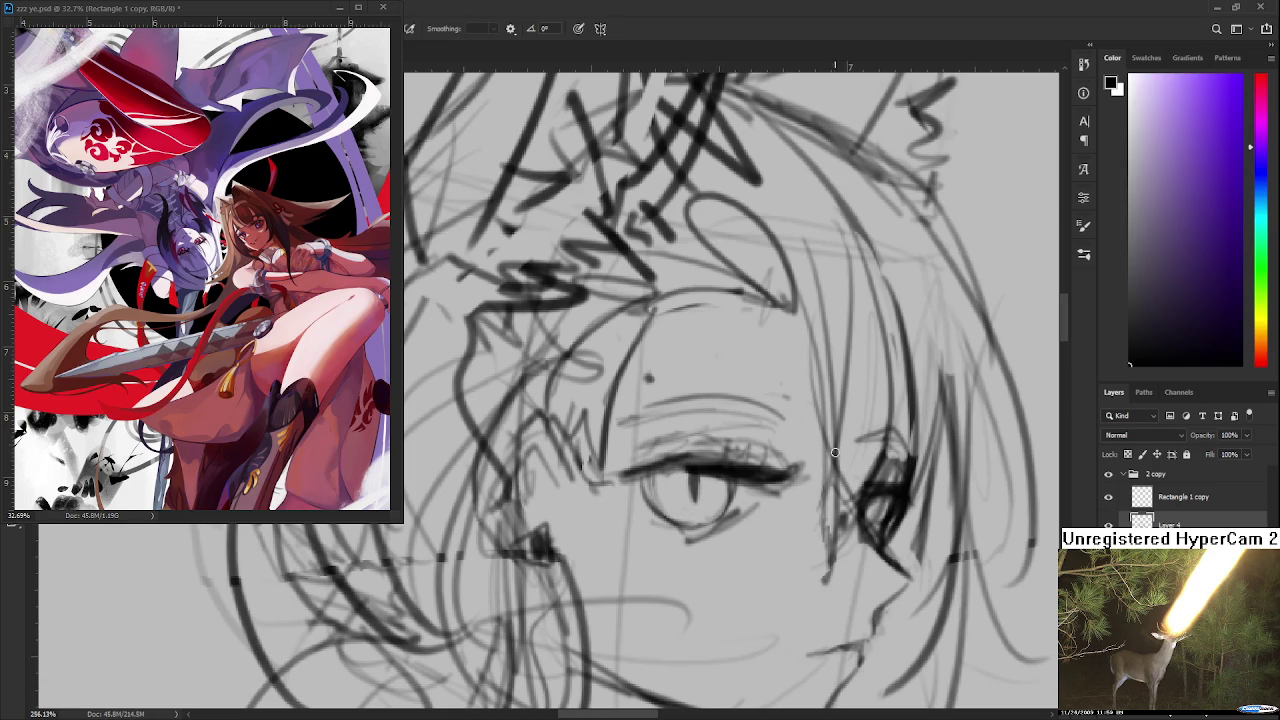
Step: Inspect the new iris up close, alternating Eraser and Brush to refine it
scroll(723, 505, "down", 2)
scroll(730, 510, "down", 2)
scroll(738, 515, "down", 2)
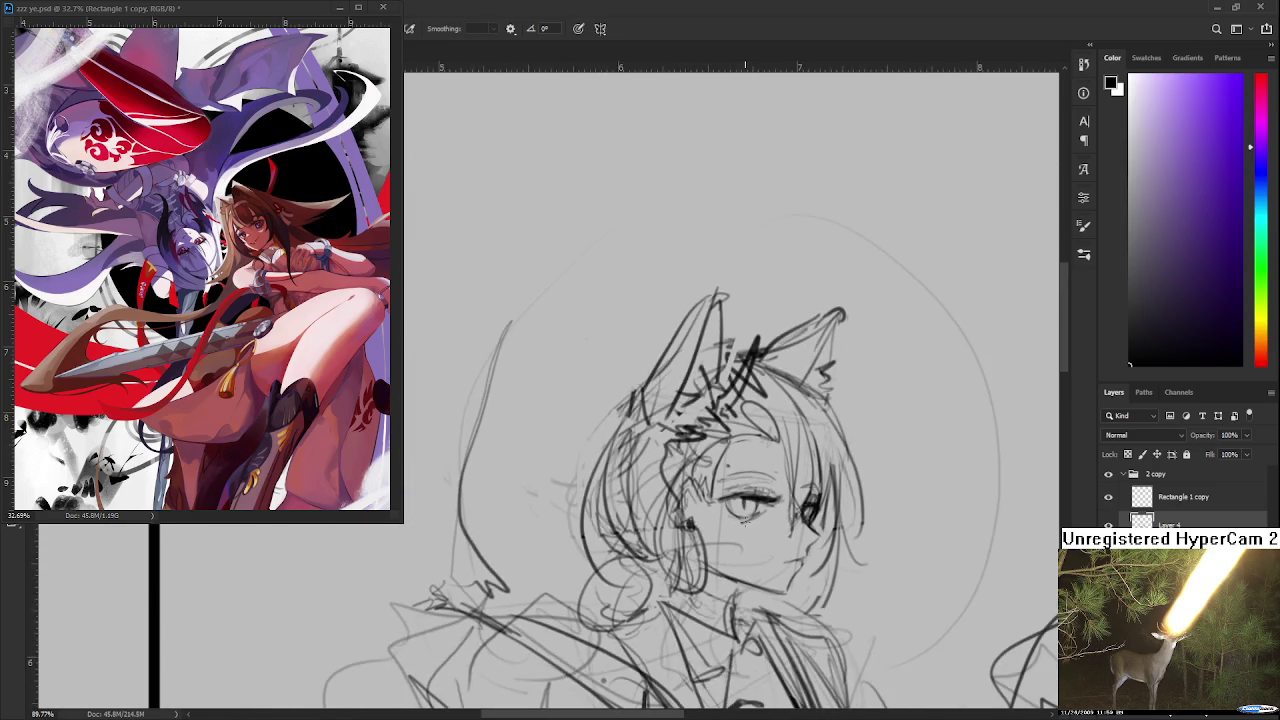
scroll(745, 518, "down", 2)
scroll(769, 536, "up", 1)
scroll(769, 536, "up", 1)
scroll(769, 536, "up", 1)
scroll(769, 536, "up", 1)
scroll(696, 430, "up", 2)
scroll(696, 430, "up", 2)
key("e")
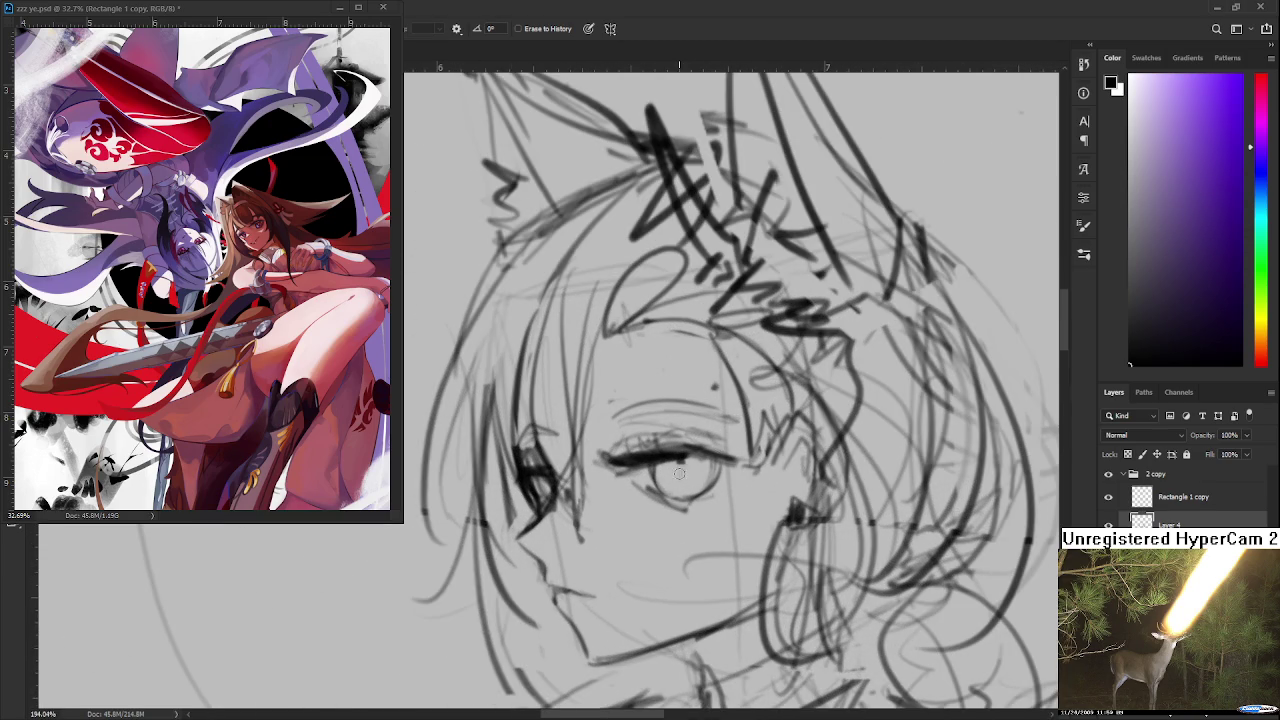
key("b")
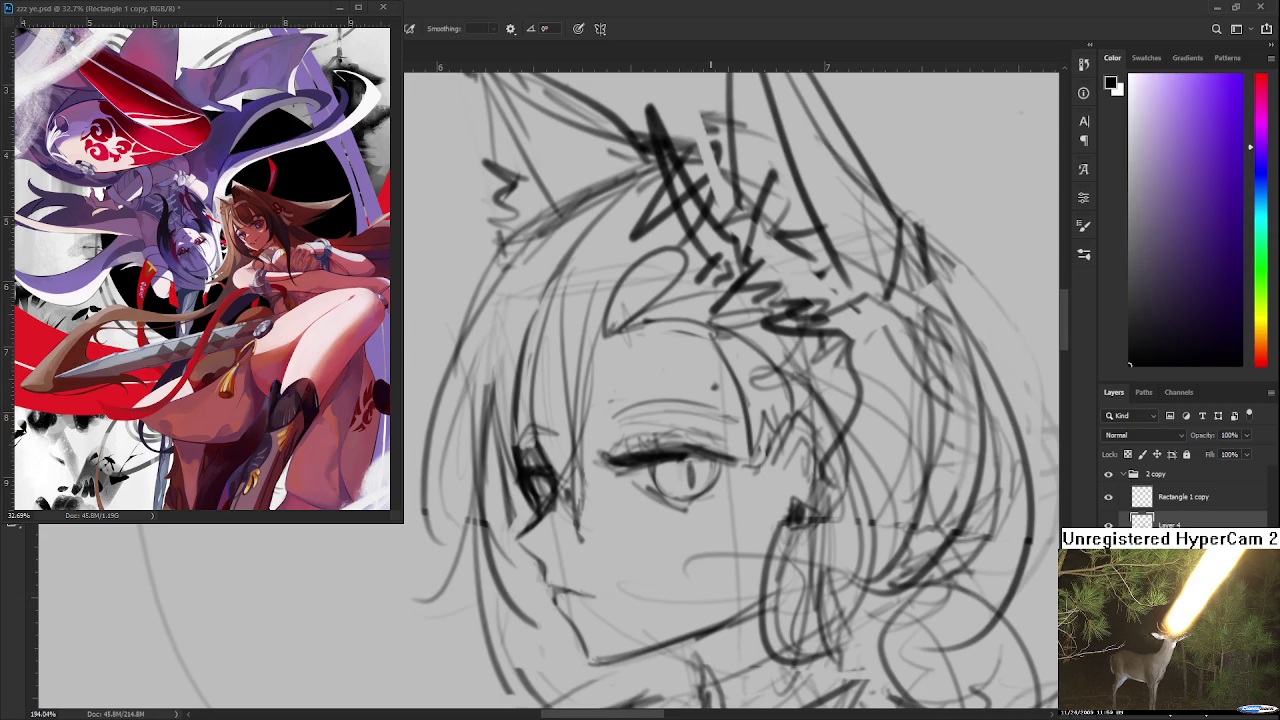
scroll(686, 460, "down", 2)
Step: Zoom in and out around the girl's face to inspect the front eye
scroll(686, 460, "down", 2)
scroll(686, 460, "down", 2)
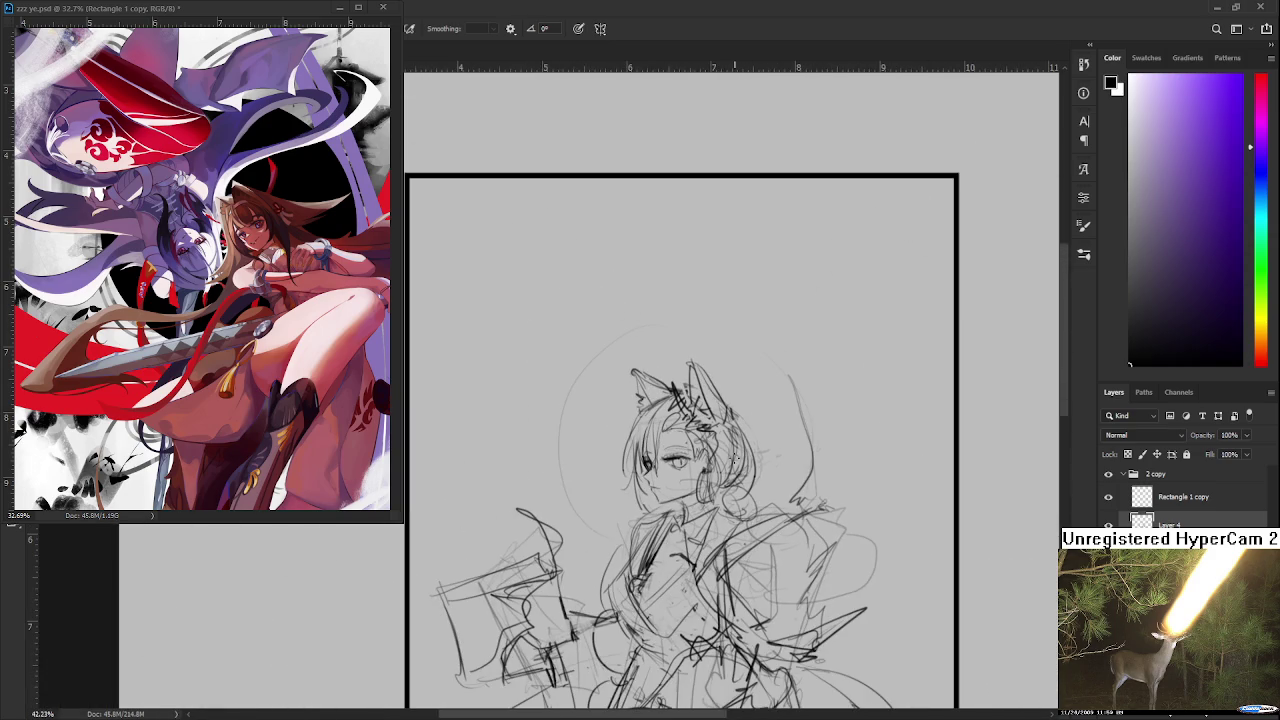
scroll(680, 446, "up", 2)
scroll(680, 447, "up", 2)
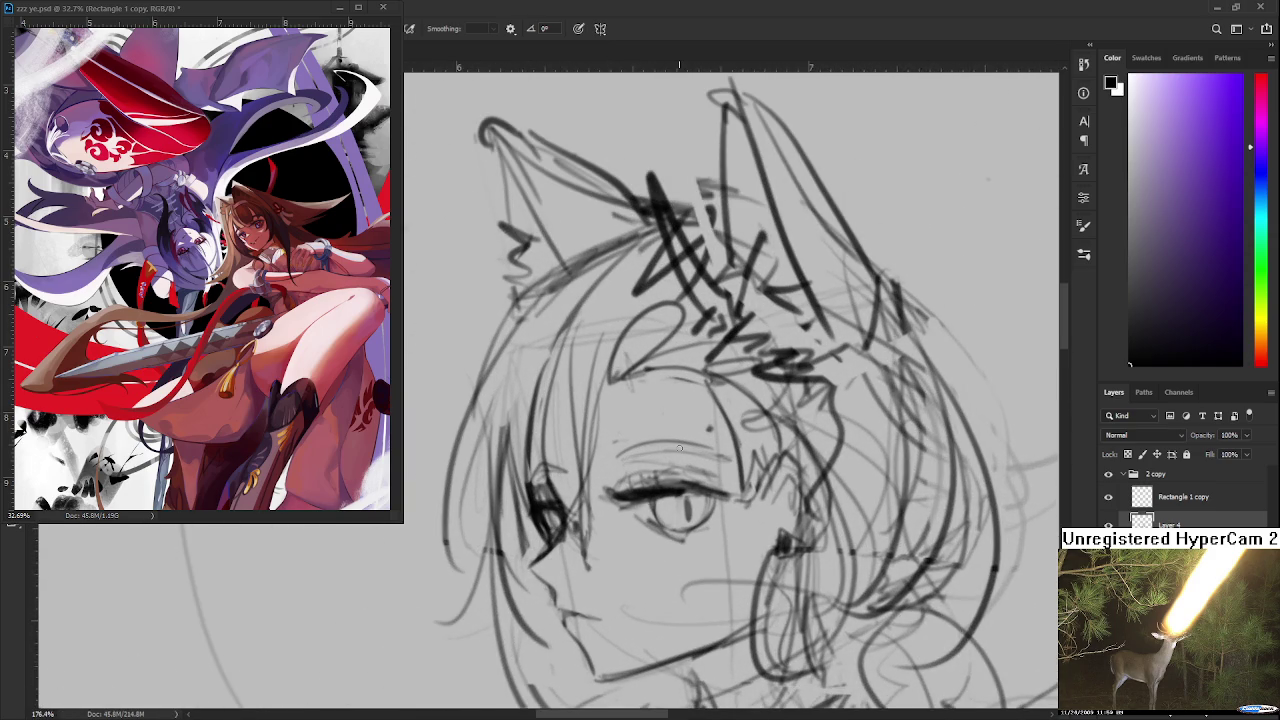
scroll(679, 447, "down", 2)
scroll(670, 448, "down", 1)
scroll(660, 450, "down", 2)
scroll(655, 450, "up", 3)
scroll(655, 470, "down", 1)
scroll(660, 472, "up", 1)
scroll(663, 473, "down", 2)
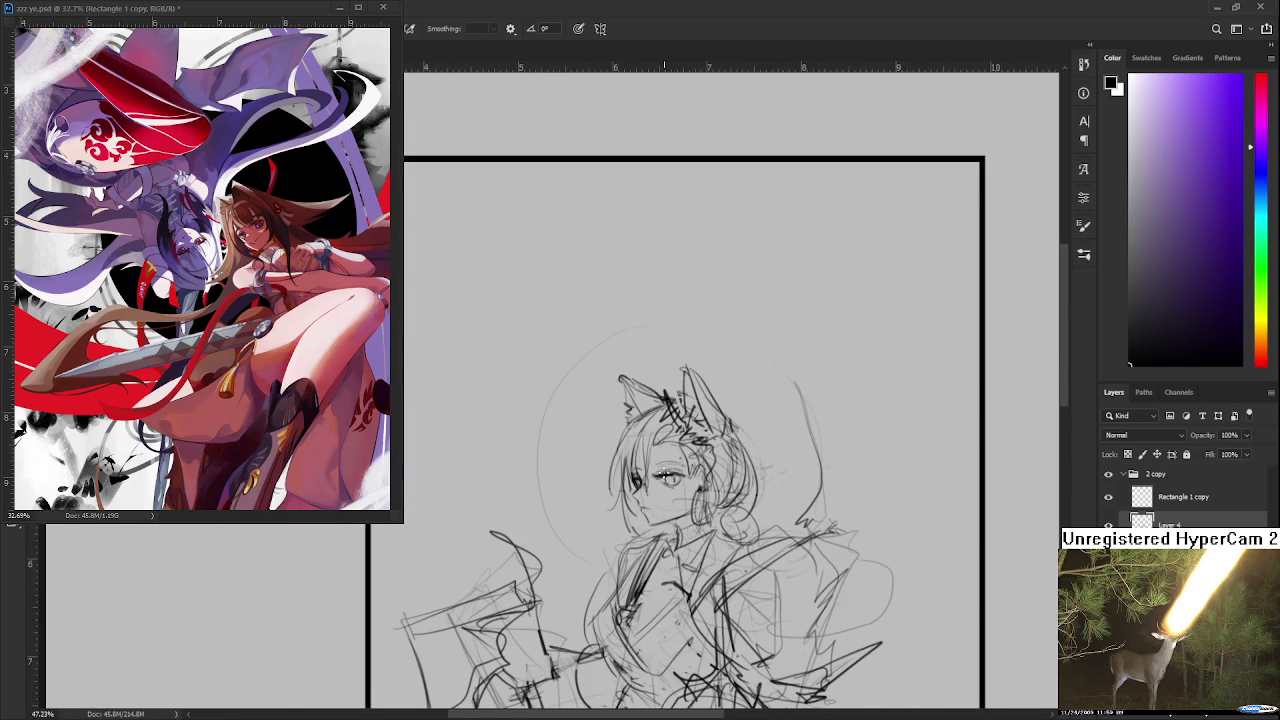
scroll(670, 478, "up", 1)
scroll(700, 480, "up", 2)
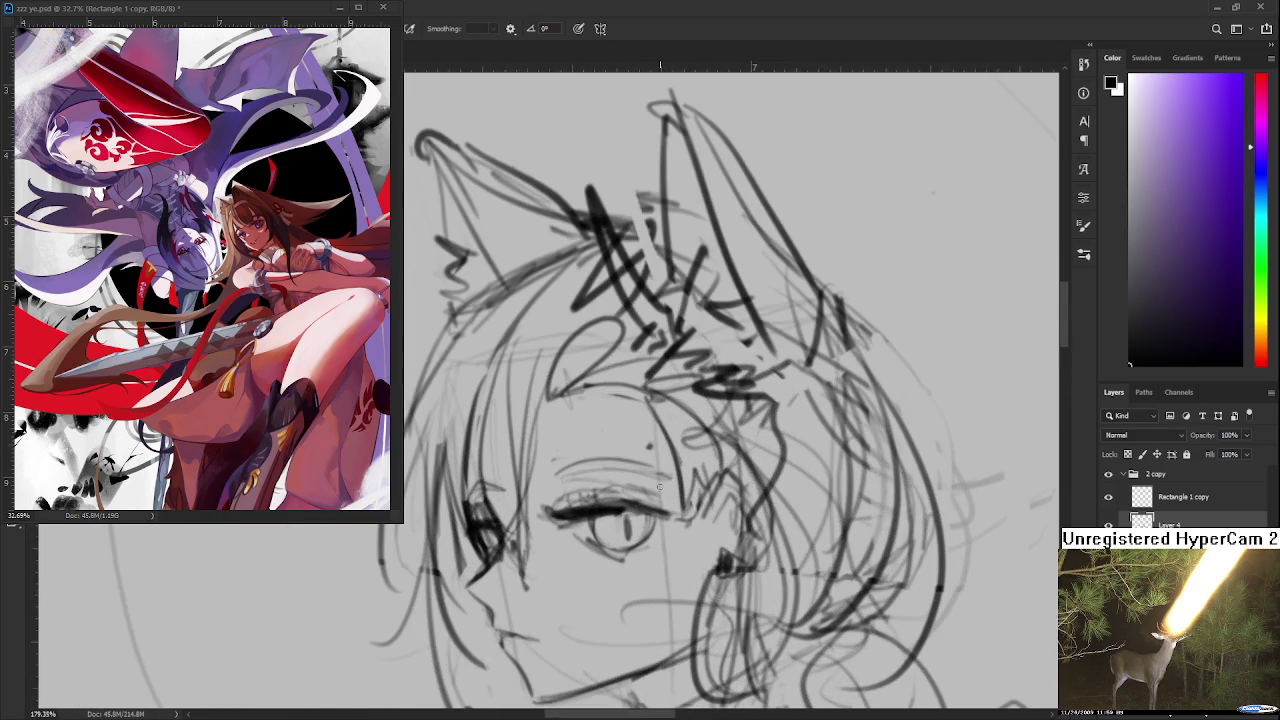
scroll(726, 484, "up", 1)
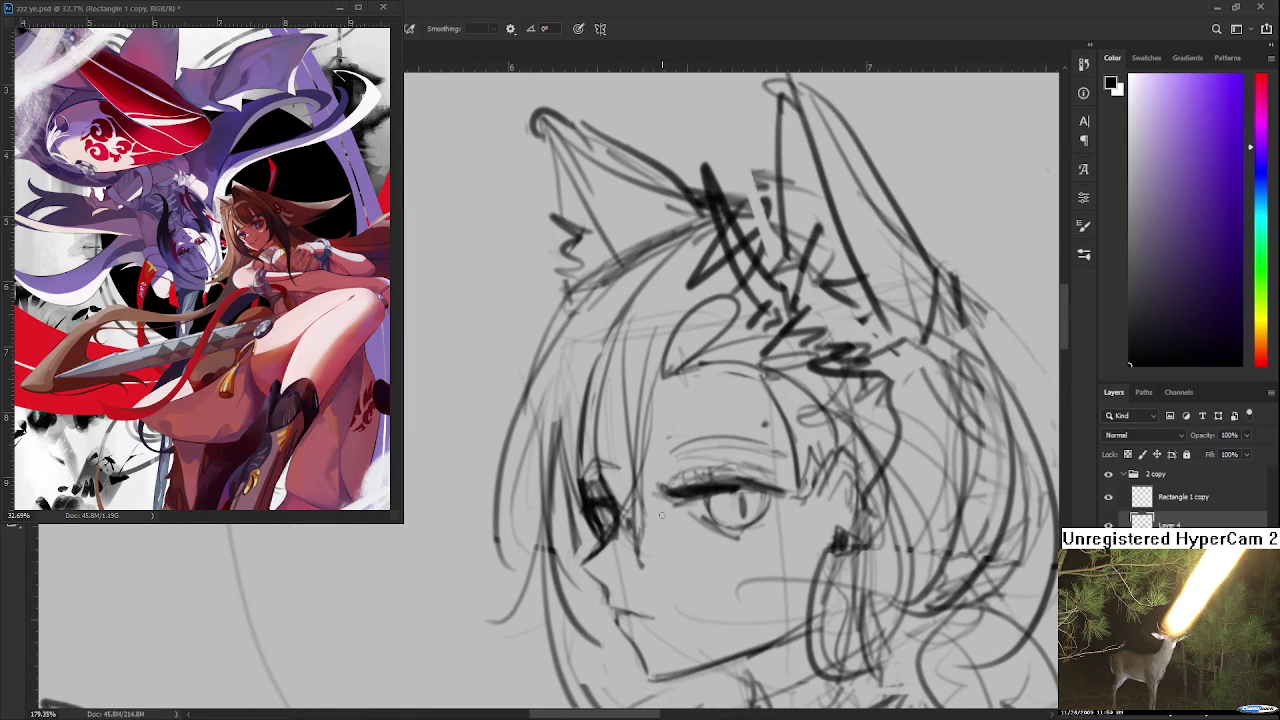
Step: Lasso the girl's front eye and delete it, leaving that area blank
key("l")
left_click_drag(658, 501, 680, 552)
key("Delete")
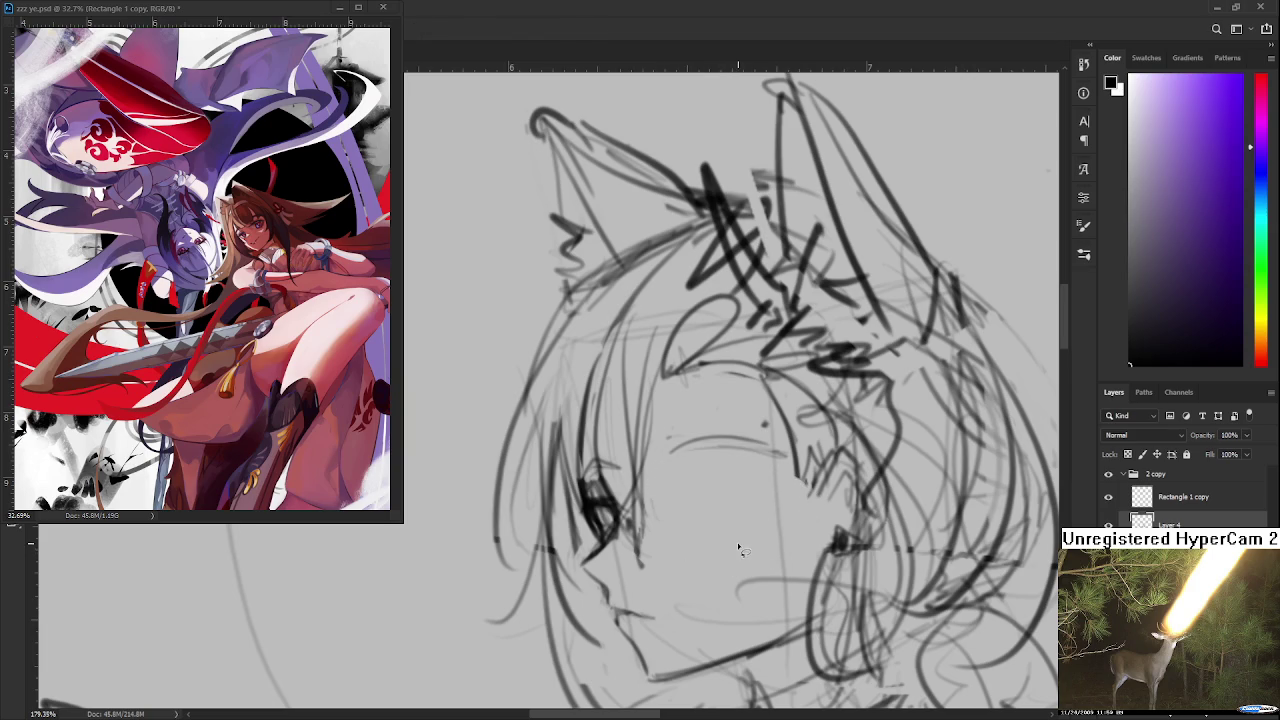
scroll(740, 548, "down", 2)
scroll(740, 548, "down", 2)
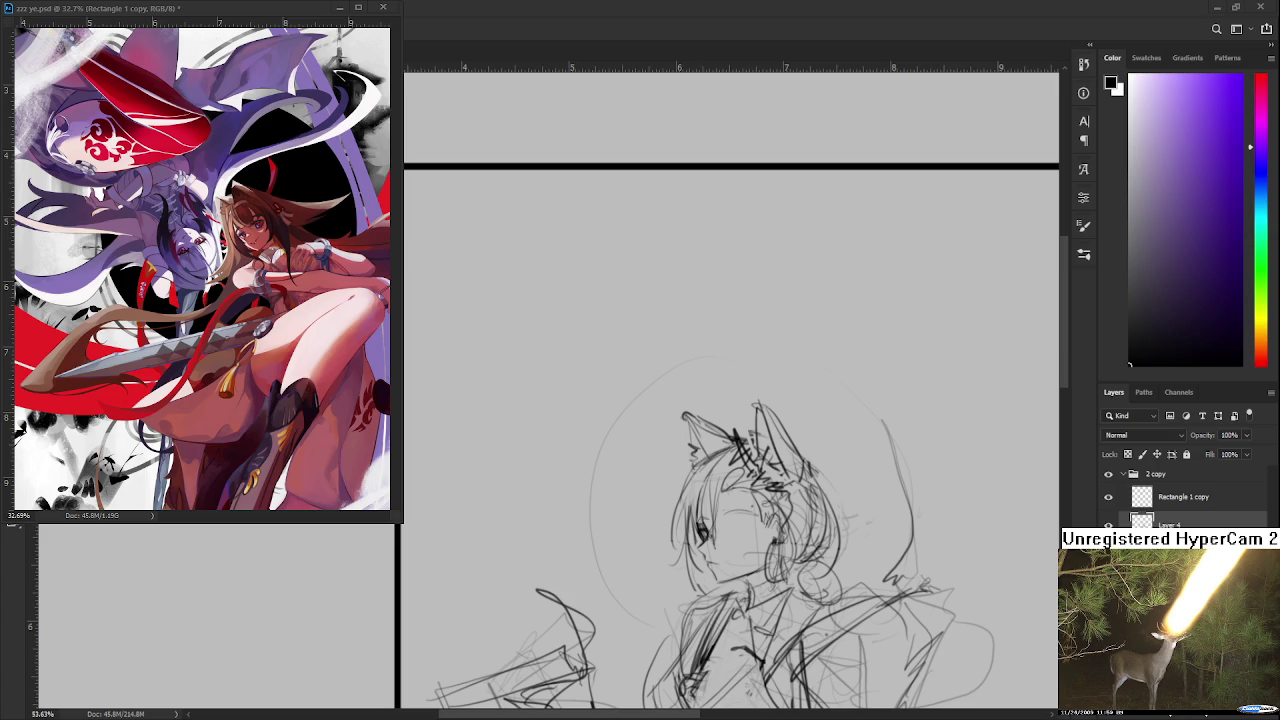
scroll(766, 534, "up", 2)
scroll(766, 534, "up", 1)
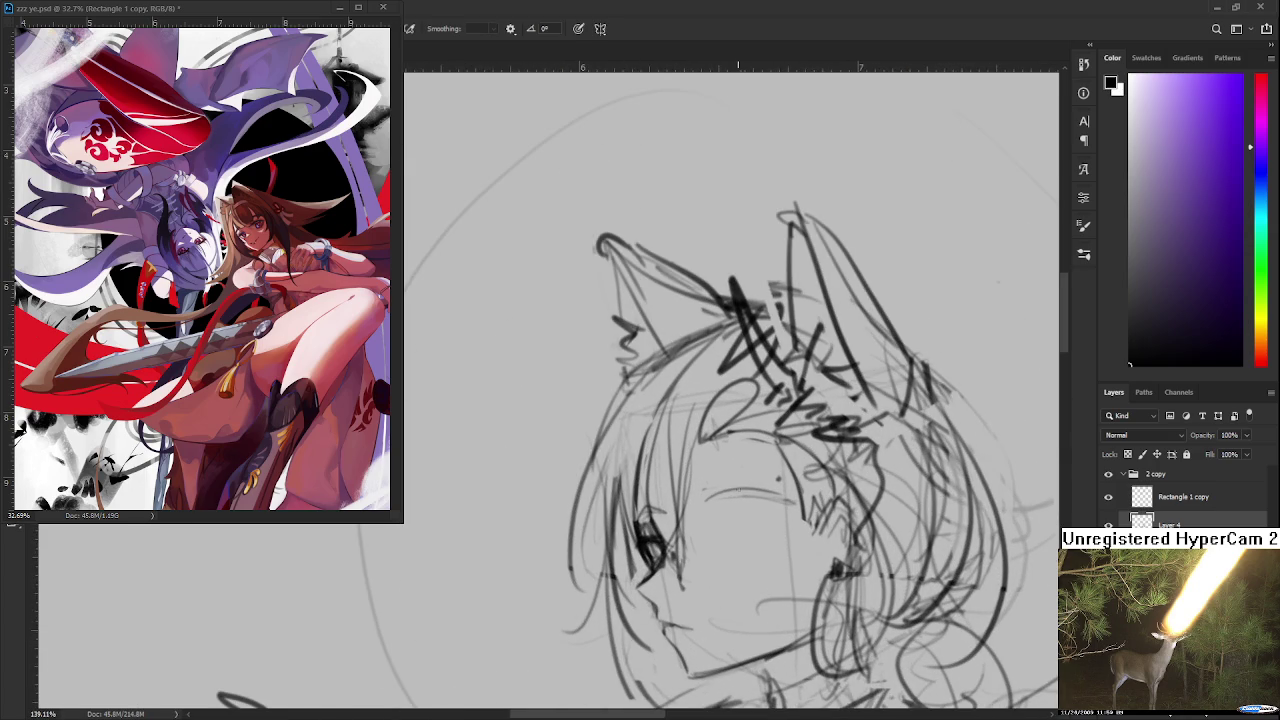
Step: Sketch trial closed-eye lines across the blank eye area, undoing the last one
left_click_drag(710, 504, 795, 508)
mouse_move(766, 516)
left_mouse_down()
mouse_move(704, 516)
mouse_move(784, 514)
mouse_move(706, 520)
mouse_move(772, 538)
mouse_move(710, 554)
mouse_move(784, 530)
mouse_move(706, 514)
mouse_move(788, 522)
mouse_move(710, 520)
mouse_move(710, 498)
mouse_move(692, 522)
mouse_move(744, 512)
mouse_move(758, 494)
mouse_move(716, 493)
mouse_move(724, 512)
left_mouse_up()
key("ctrl+z")
key("e")
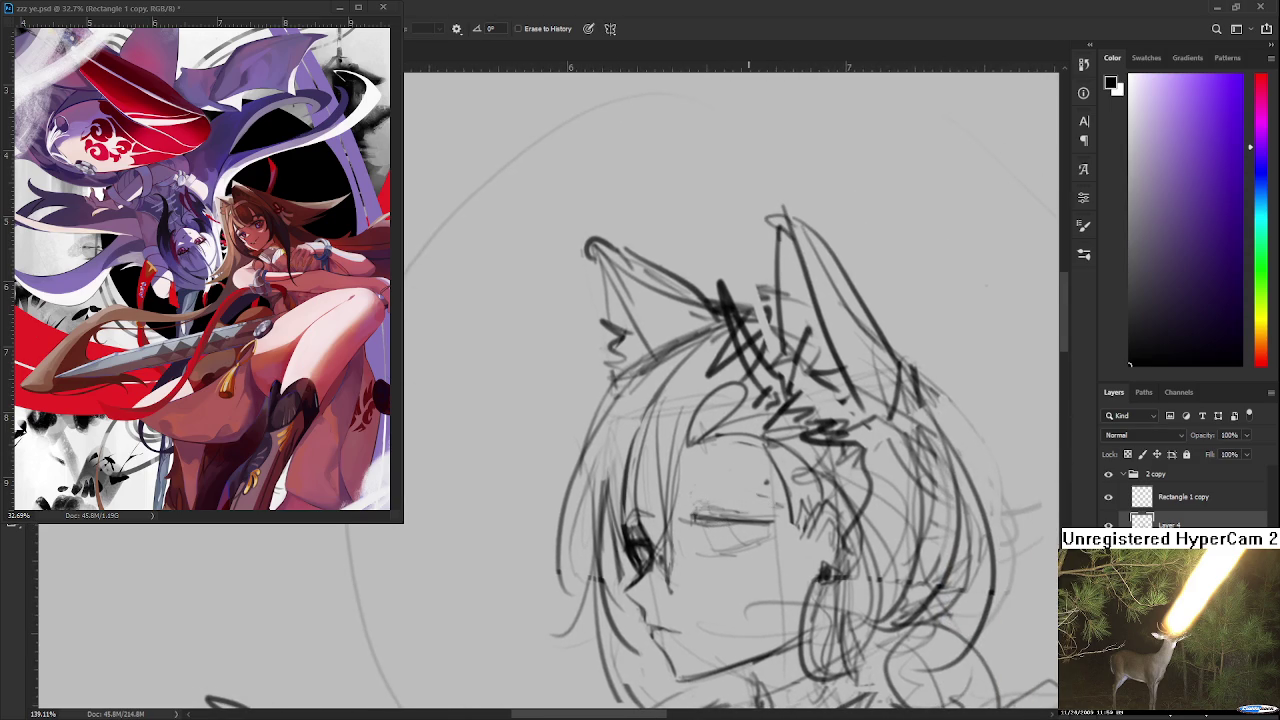
scroll(730, 490, "down", 3)
scroll(741, 469, "down", 1)
scroll(724, 466, "down", 2)
scroll(720, 460, "up", 3)
scroll(717, 455, "up", 1)
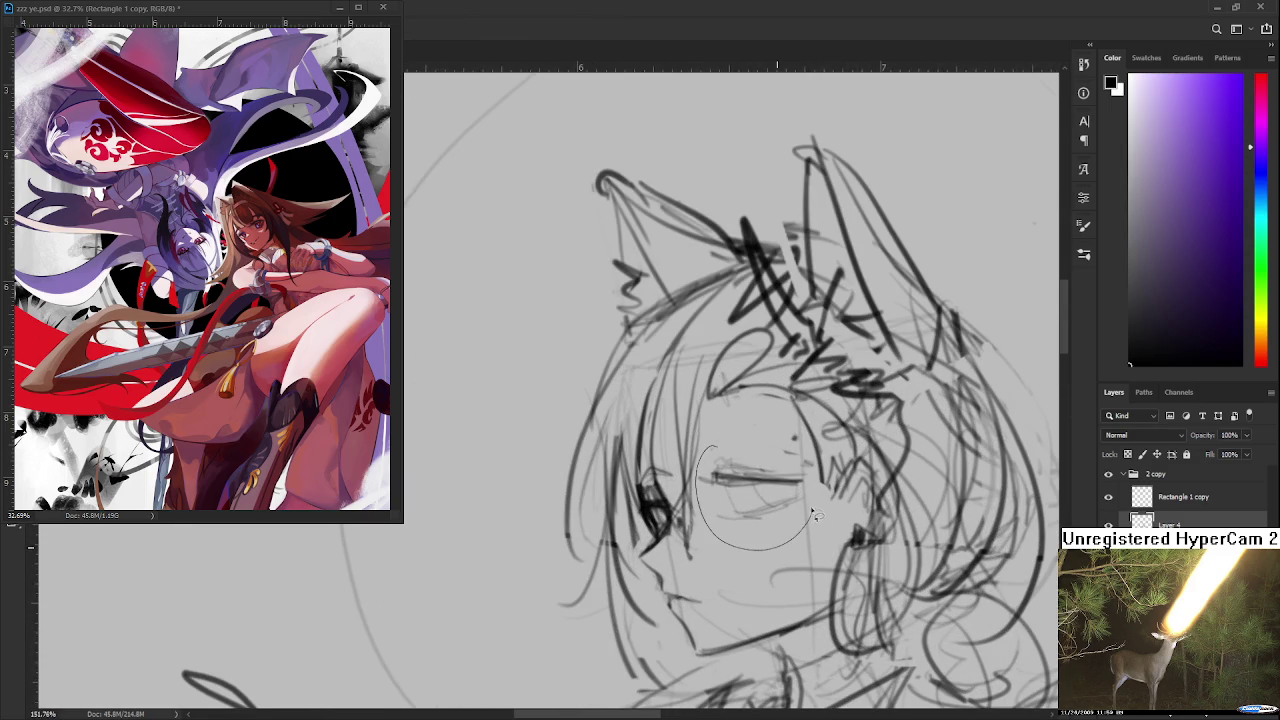
Step: Erase the horizontal eye lines and sketch the new upper eyelid and lower curve
left_click_drag(715, 475, 800, 478)
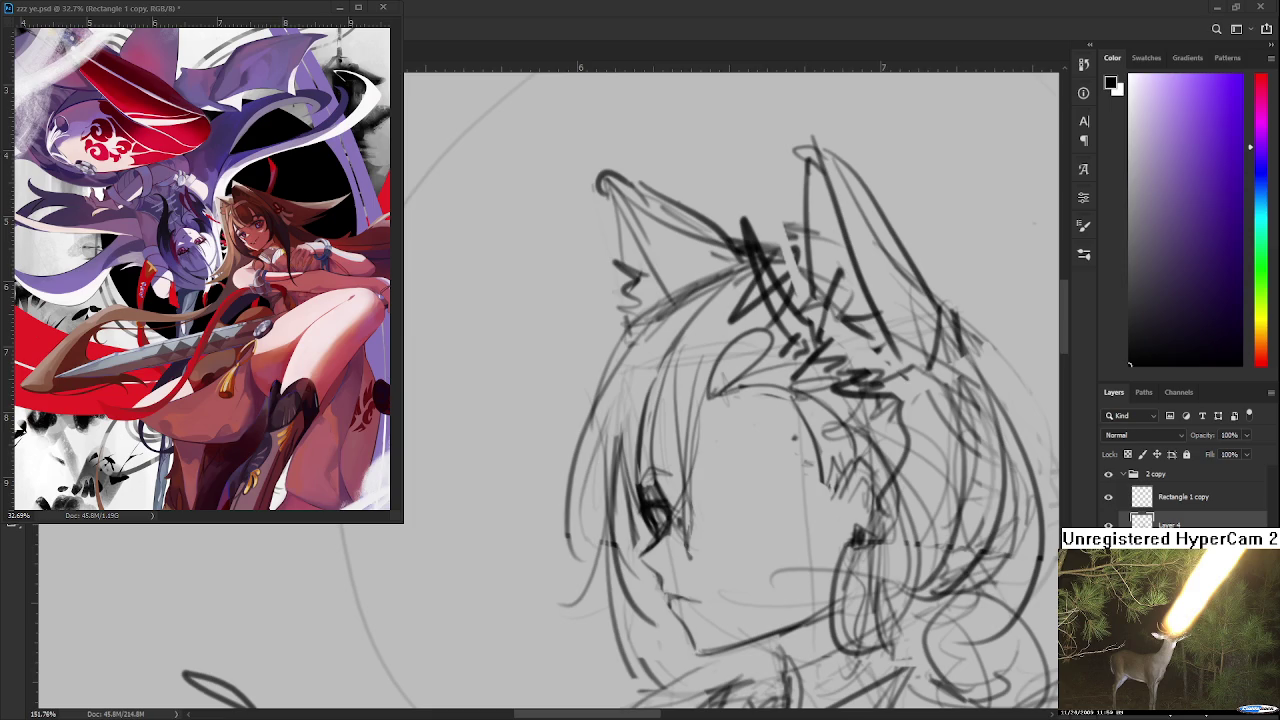
scroll(724, 500, "up", 1)
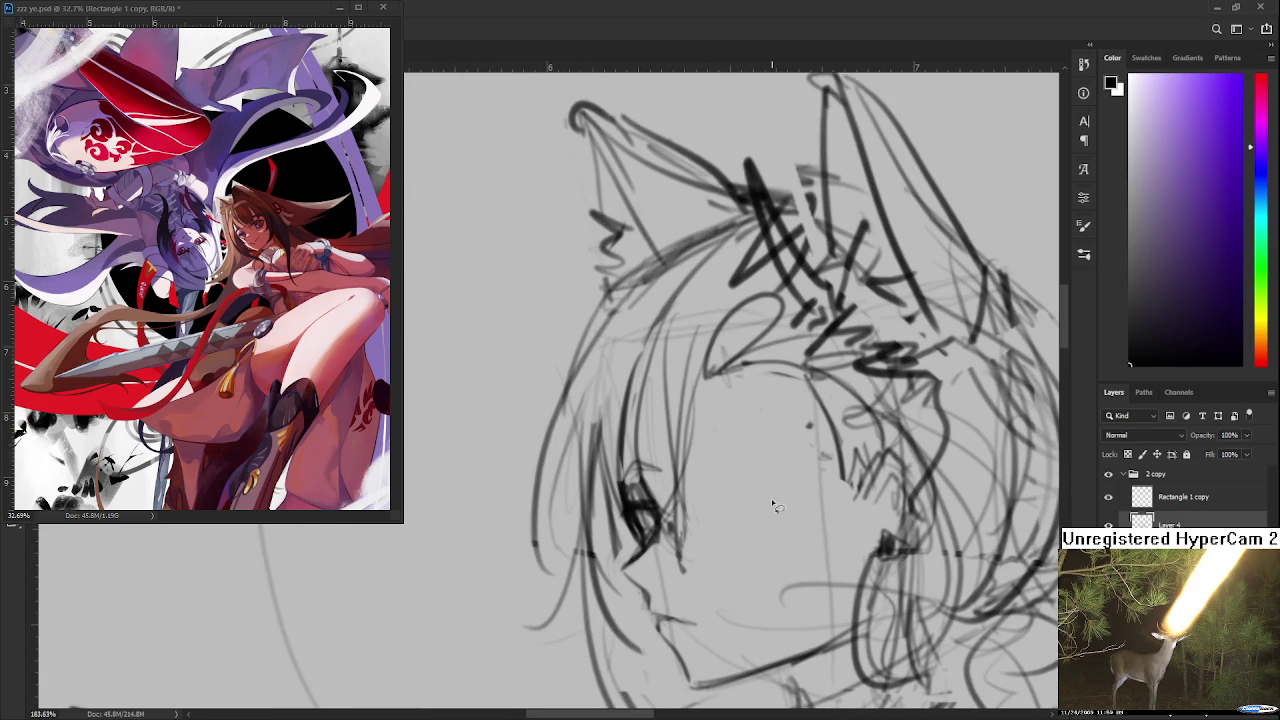
scroll(714, 480, "up", 1)
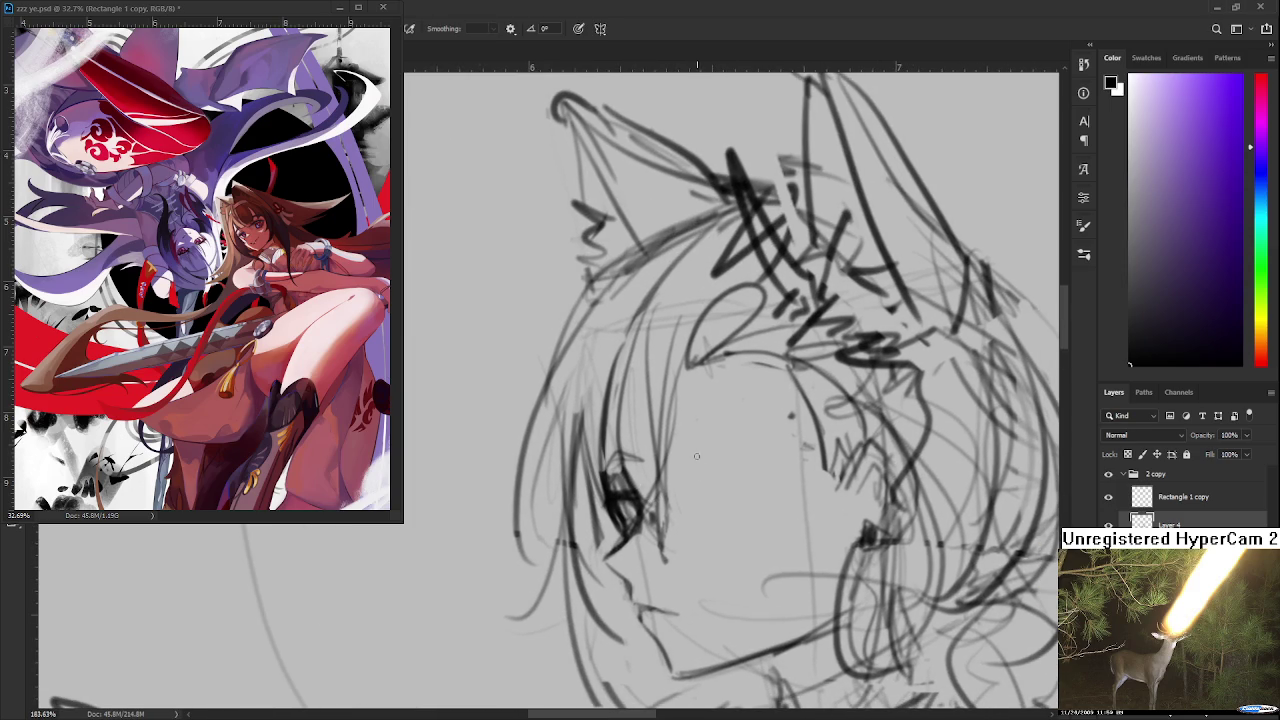
mouse_move(699, 470)
left_mouse_down()
mouse_move(698, 484)
mouse_move(734, 448)
left_mouse_up()
scroll(699, 474, "down", 2)
left_click_drag(700, 406, 790, 404)
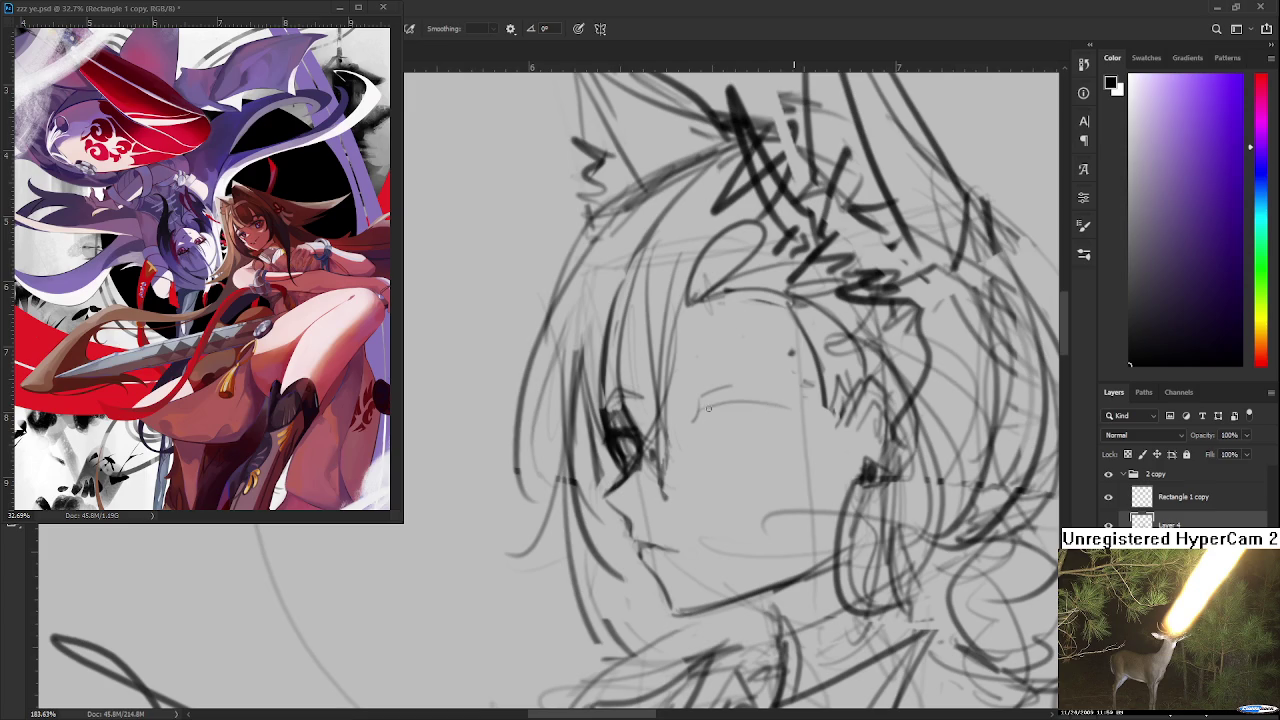
mouse_move(696, 418)
left_mouse_down()
mouse_move(684, 426)
mouse_move(776, 446)
left_mouse_up()
mouse_move(714, 418)
left_mouse_down()
mouse_move(790, 410)
mouse_move(750, 418)
mouse_move(760, 448)
mouse_move(692, 426)
mouse_move(790, 412)
mouse_move(716, 414)
mouse_move(696, 392)
mouse_move(716, 418)
left_mouse_up()
key("ctrl+z")
key("ctrl+z")
Step: Redraw the upper eyelid line, shape the eye and darken its iris
mouse_move(724, 394)
left_mouse_down()
mouse_move(728, 406)
mouse_move(780, 400)
left_mouse_up()
mouse_move(702, 412)
left_mouse_down()
mouse_move(730, 386)
mouse_move(766, 392)
mouse_move(726, 392)
mouse_move(712, 448)
left_mouse_up()
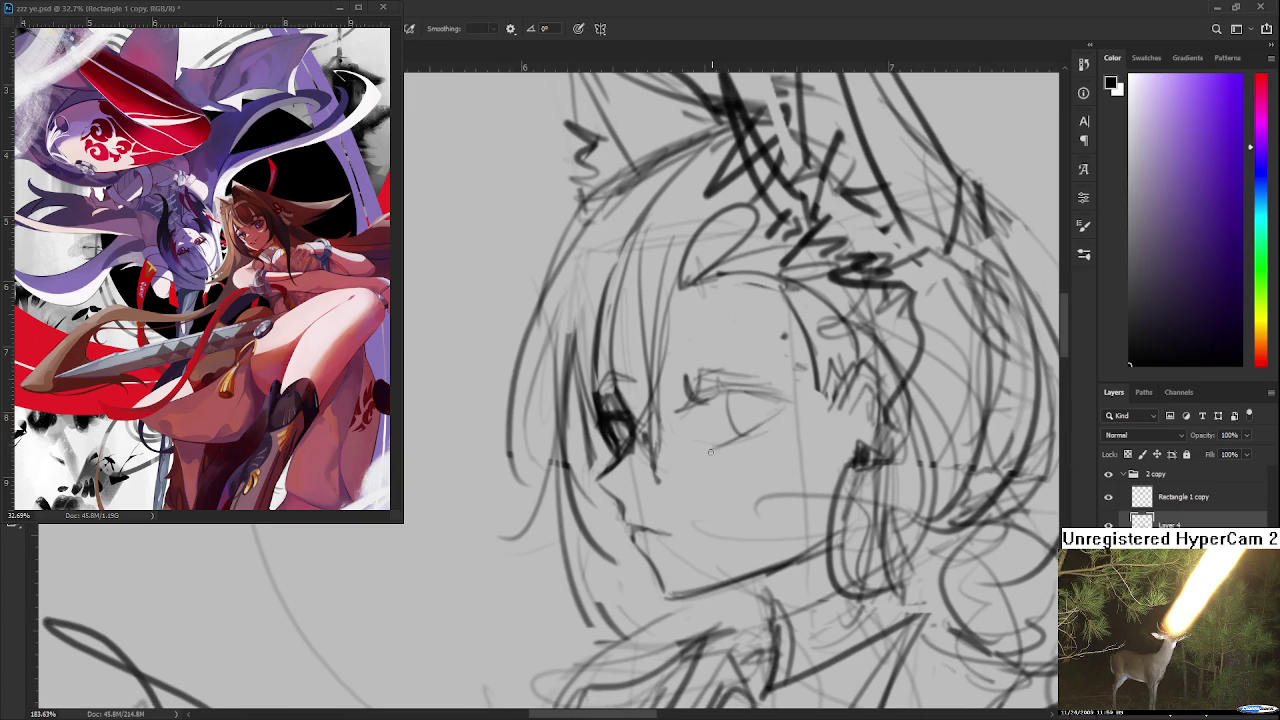
mouse_move(772, 420)
left_mouse_down()
mouse_move(729, 468)
mouse_move(672, 448)
mouse_move(752, 450)
mouse_move(687, 482)
mouse_move(696, 468)
mouse_move(692, 486)
mouse_move(736, 458)
left_mouse_up()
mouse_move(674, 387)
left_mouse_down()
mouse_move(700, 419)
mouse_move(762, 420)
left_mouse_up()
key("ctrl+z")
left_click_drag(670, 428, 776, 414)
key("ctrl+z")
Step: Draw a curved eyebrow above the eye and refine the eye with small strokes
mouse_move(670, 434)
left_mouse_down()
mouse_move(762, 420)
mouse_move(770, 368)
left_mouse_up()
key("e")
key("b")
left_click(762, 406)
scroll(751, 401, "down", 5)
scroll(751, 401, "down", 2)
scroll(751, 405, "up", 2)
scroll(752, 416, "up", 3)
scroll(751, 416, "up", 3)
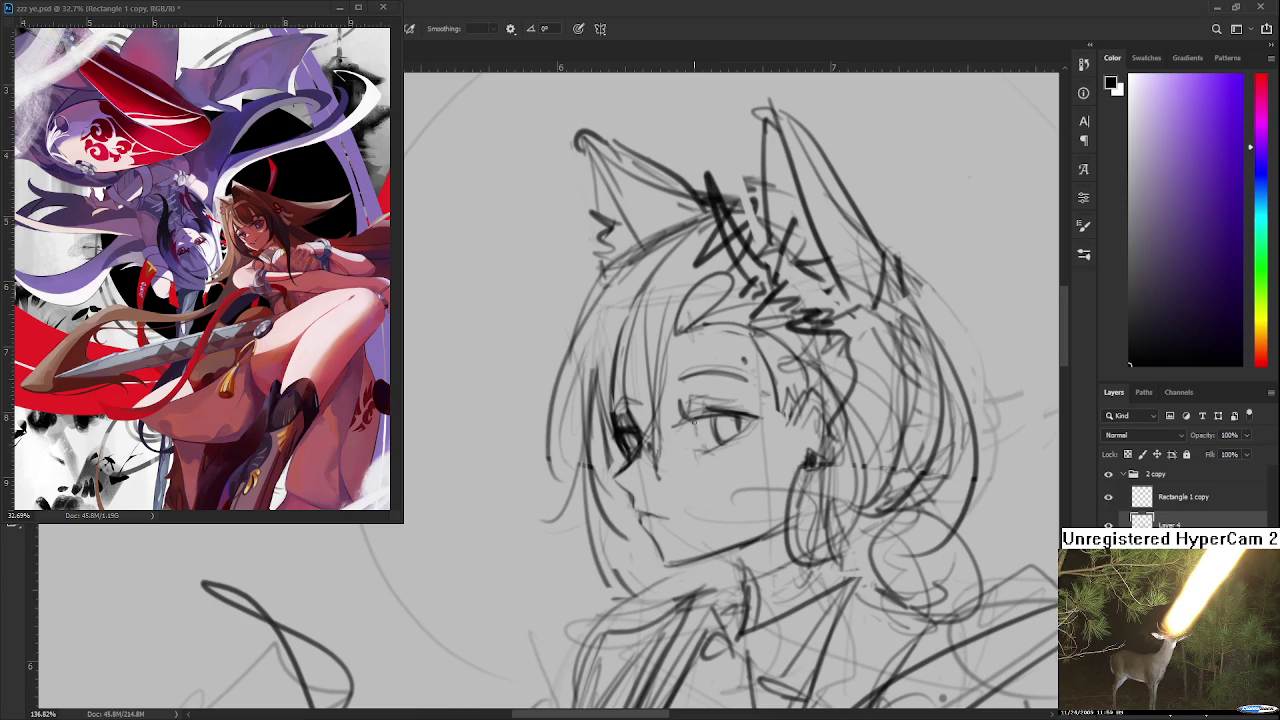
mouse_move(684, 418)
left_mouse_down()
mouse_move(695, 433)
mouse_move(661, 449)
mouse_move(670, 410)
left_mouse_up()
Step: Lasso the new eye and free-transform it to adjust its size and position
key("l")
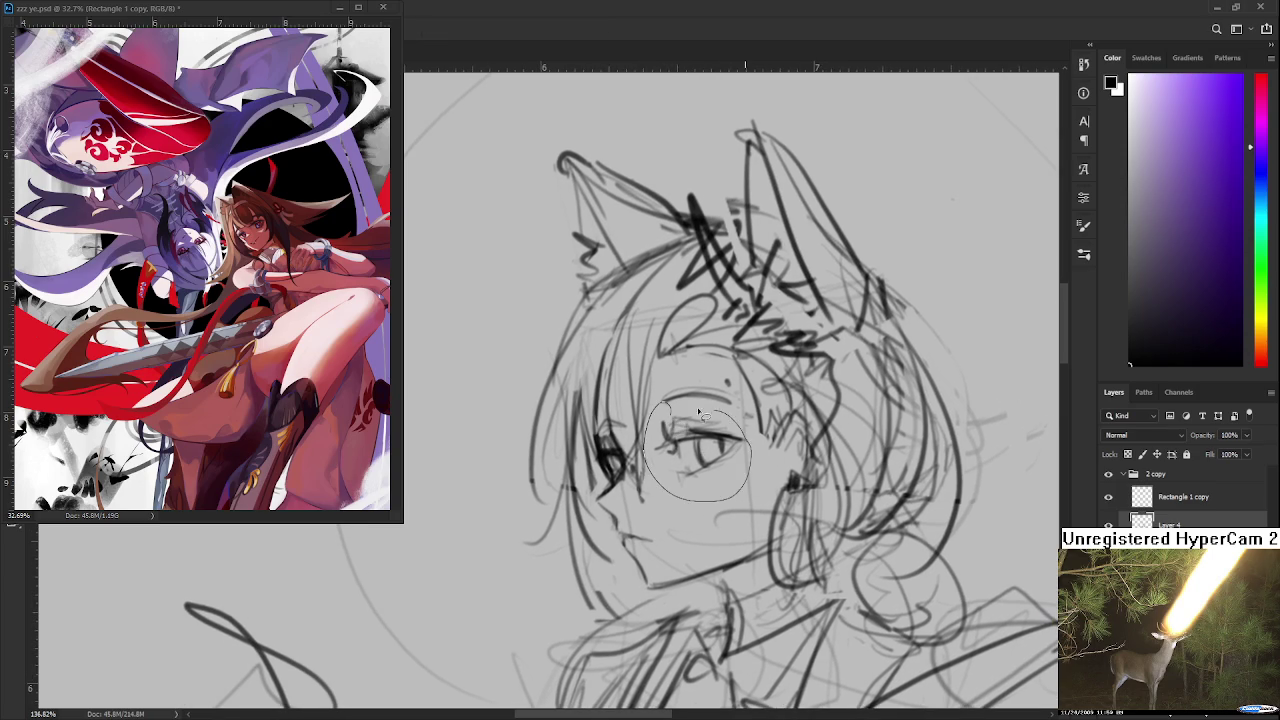
key("ctrl+t")
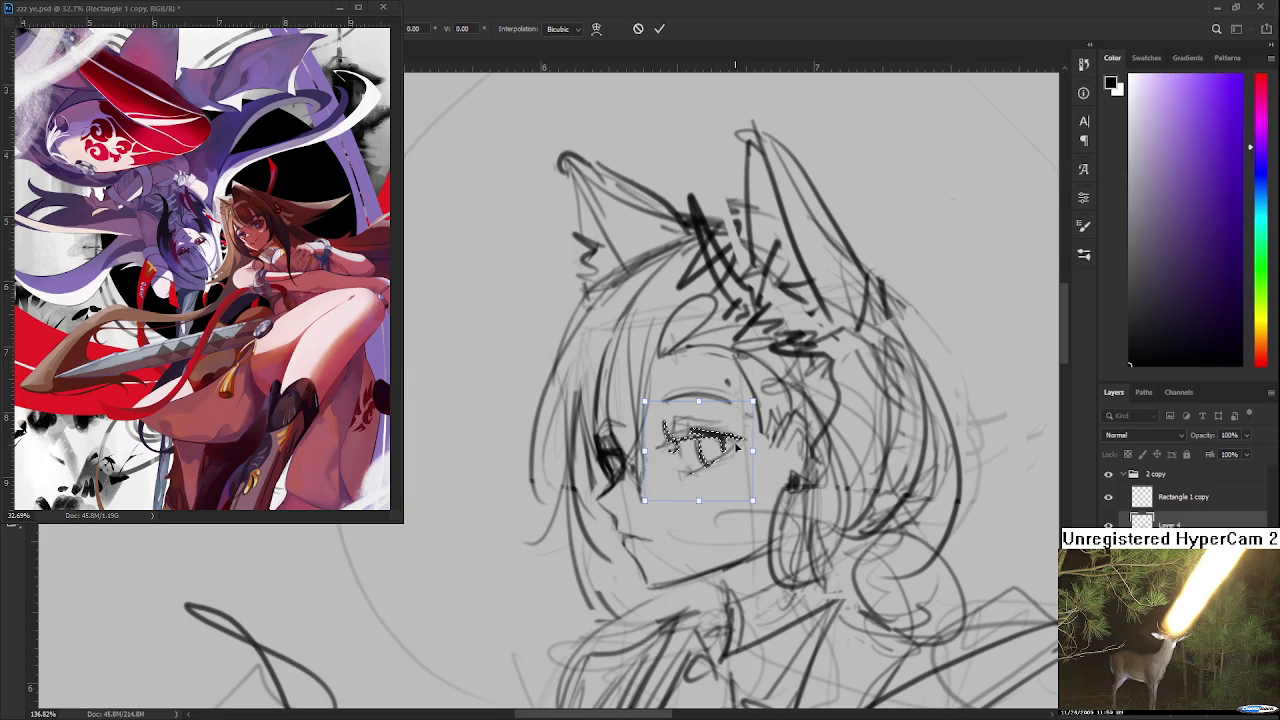
key("Return")
scroll(755, 493, "down", 3)
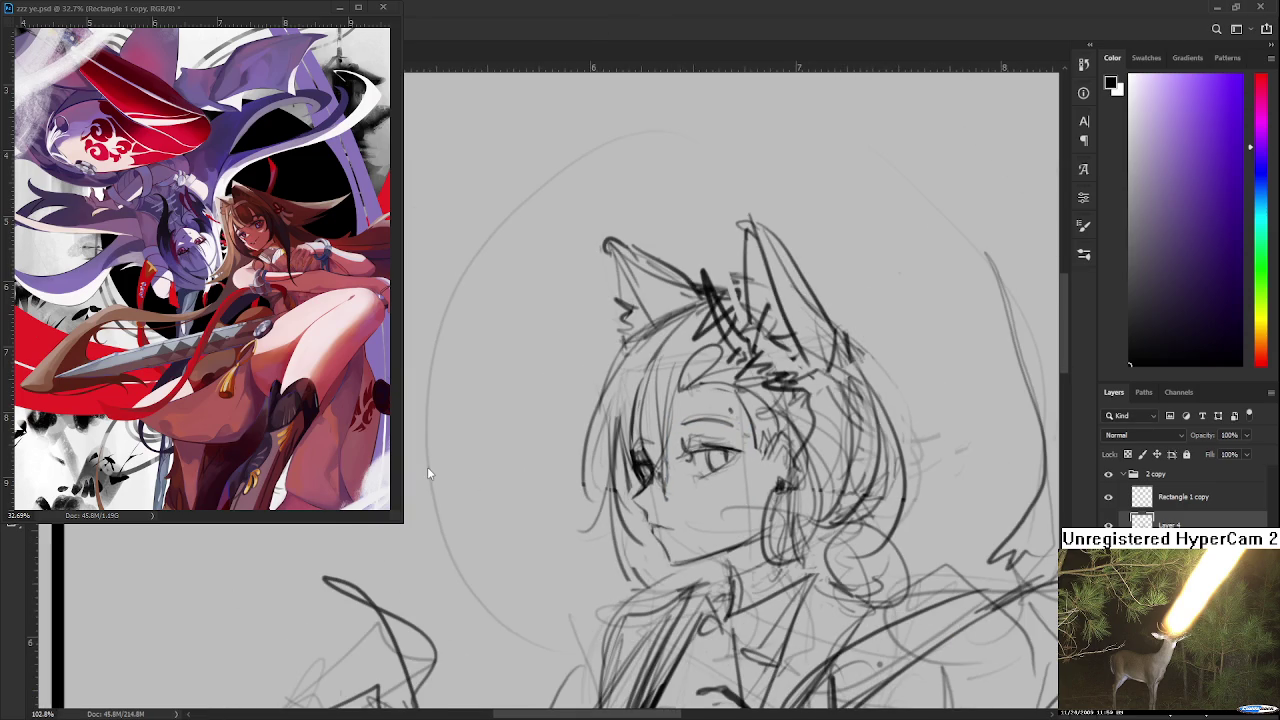
scroll(751, 475, "up", 1)
scroll(751, 475, "up", 1)
scroll(751, 475, "up", 1)
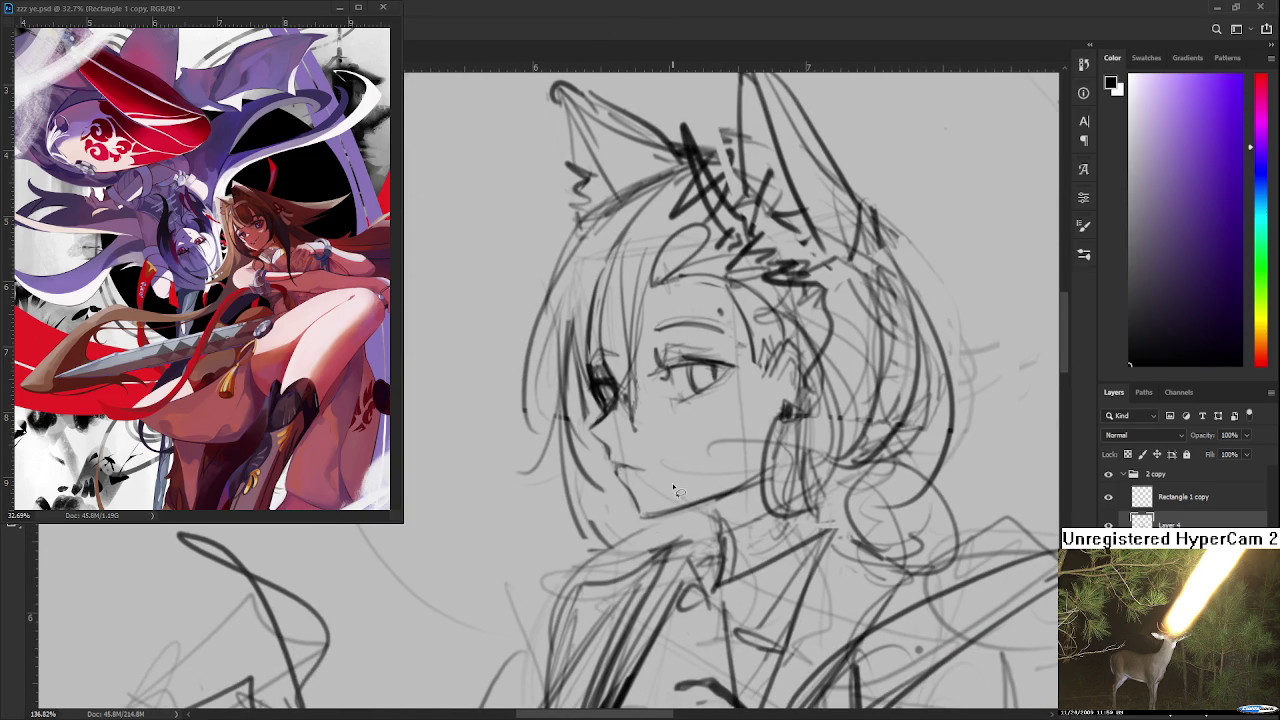
scroll(652, 482, "down", 2)
scroll(665, 480, "down", 1)
scroll(676, 478, "up", 1)
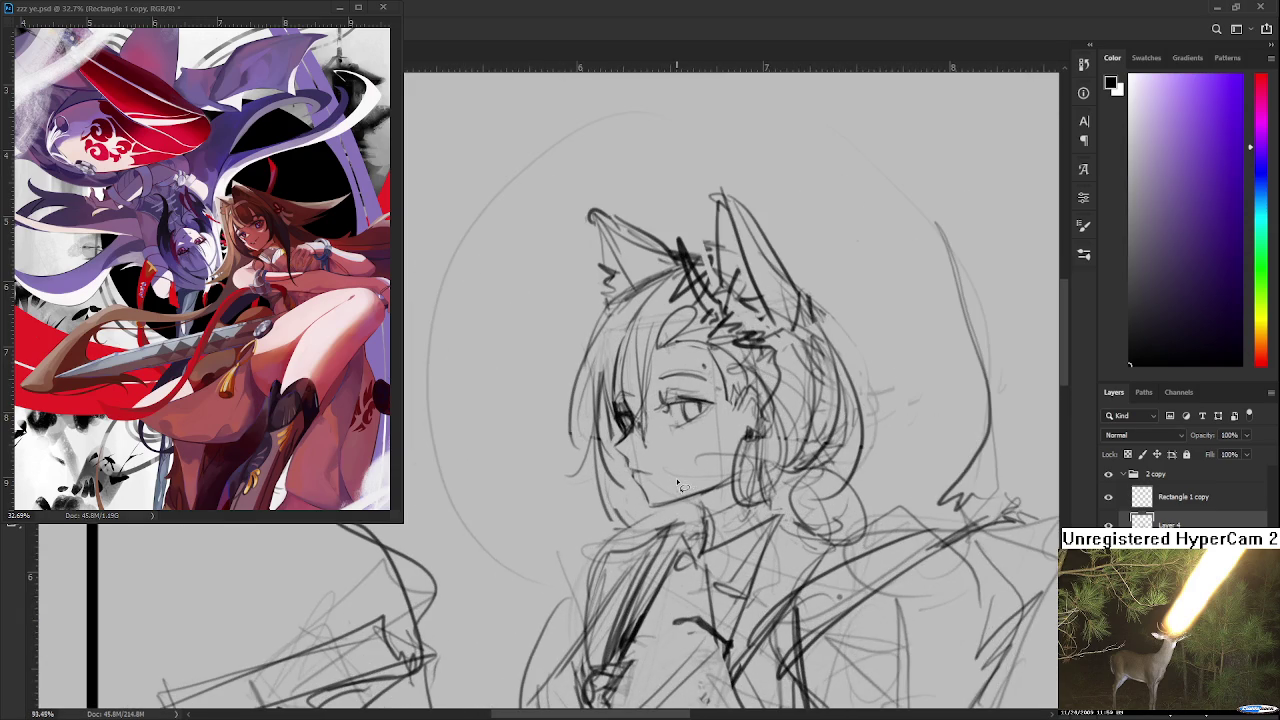
scroll(683, 417, "down", 3)
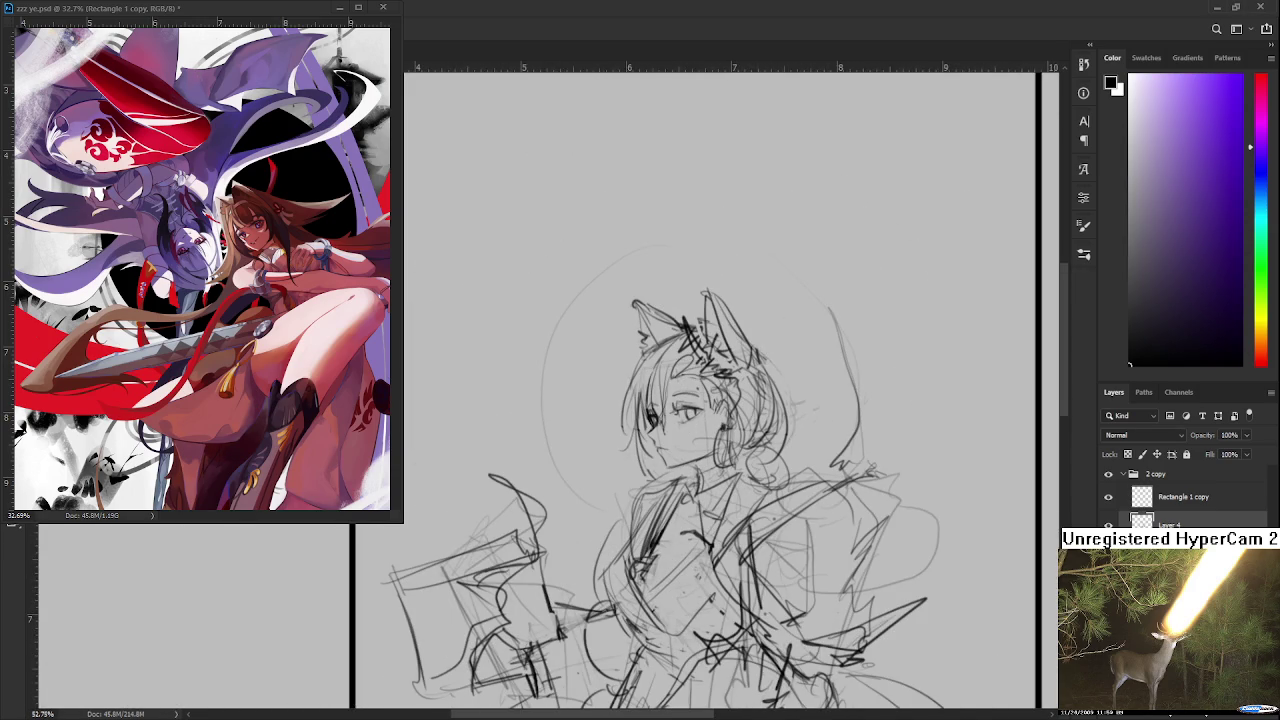
Step: Undo and redo the last body strokes to compare the sketch before and after
key("ctrl+z")
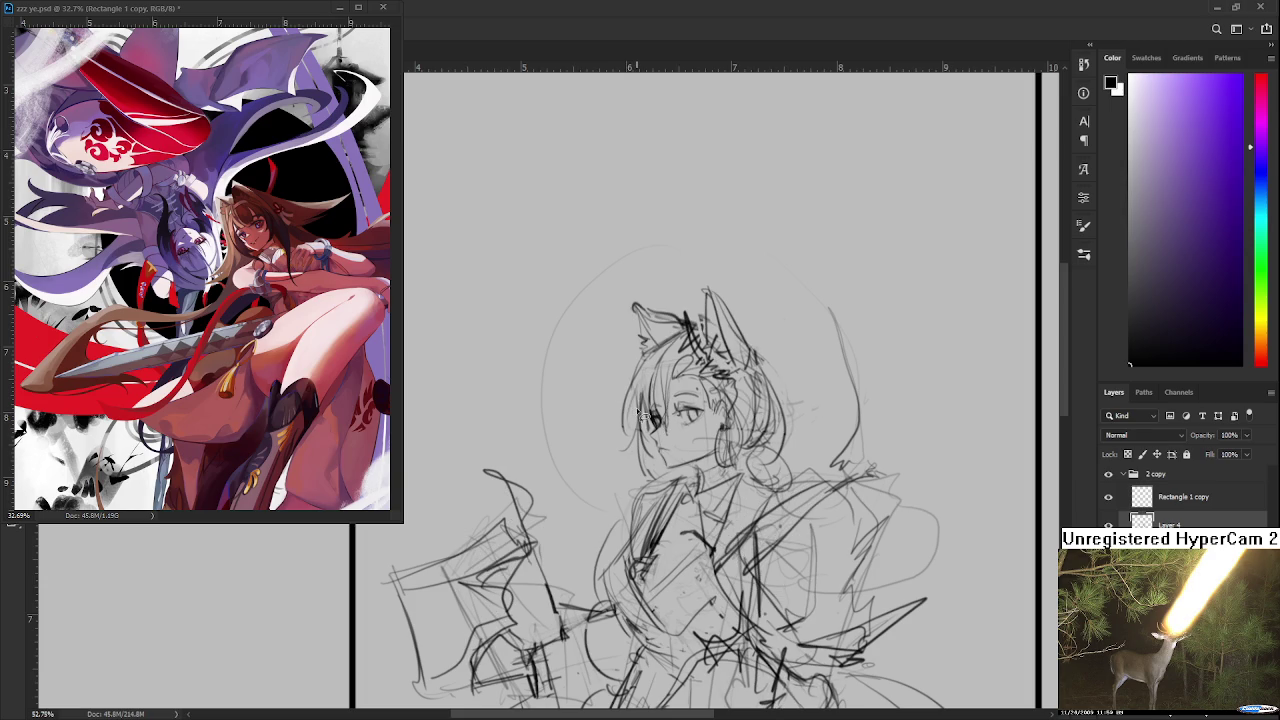
key("ctrl+shift+z")
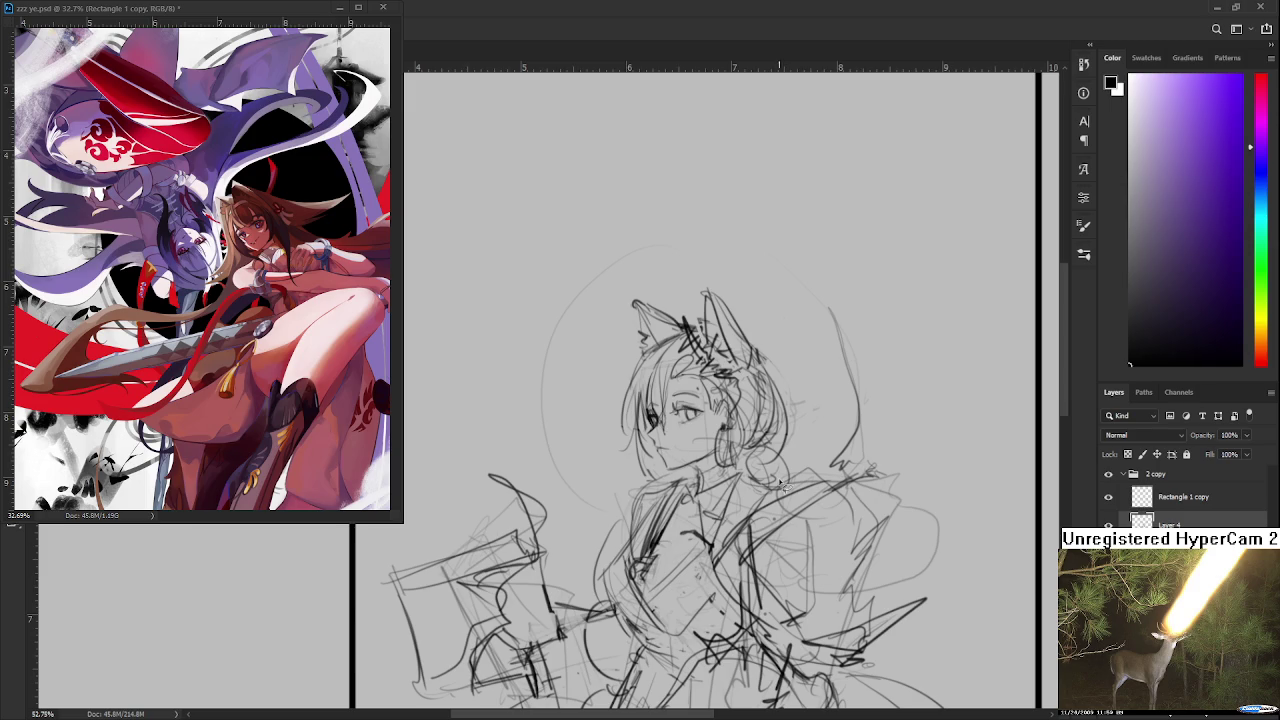
scroll(762, 484, "down", 2)
scroll(751, 488, "up", 1)
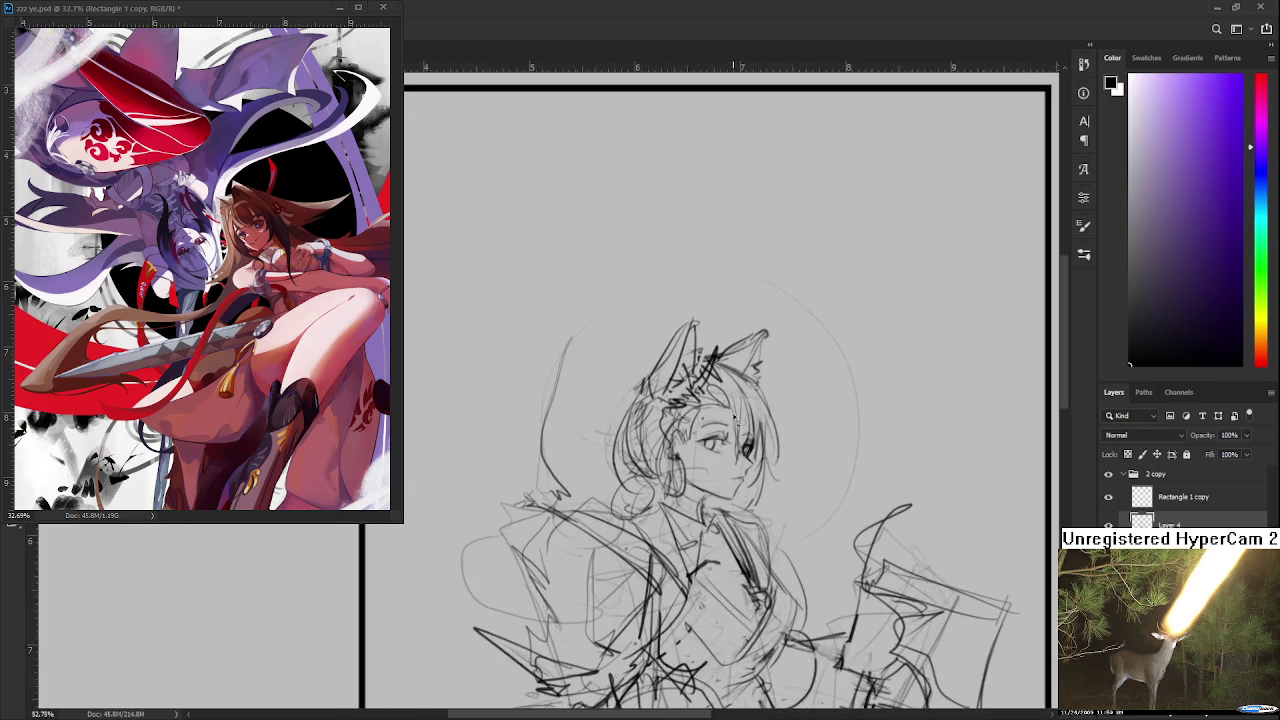
Step: Darken the iris of the girl's front eye with a pencil stroke
scroll(755, 492, "up", 2)
scroll(770, 500, "up", 3)
key("e")
key("b")
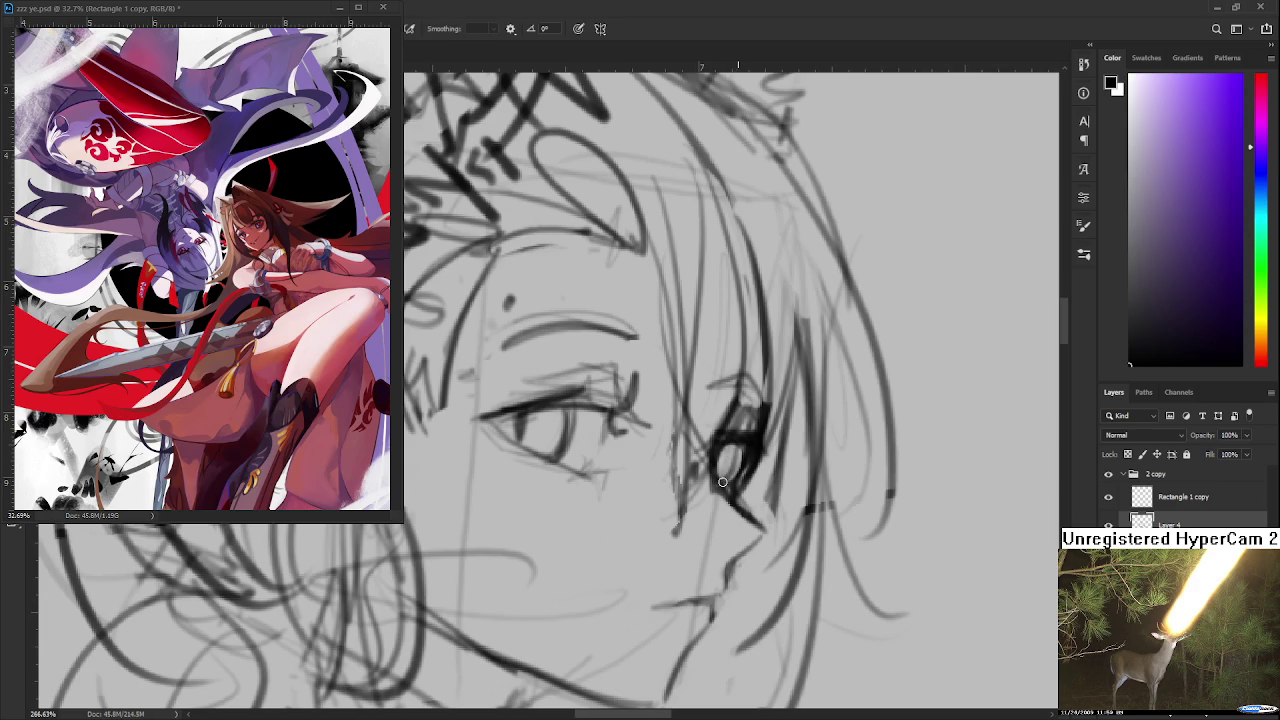
left_click_drag(724, 446, 716, 474)
key("e")
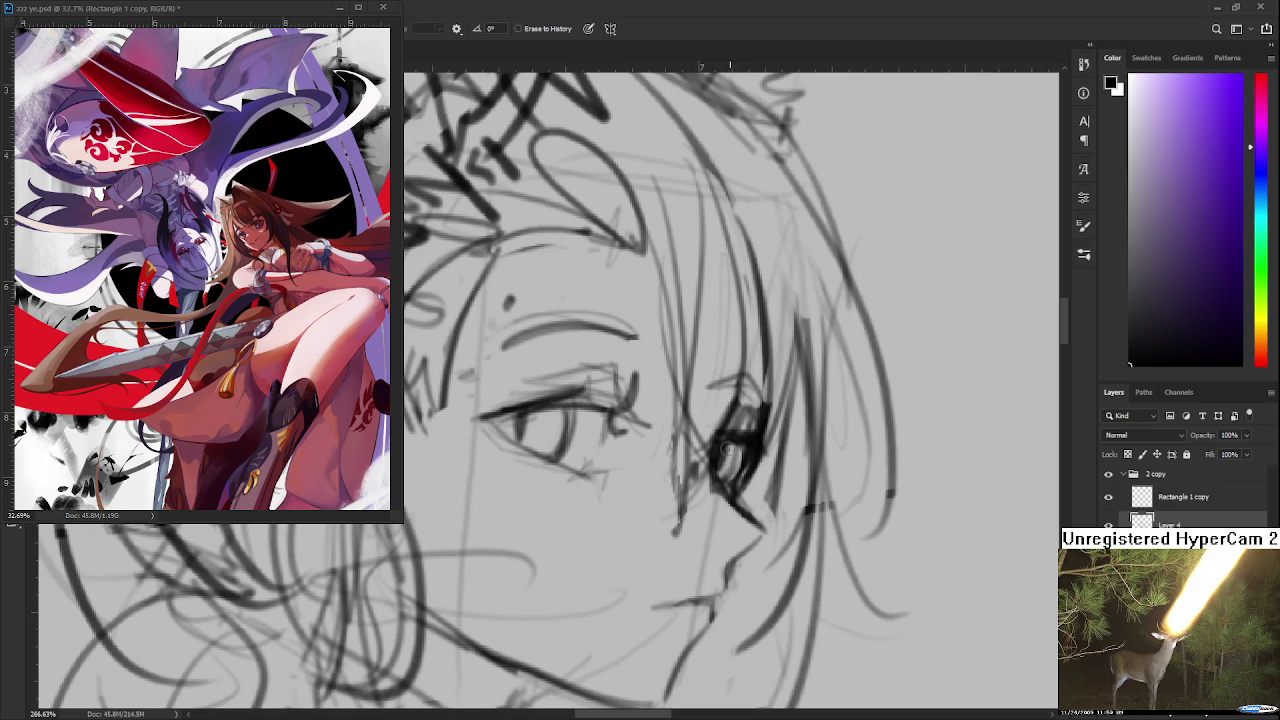
Step: Lasso the front eye, then scale it and shift it slightly right into place
scroll(700, 415, "down", 5)
scroll(650, 370, "down", 3)
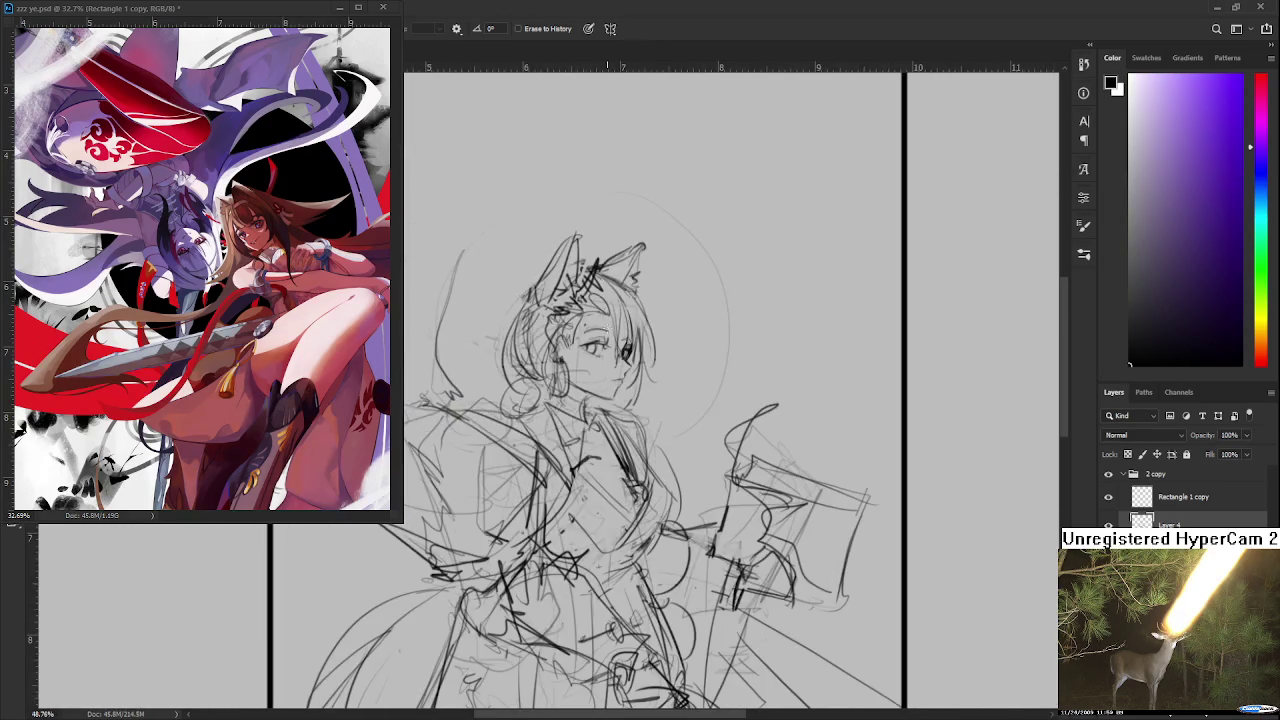
scroll(610, 340, "down", 3)
scroll(585, 325, "down", 2)
scroll(585, 325, "up", 4)
scroll(600, 360, "up", 3)
scroll(630, 410, "up", 1)
scroll(636, 420, "up", 1)
key("v")
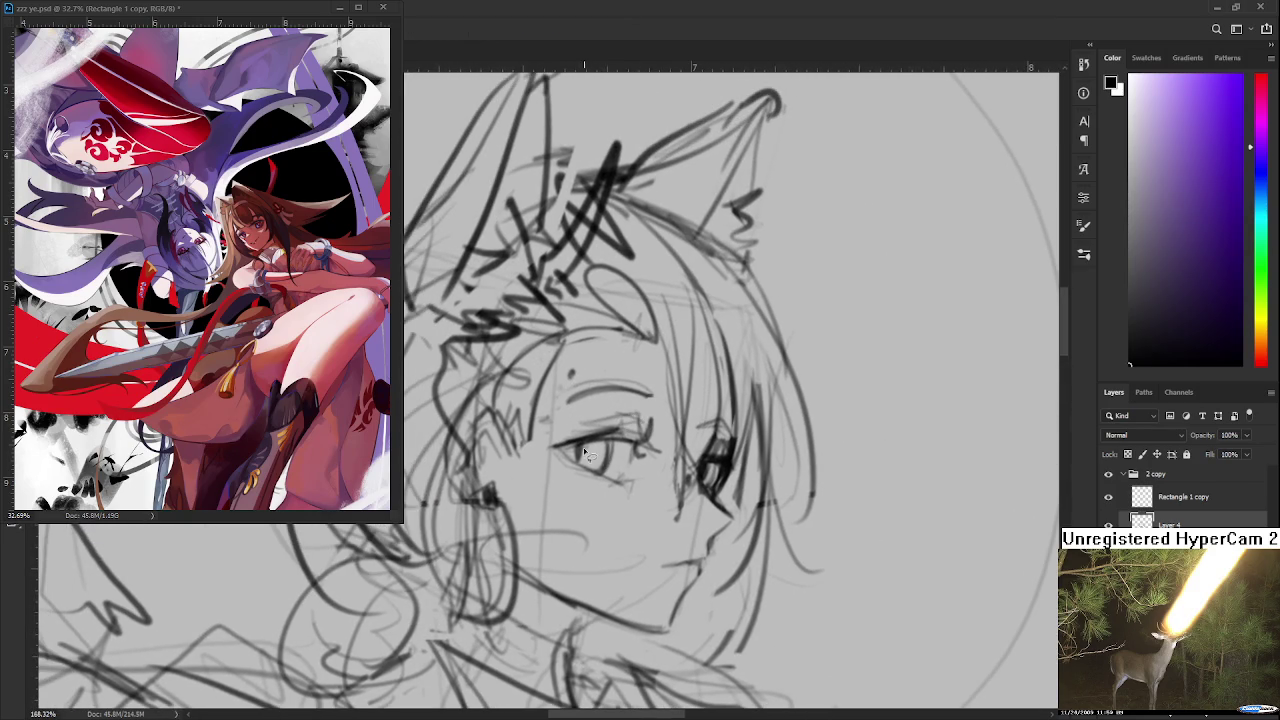
left_click_drag(552, 400, 548, 450)
key("ctrl+t")
left_click_drag(665, 362, 668, 355)
mouse_move(615, 430)
left_mouse_down()
mouse_move(622, 418)
mouse_move(648, 443)
left_mouse_up()
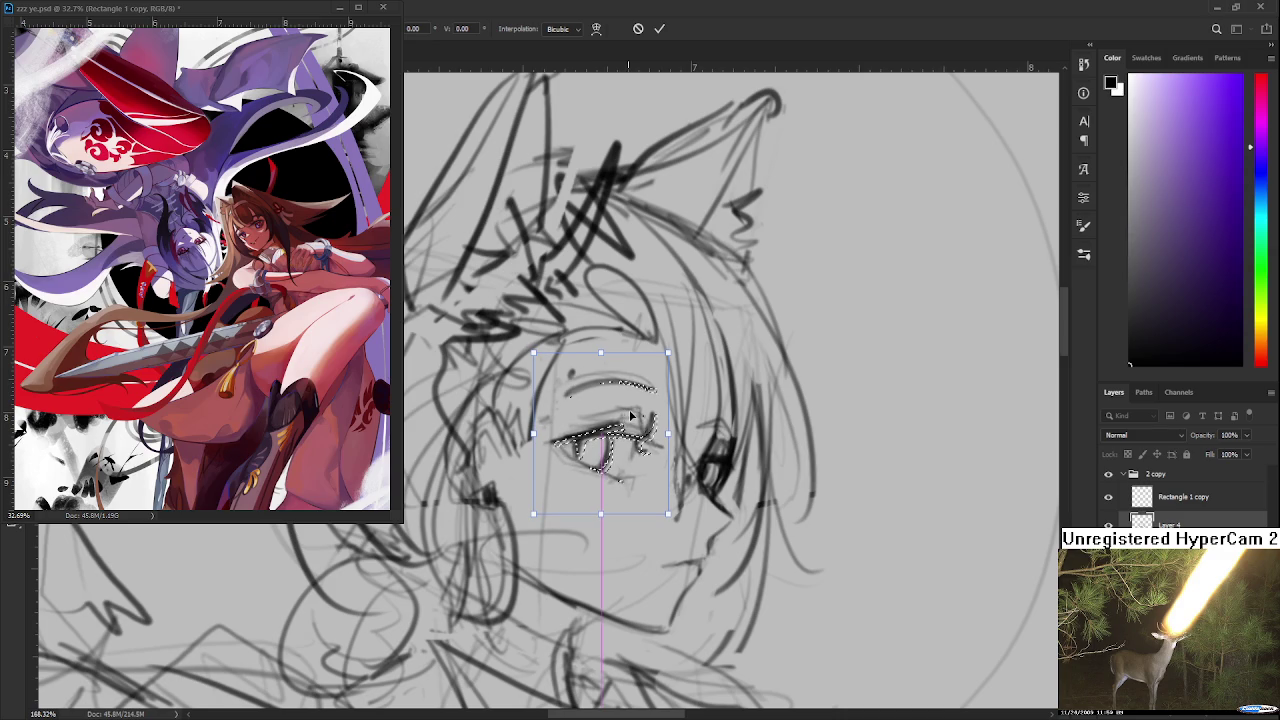
key("Right")
key("Right")
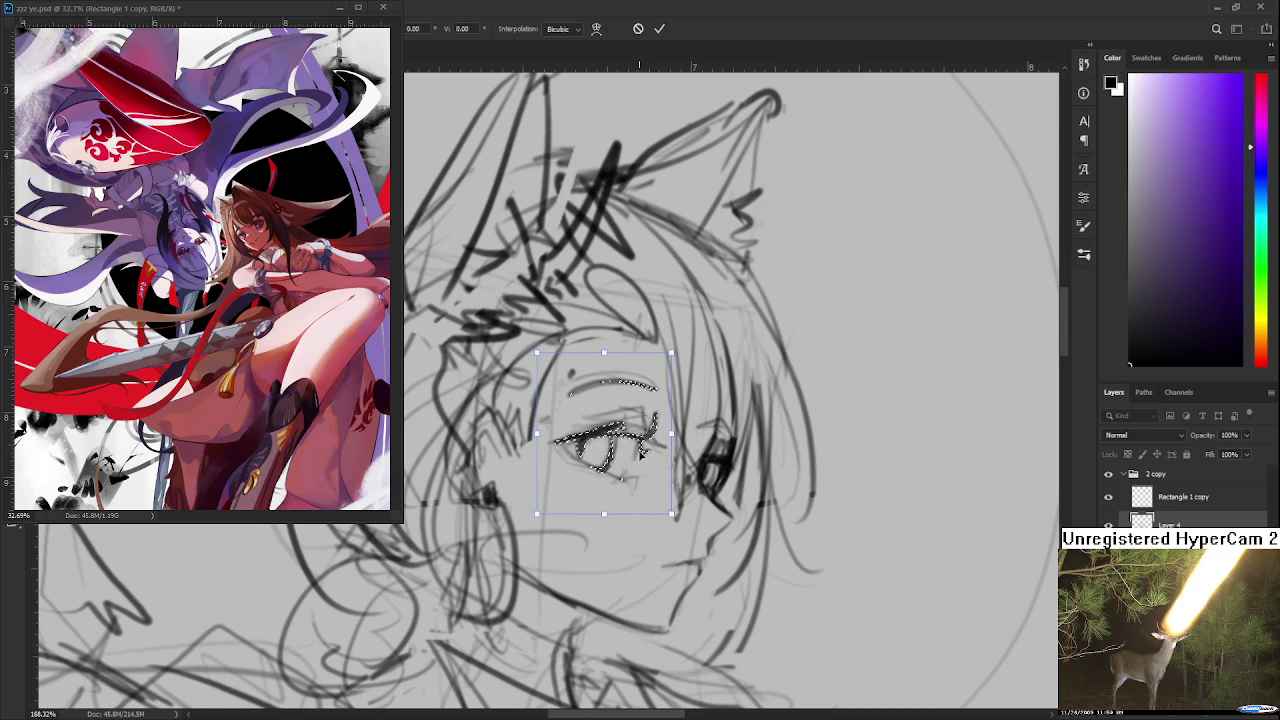
key("Return")
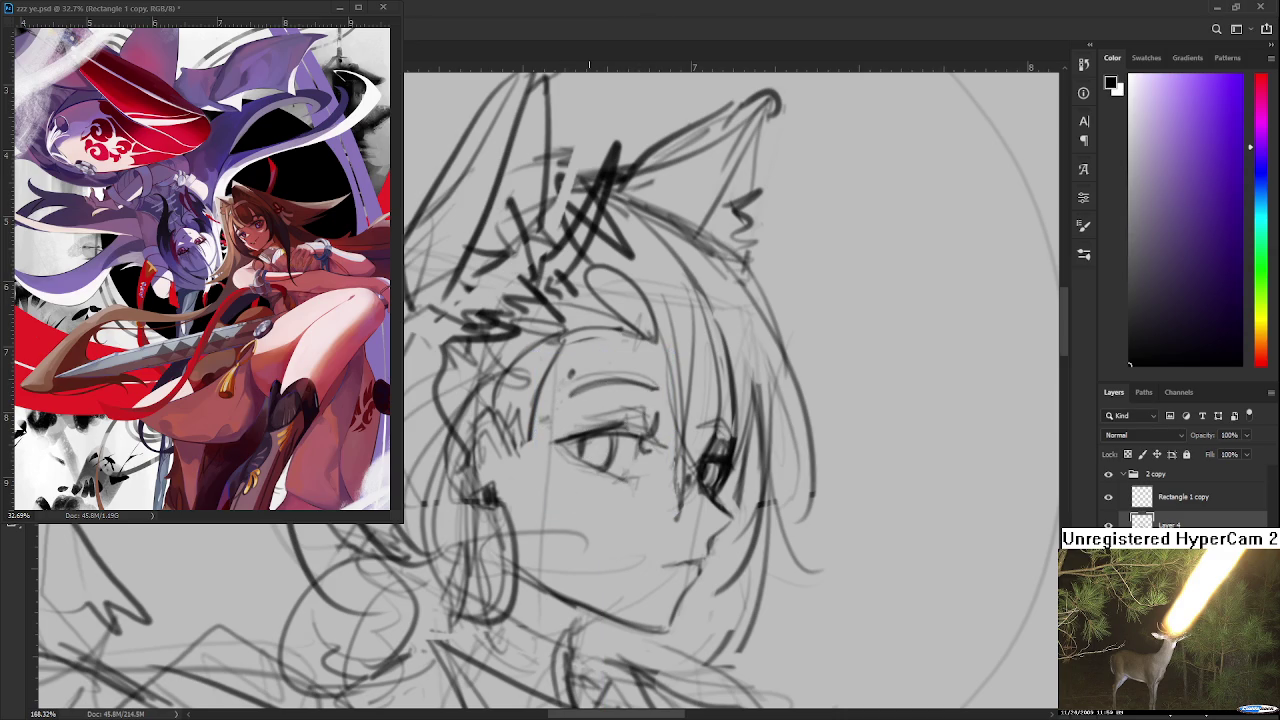
scroll(609, 489, "down", 3)
scroll(609, 489, "down", 2)
Step: Redraw the curved hair strands along the girl's cheek with darker strokes
scroll(609, 489, "down", 2)
scroll(641, 470, "up", 1)
scroll(700, 458, "up", 1)
scroll(731, 451, "up", 1)
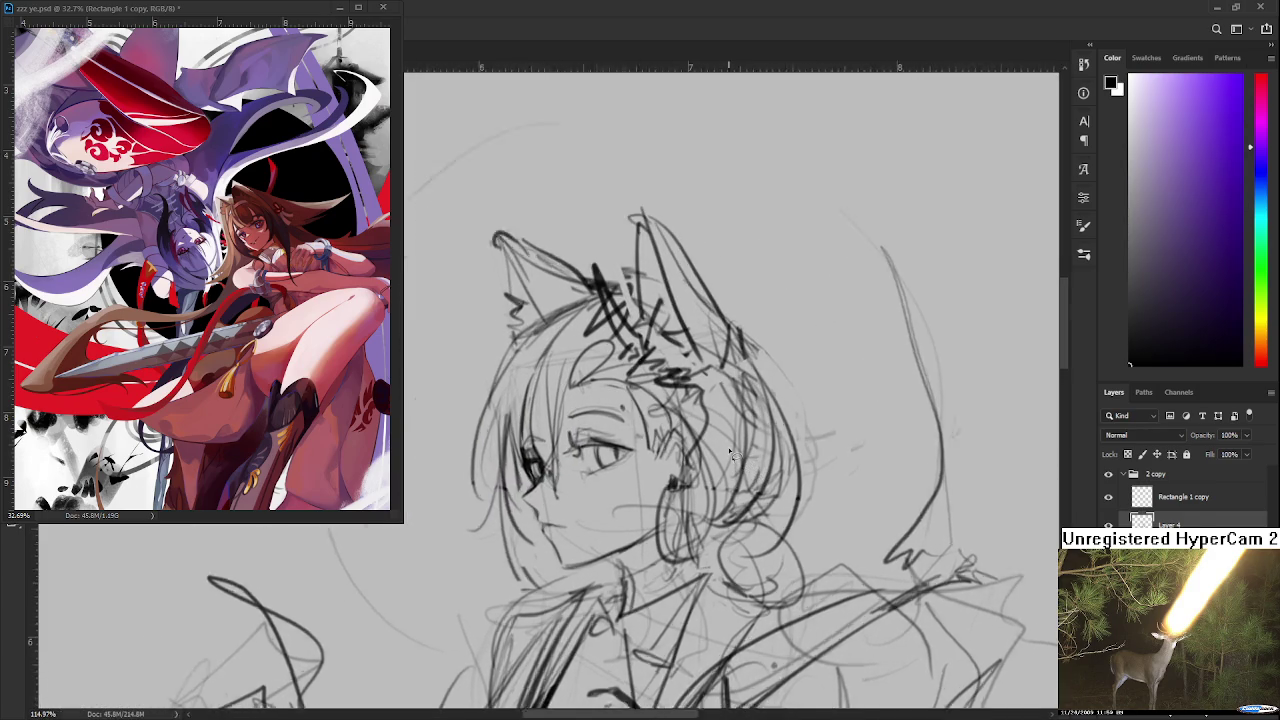
scroll(731, 451, "up", 3)
key("e")
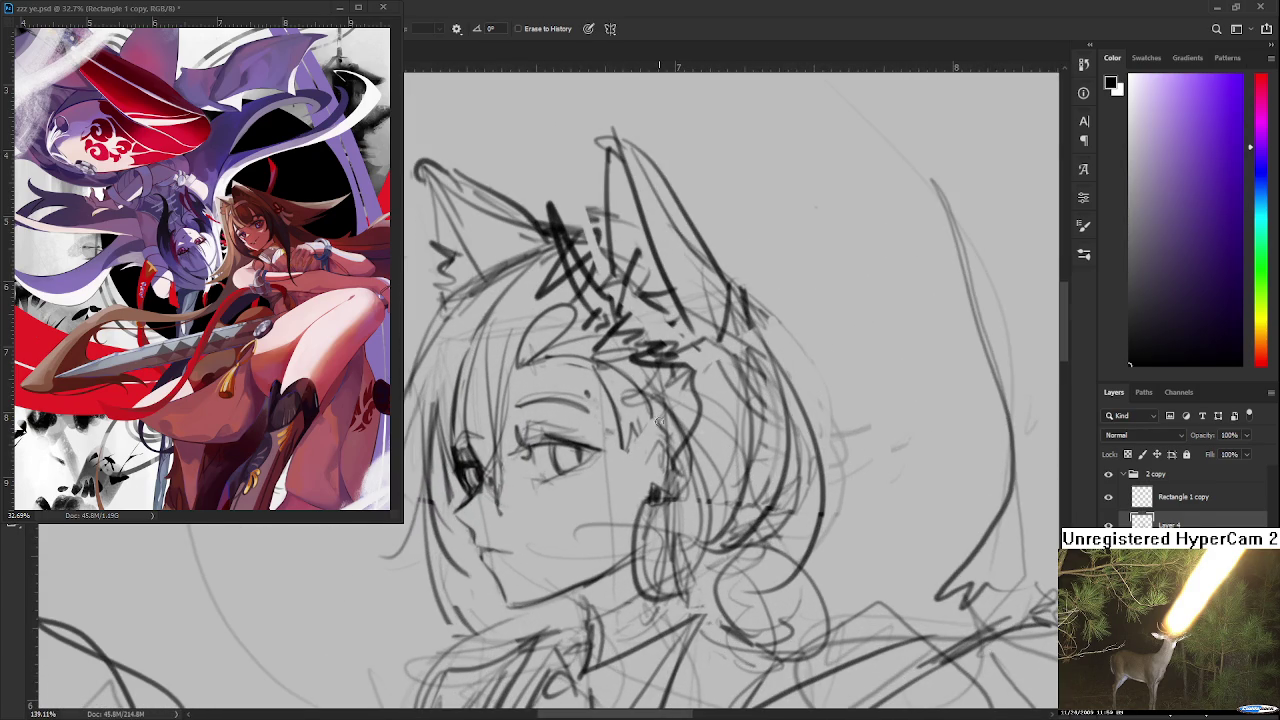
key("b")
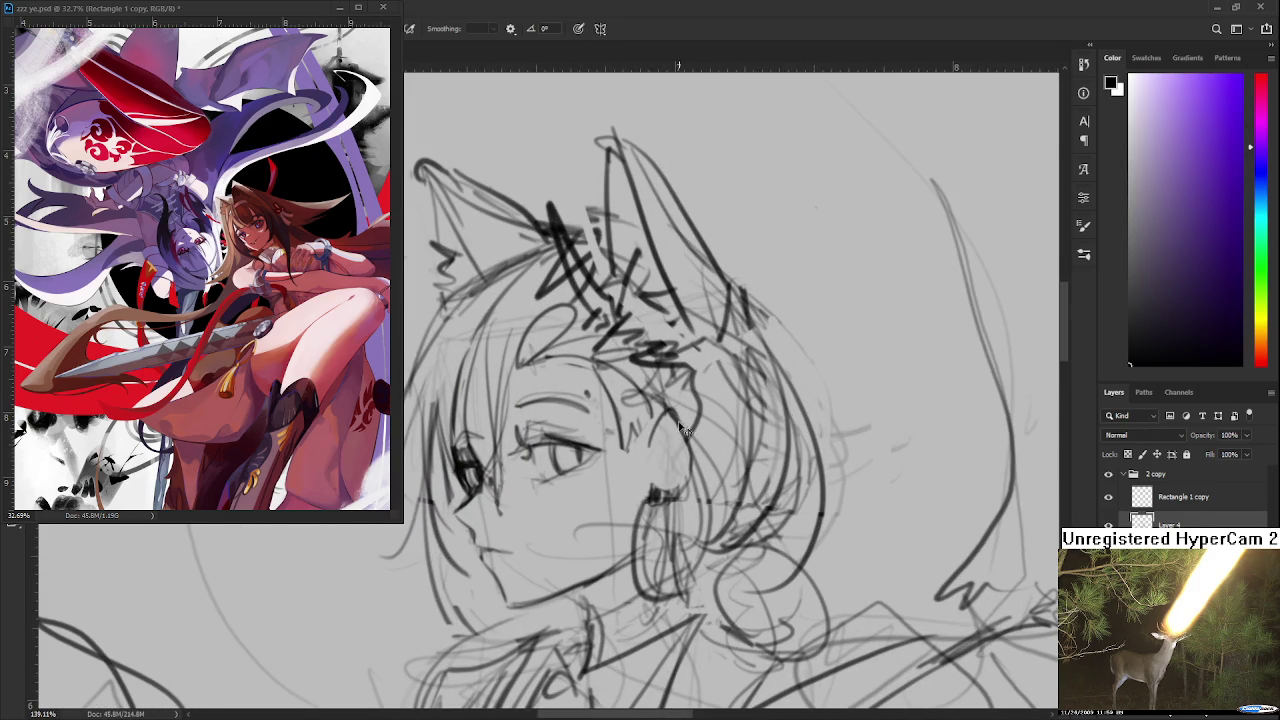
mouse_move(657, 414)
left_mouse_down()
mouse_move(690, 433)
mouse_move(645, 505)
left_mouse_up()
key("e")
key("b")
mouse_move(660, 428)
left_mouse_down()
mouse_move(684, 432)
mouse_move(662, 486)
left_mouse_up()
key("ctrl+z")
left_click_drag(662, 440, 664, 484)
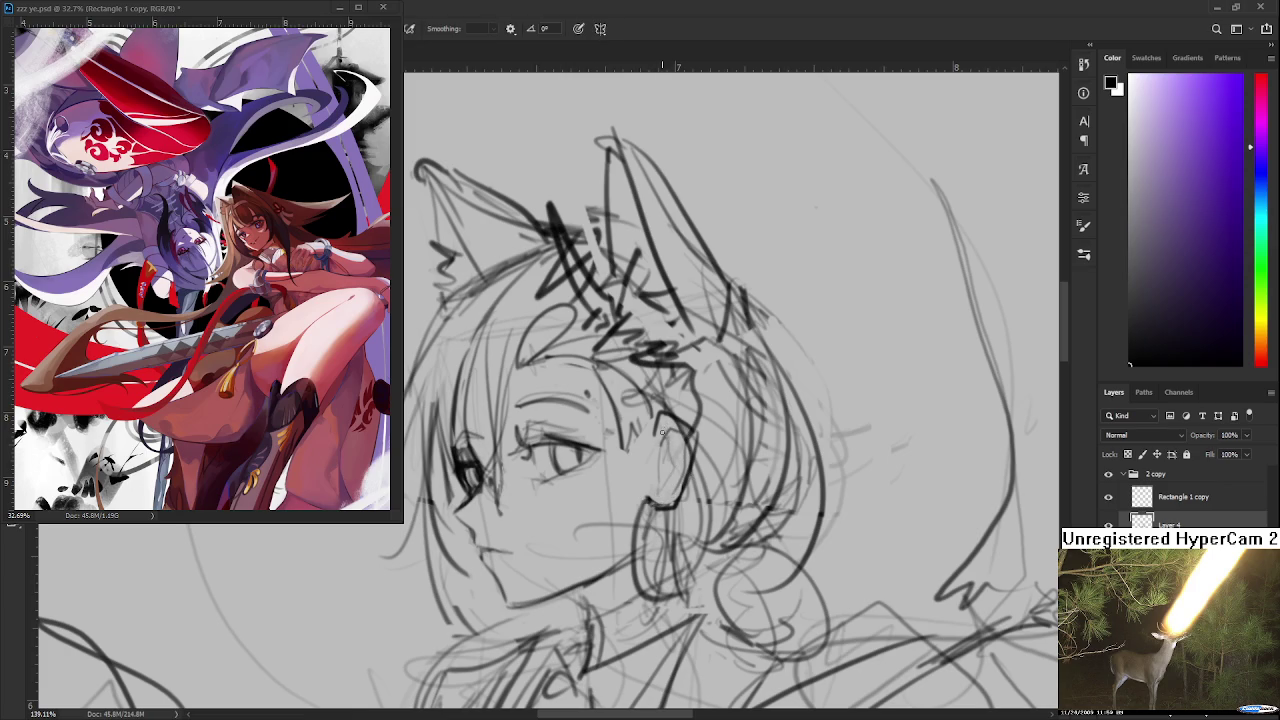
mouse_move(654, 424)
left_mouse_down()
mouse_move(684, 414)
mouse_move(698, 428)
left_mouse_up()
Step: Add dark pencil strokes around the ear and along the hairline
scroll(710, 420, "down", 3)
scroll(700, 400, "down", 2)
scroll(680, 380, "down", 2)
scroll(643, 341, "up", 2)
scroll(643, 341, "up", 2)
scroll(655, 400, "up", 1)
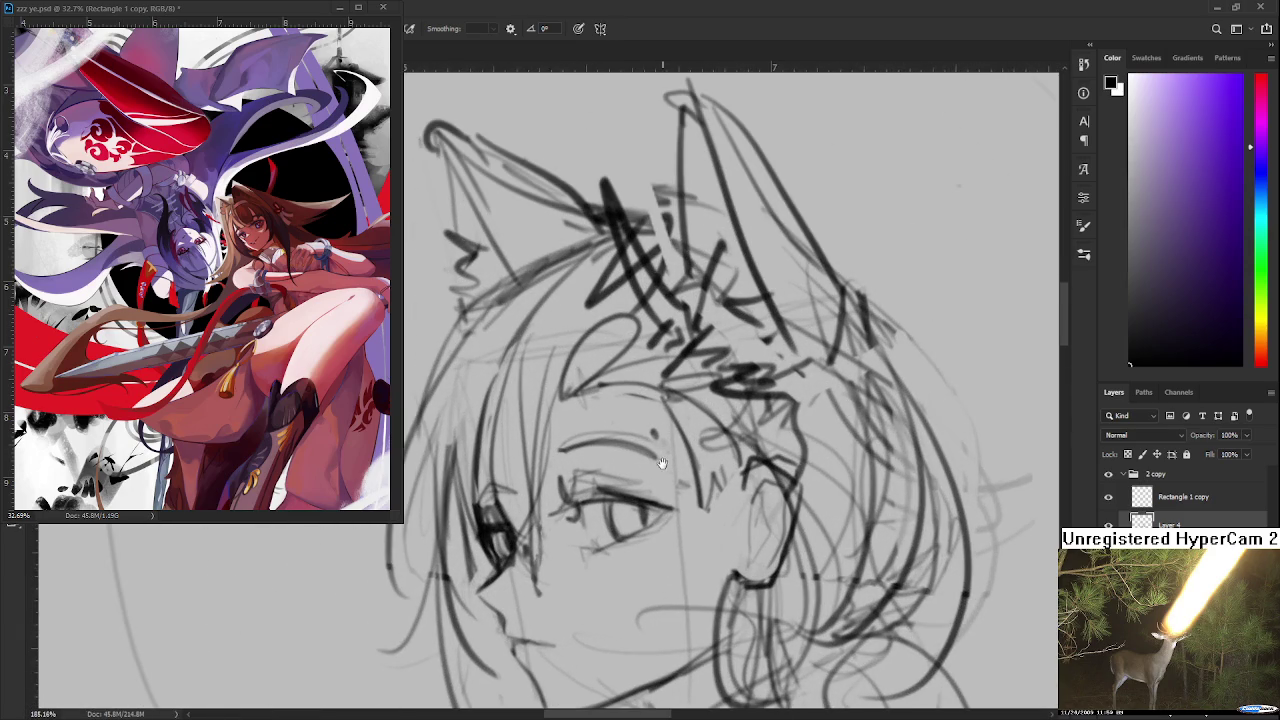
scroll(670, 440, "up", 2)
scroll(678, 448, "up", 1)
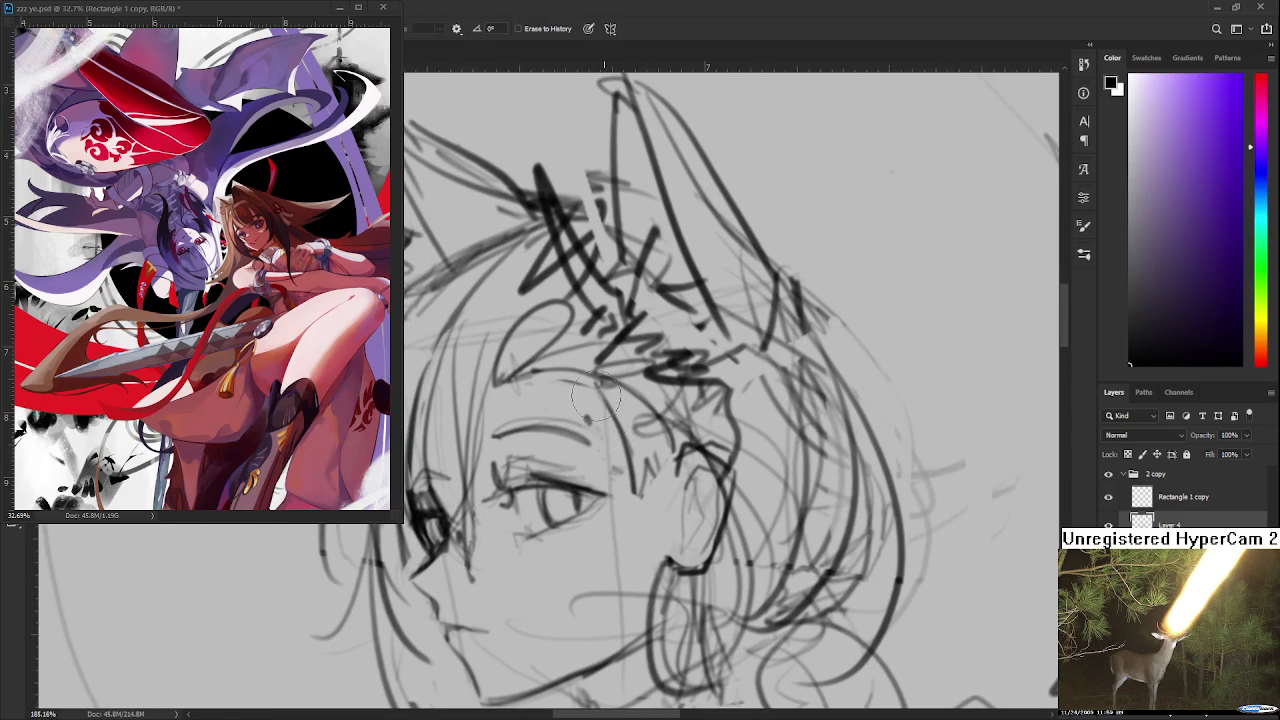
mouse_move(612, 386)
left_mouse_down()
mouse_move(658, 494)
mouse_move(662, 480)
left_mouse_up()
left_click_drag(650, 394, 660, 412)
mouse_move(660, 412)
left_mouse_down()
mouse_move(696, 456)
mouse_move(797, 410)
left_mouse_up()
Step: Zoom out and recentre the view on the framed figure to review the hair
scroll(630, 348, "down", 5)
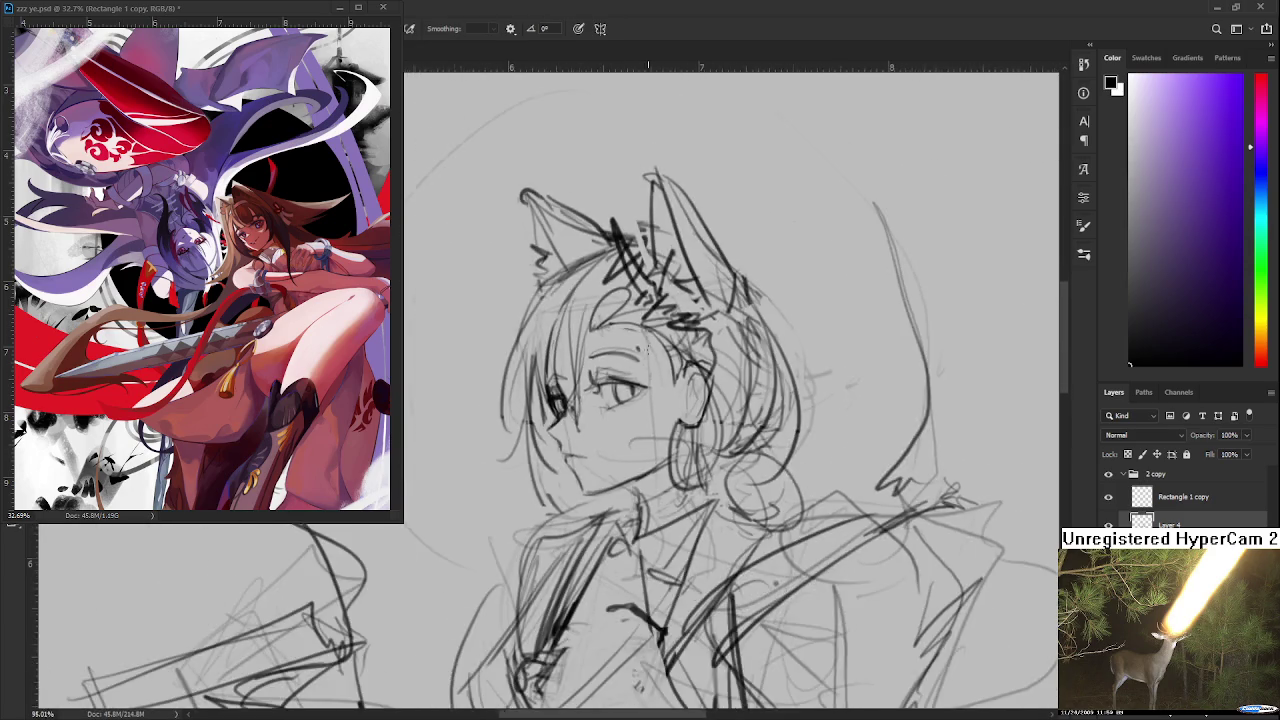
scroll(630, 348, "down", 3)
scroll(630, 348, "down", 1)
scroll(630, 348, "down", 1)
scroll(647, 349, "down", 1)
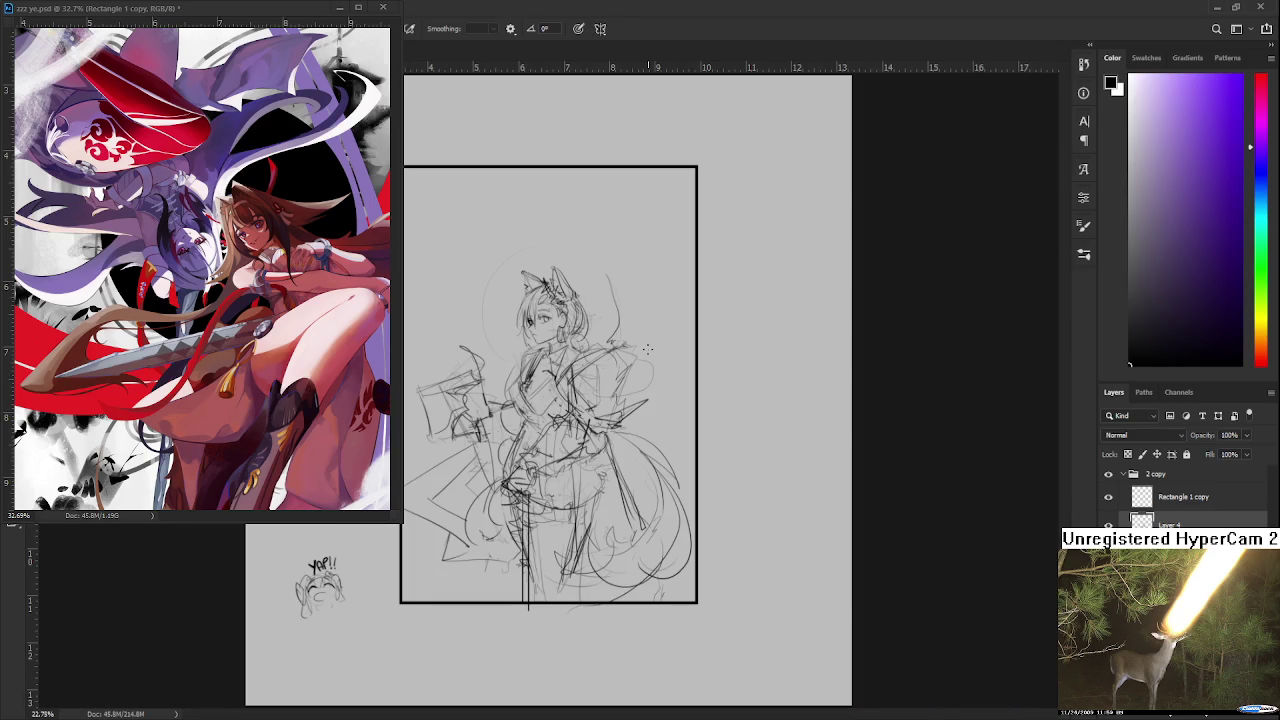
scroll(524, 316, "up", 2)
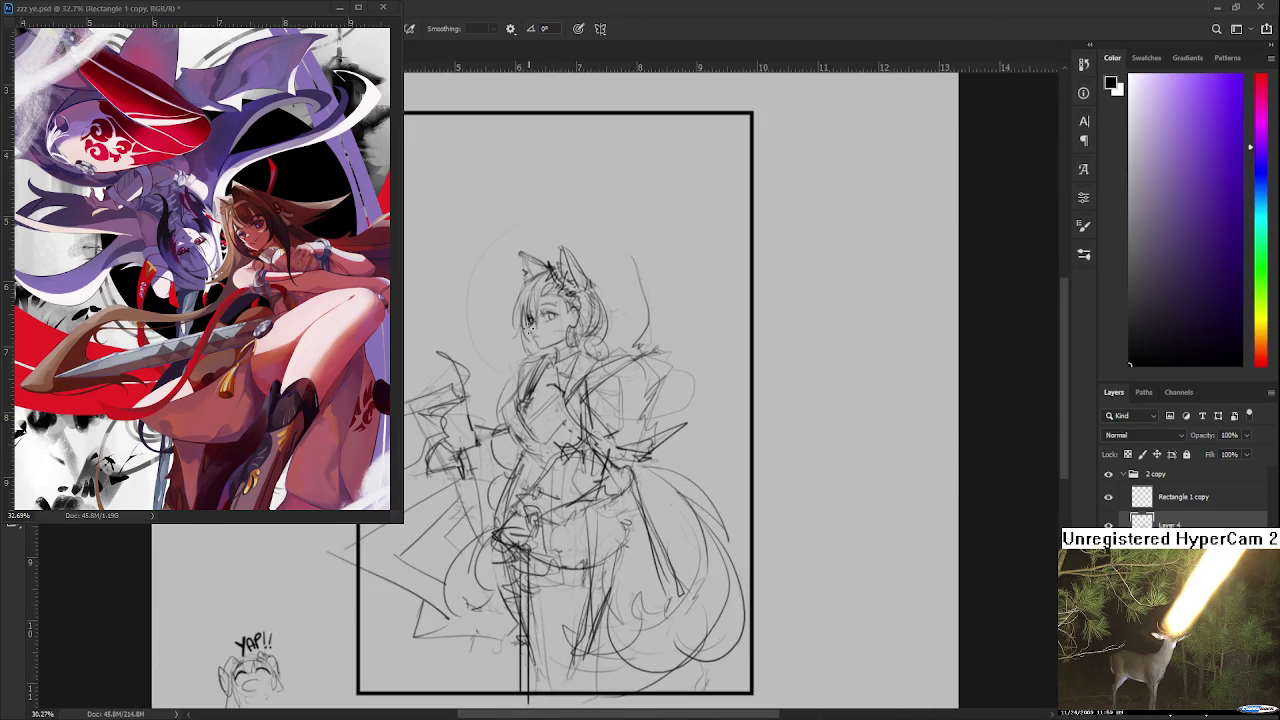
scroll(524, 316, "up", 2)
mouse_move(538, 347)
left_mouse_down()
mouse_move(615, 347)
mouse_move(610, 408)
left_mouse_up()
scroll(598, 346, "up", 4)
scroll(610, 348, "up", 4)
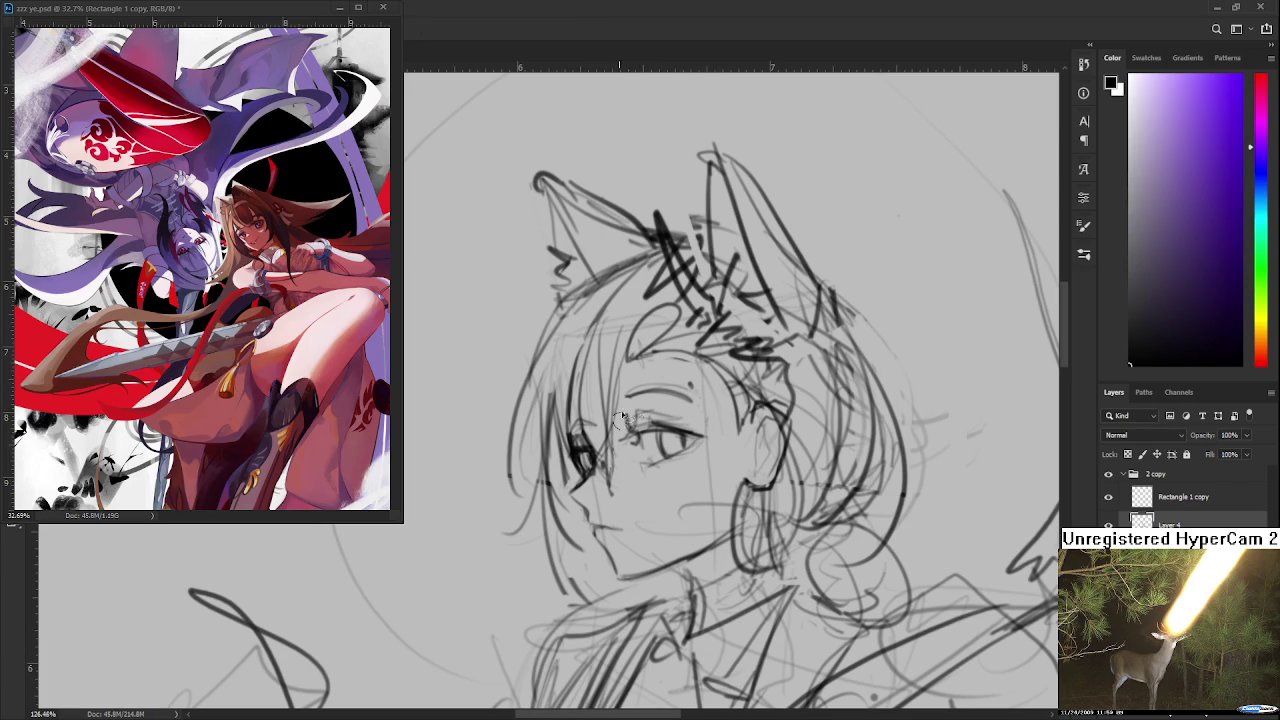
Step: Lasso the front eye again and apply a free transform to it
left_click_drag(630, 476, 626, 480)
key("ctrl+t")
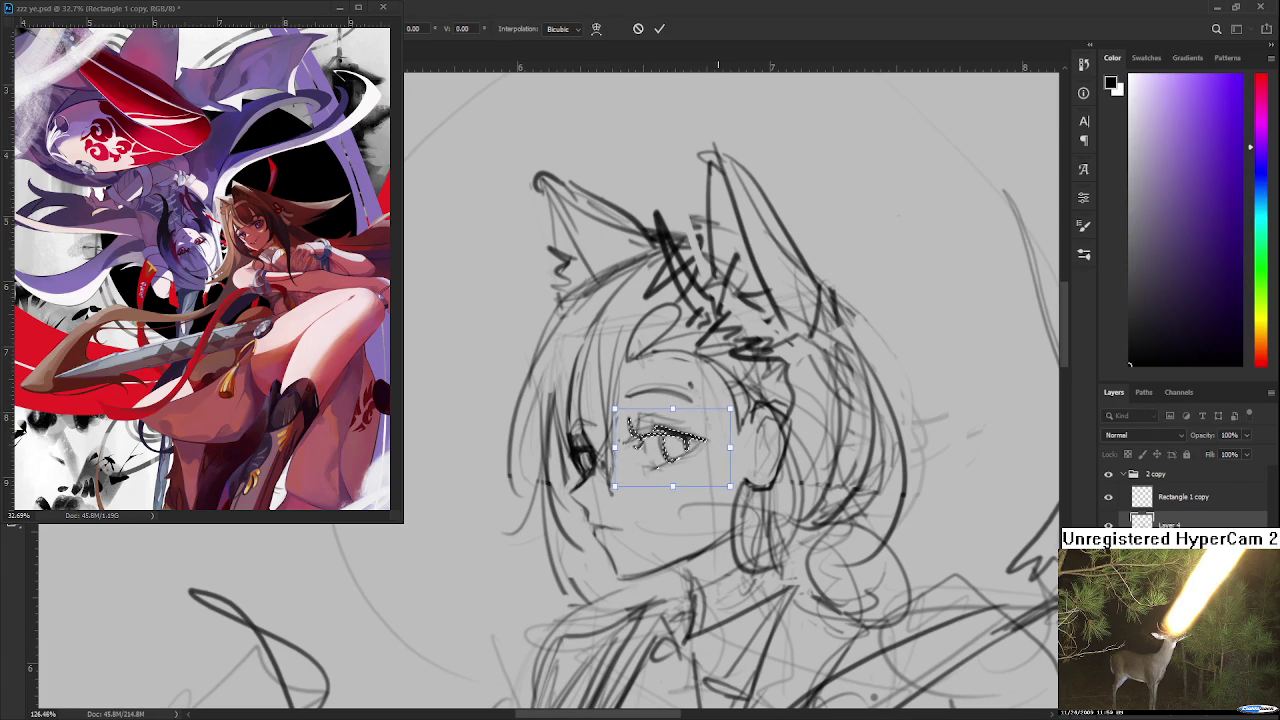
key("Return")
scroll(726, 457, "down", 2)
scroll(722, 465, "down", 2)
scroll(718, 472, "down", 2)
scroll(713, 481, "down", 2)
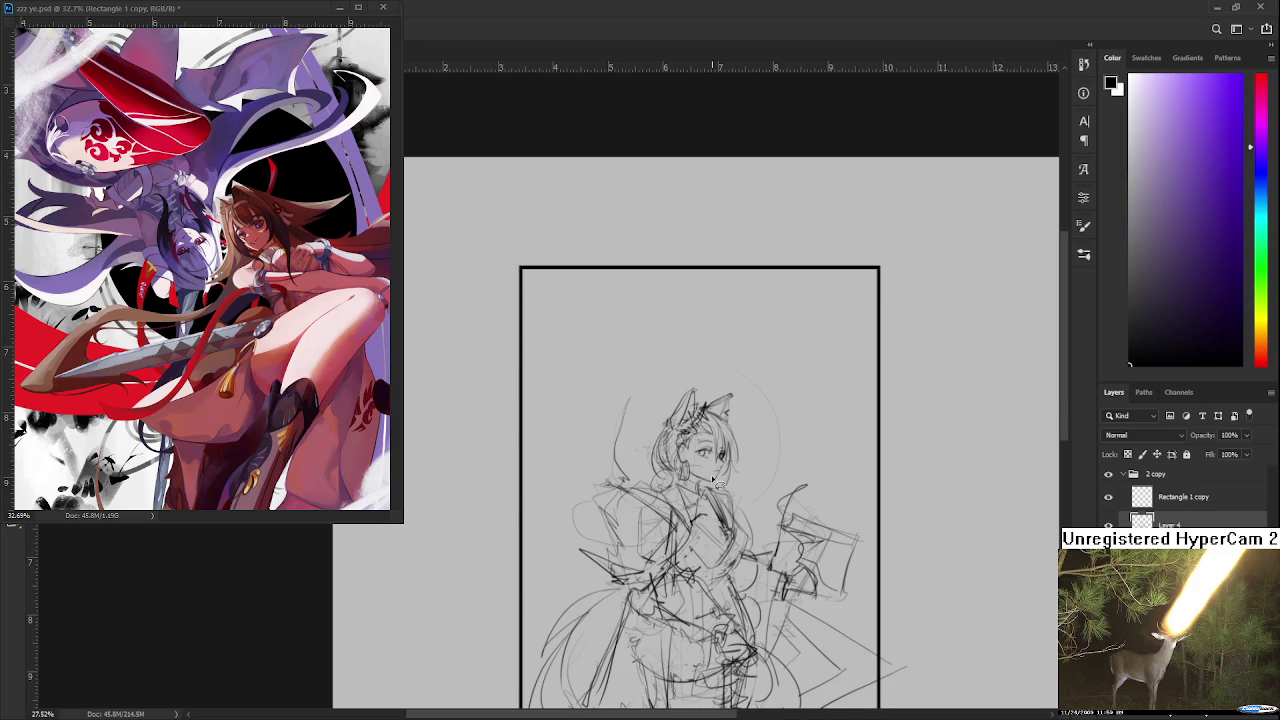
scroll(714, 484, "down", 1)
scroll(540, 420, "up", 1)
scroll(538, 420, "up", 2)
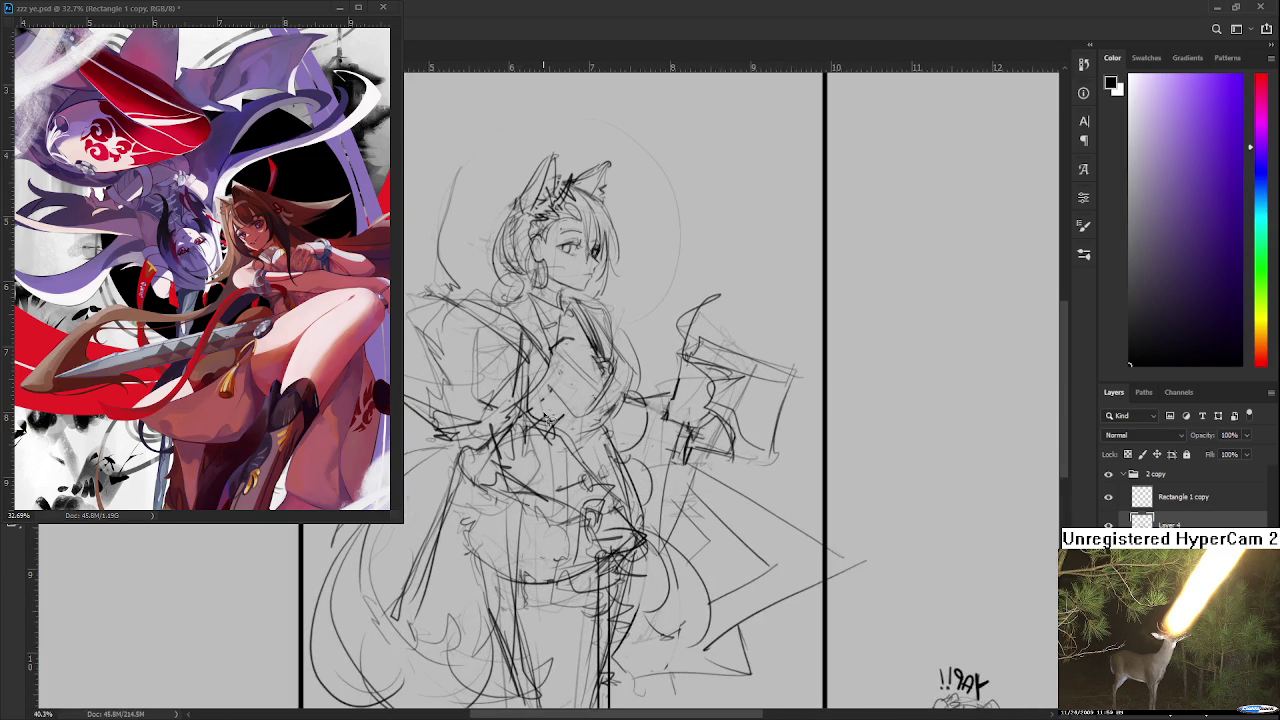
scroll(545, 425, "down", 1)
scroll(549, 433, "down", 1)
Step: Flip the canvas horizontally to check proportions and recentre the framed figure
key("h")
key("h")
key("h")
key("h")
key("h")
scroll(549, 433, "down", 2)
scroll(535, 338, "up", 3)
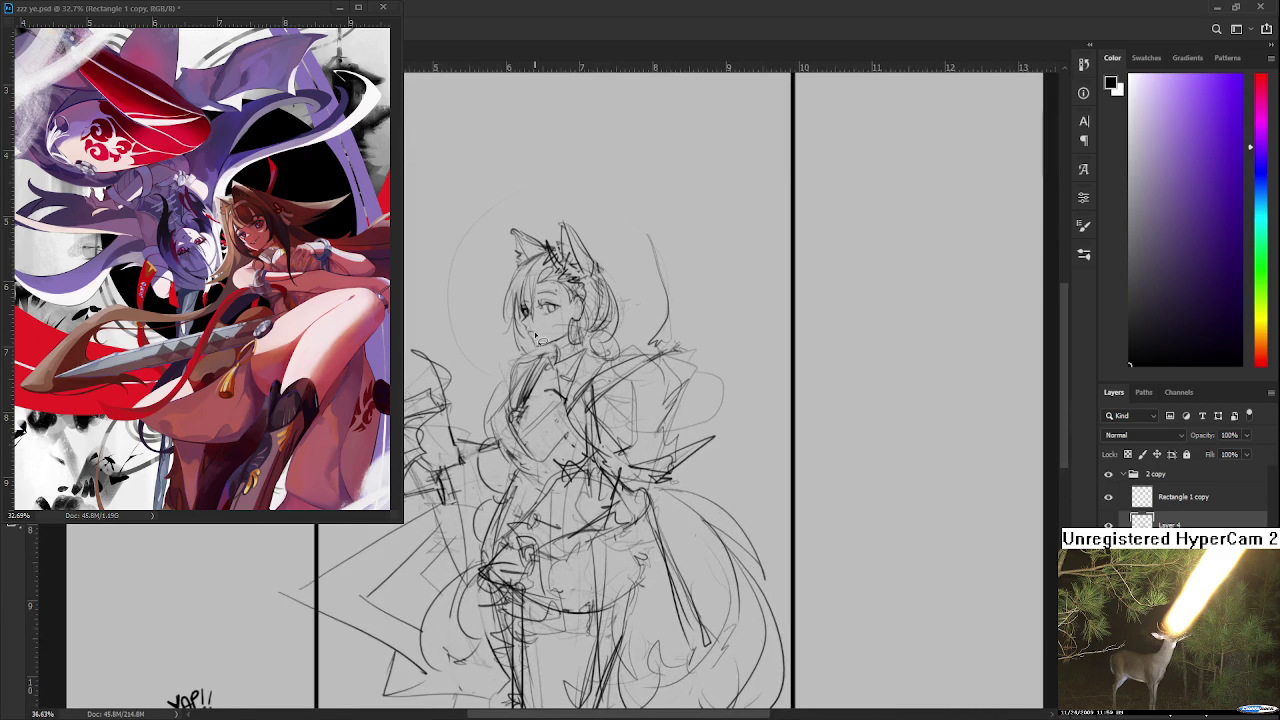
mouse_move(536, 339)
left_mouse_down()
mouse_move(690, 405)
mouse_move(746, 449)
left_mouse_up()
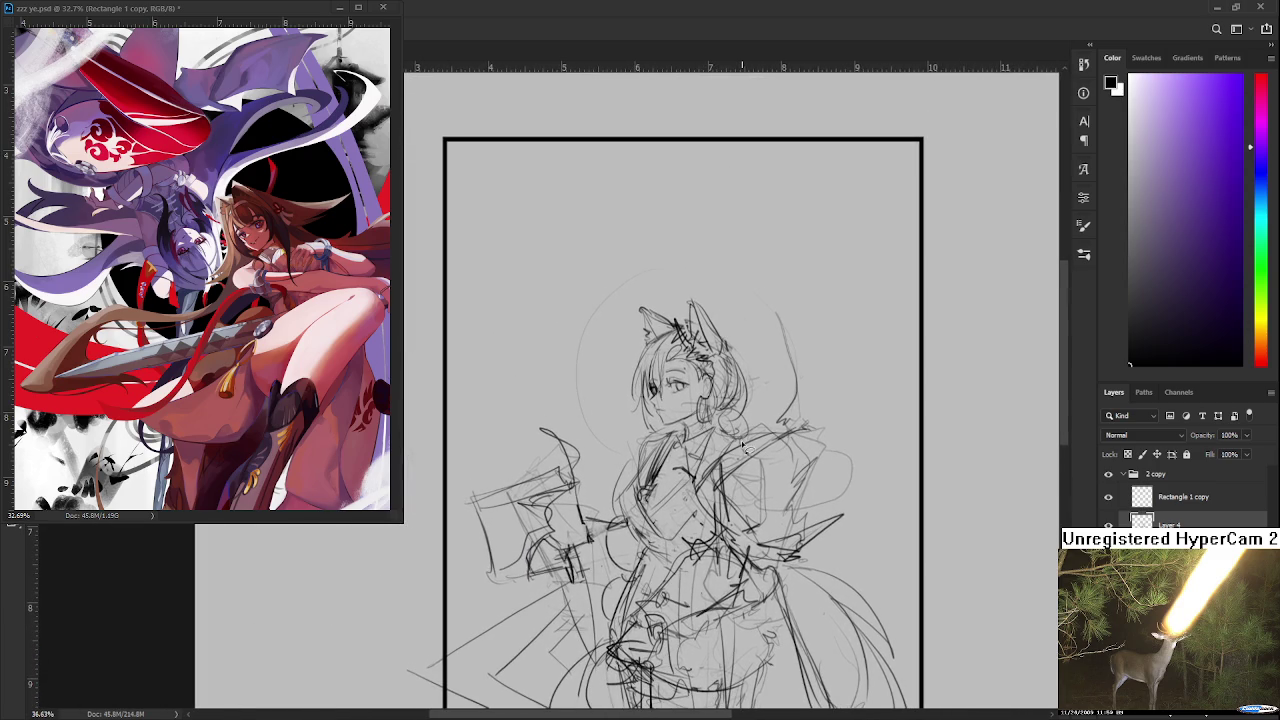
Step: Zoom onto the eye and erase its dark iris strokes with a smaller eraser
scroll(742, 445, "up", 2)
scroll(631, 378, "up", 3)
scroll(631, 378, "up", 3)
scroll(643, 420, "up", 3)
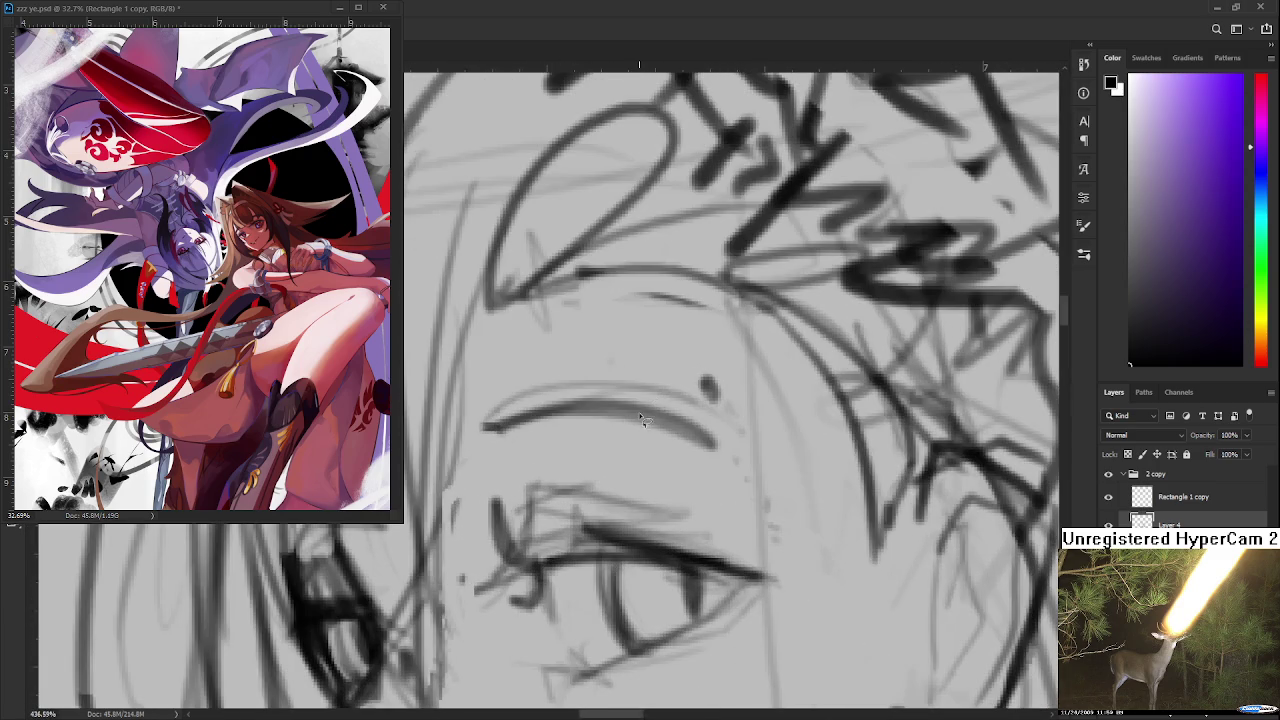
left_click_drag(643, 420, 578, 328)
key("e")
key("bracketleft")
key("bracketleft")
key("bracketleft")
left_click_drag(605, 500, 645, 478)
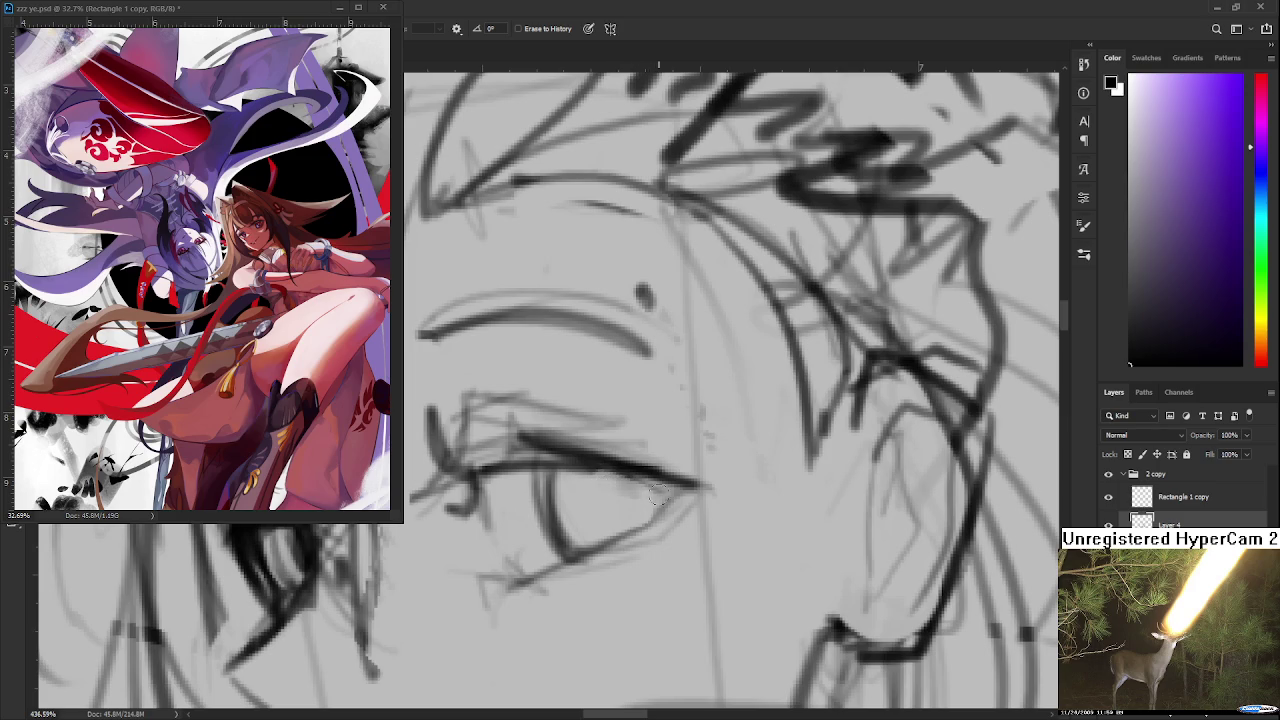
Step: Redraw the nose tip and darken its lower edge with the brush
scroll(657, 496, "down", 3)
scroll(665, 492, "down", 2)
scroll(672, 490, "down", 2)
scroll(680, 488, "down", 2)
scroll(680, 488, "down", 1)
scroll(650, 505, "up", 2)
scroll(630, 515, "up", 2)
scroll(620, 527, "up", 2)
scroll(620, 527, "up", 1)
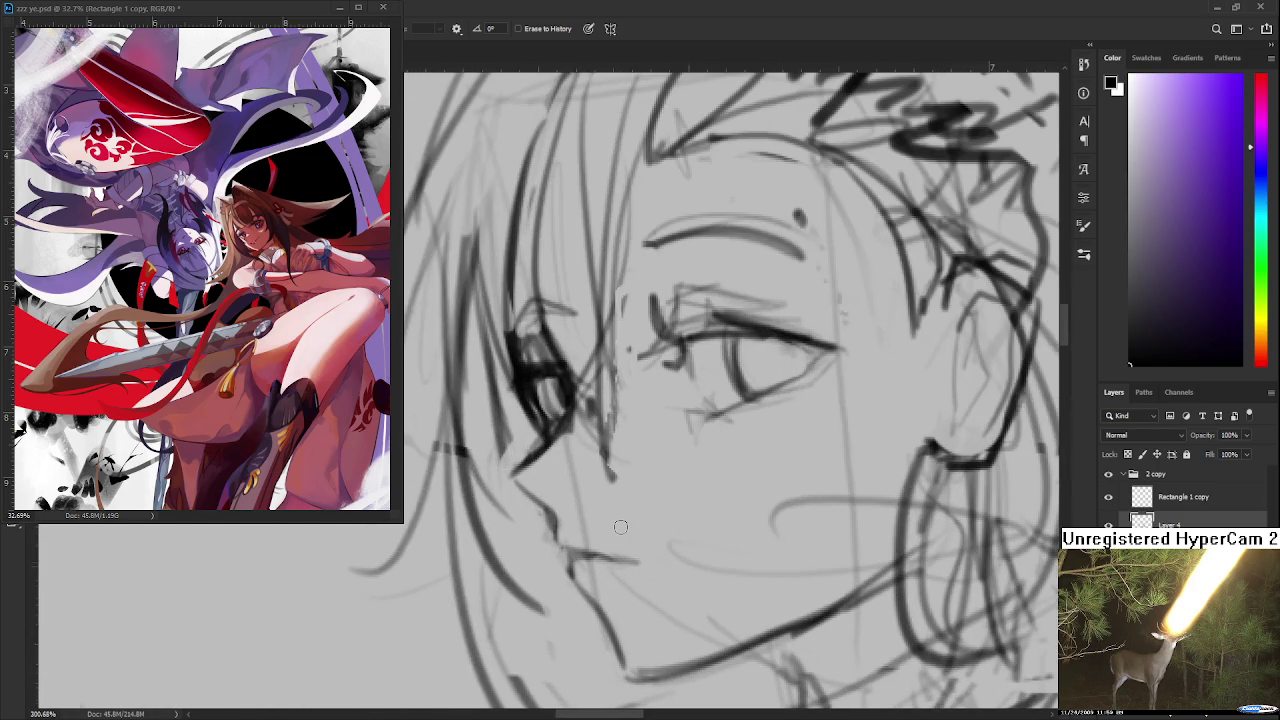
scroll(654, 561, "up", 1)
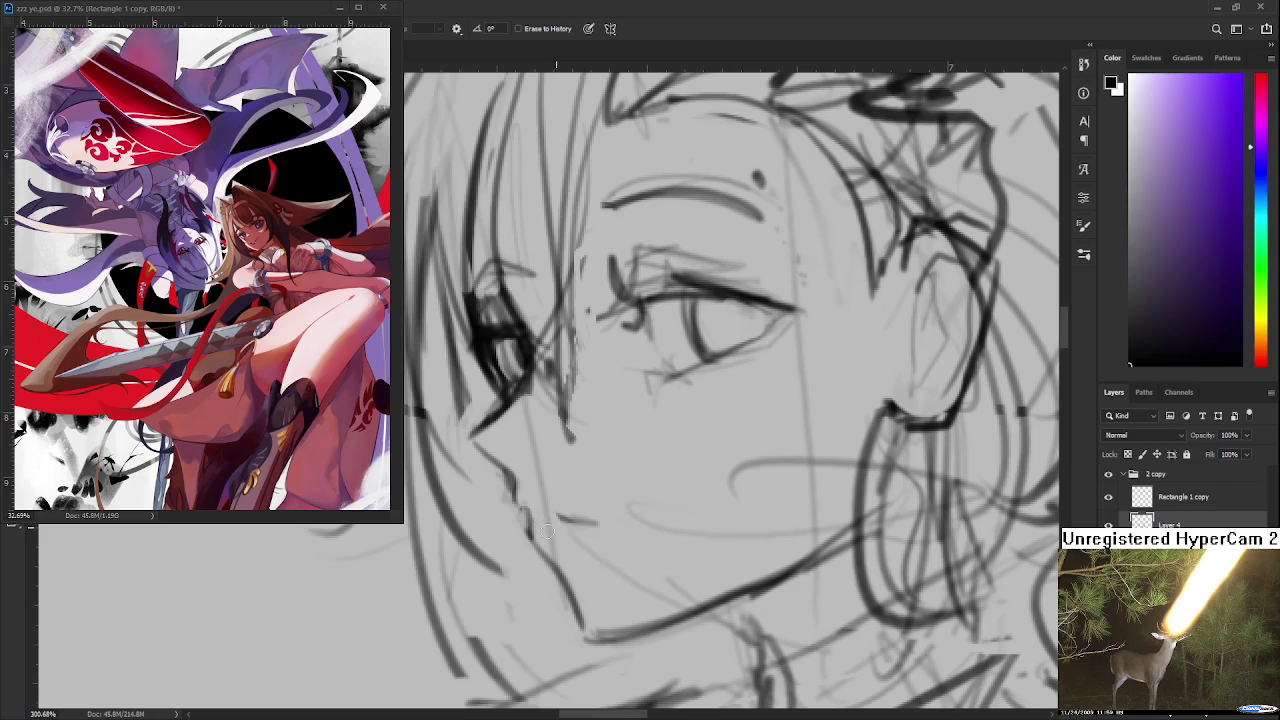
key("b")
left_click_drag(520, 508, 551, 522)
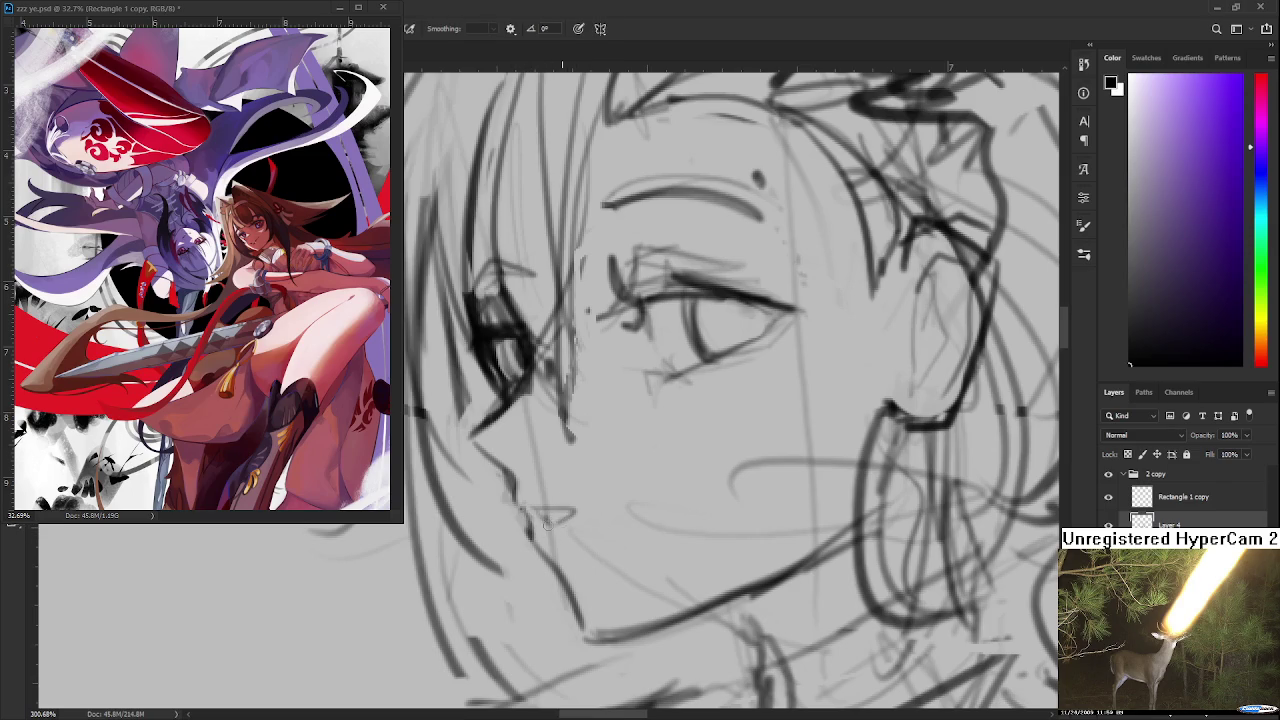
mouse_move(575, 510)
left_mouse_down()
mouse_move(548, 521)
mouse_move(590, 512)
left_mouse_up()
Step: Zoom out and recentre the view on the head to review the face
scroll(595, 513, "down", 3)
scroll(620, 520, "down", 3)
scroll(650, 530, "down", 3)
scroll(677, 538, "down", 1)
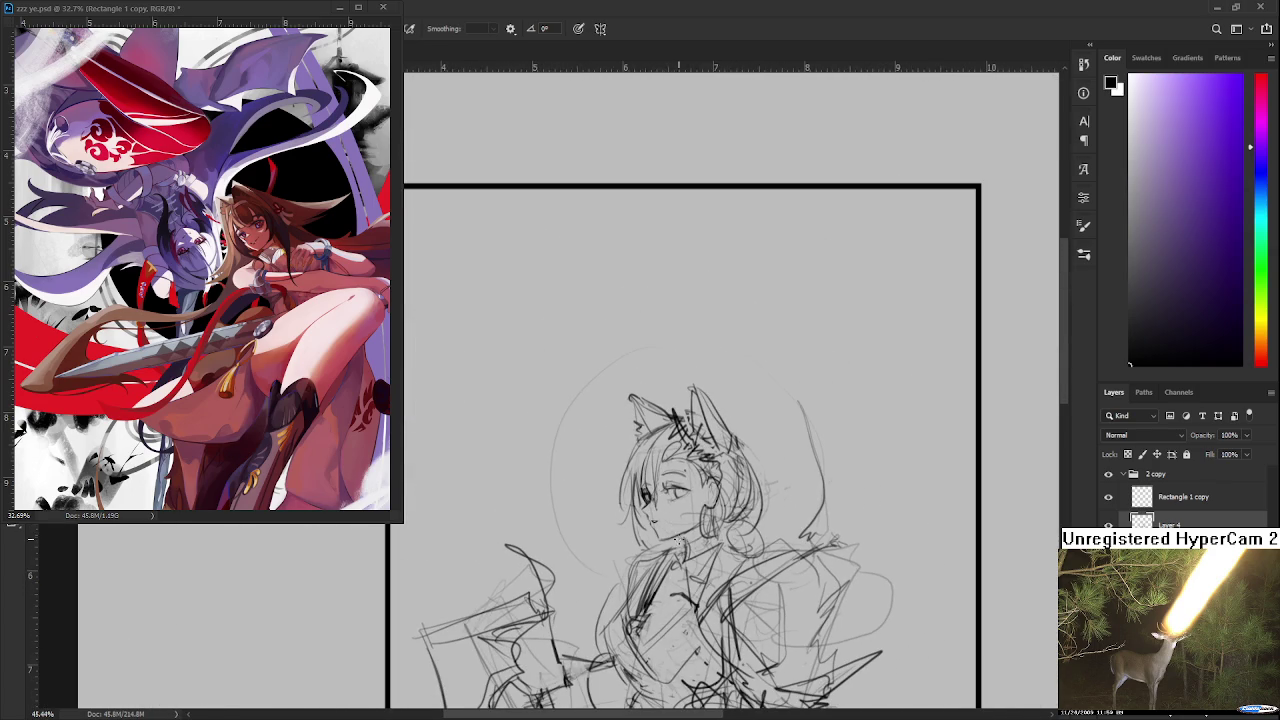
scroll(655, 505, "up", 3)
scroll(648, 500, "up", 3)
scroll(638, 495, "up", 2)
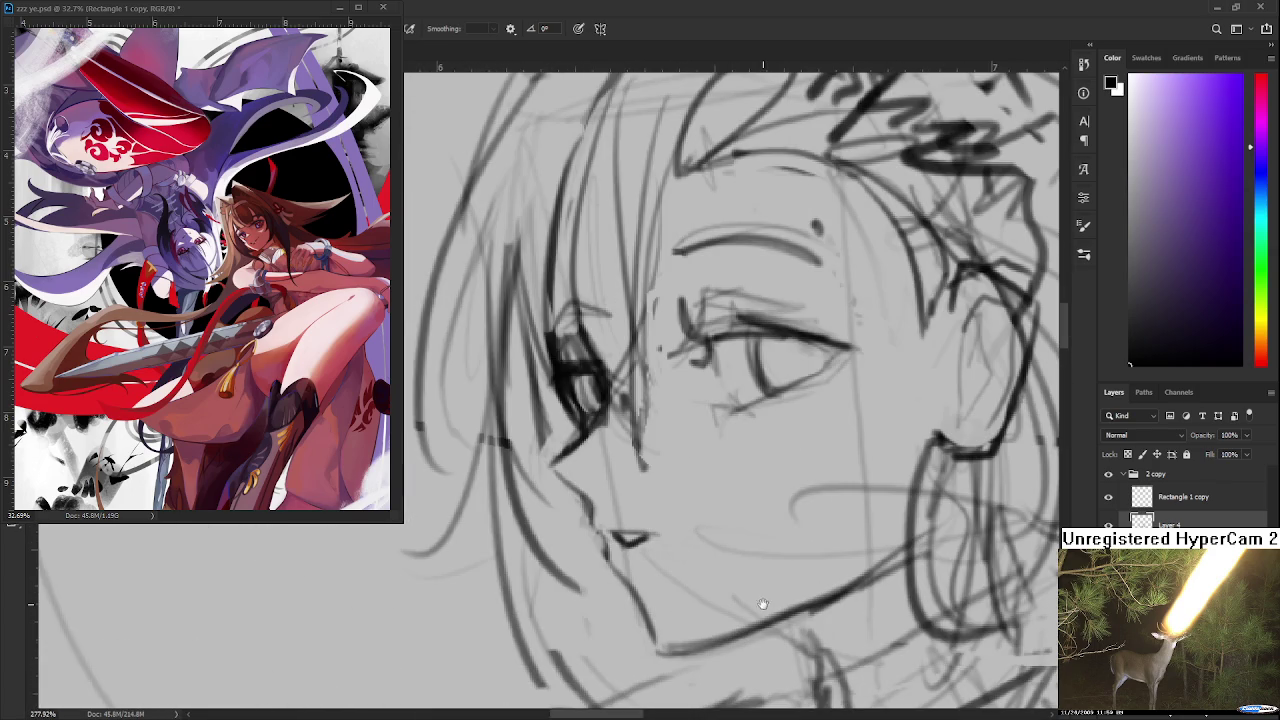
scroll(628, 490, "up", 2)
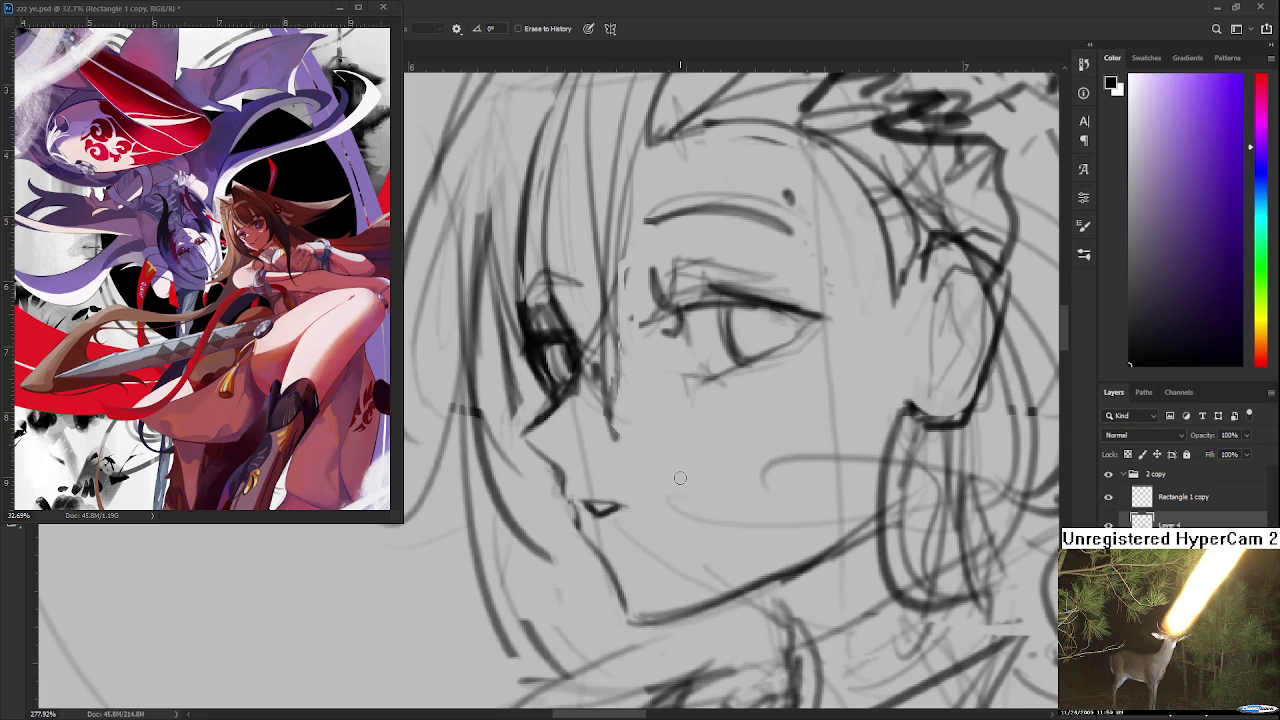
scroll(680, 478, "down", 4)
left_click_drag(681, 472, 593, 466)
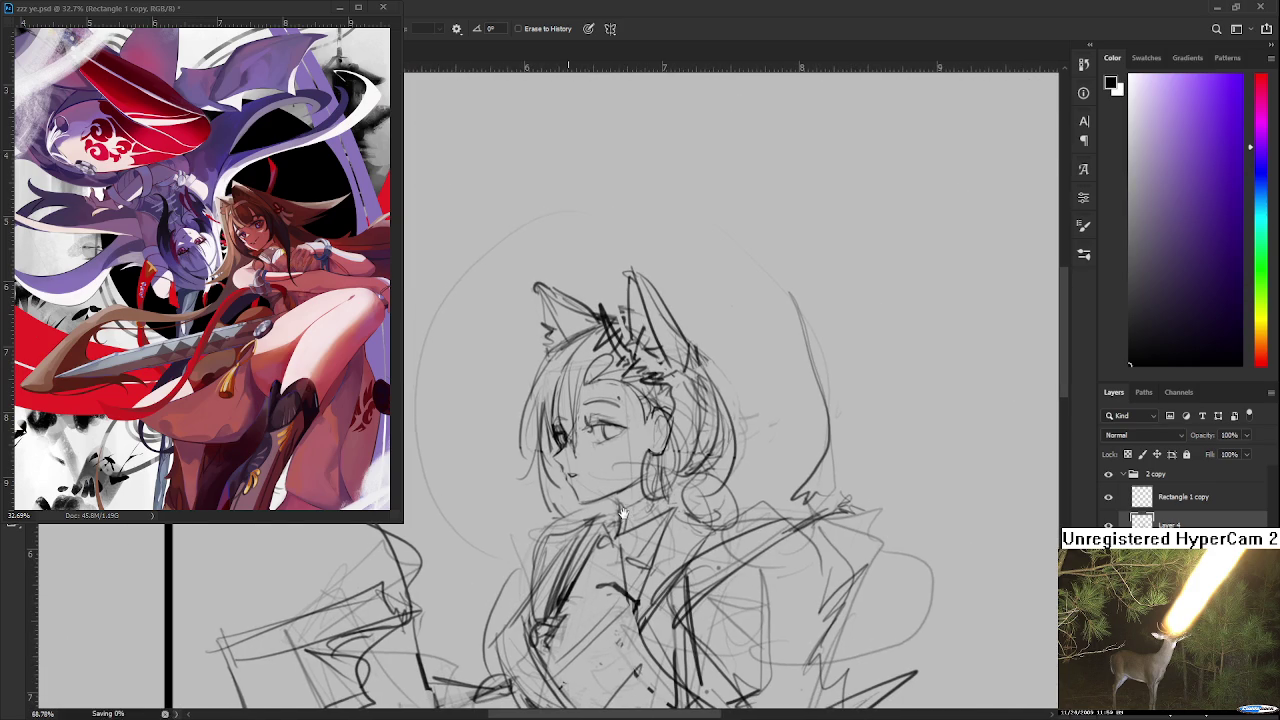
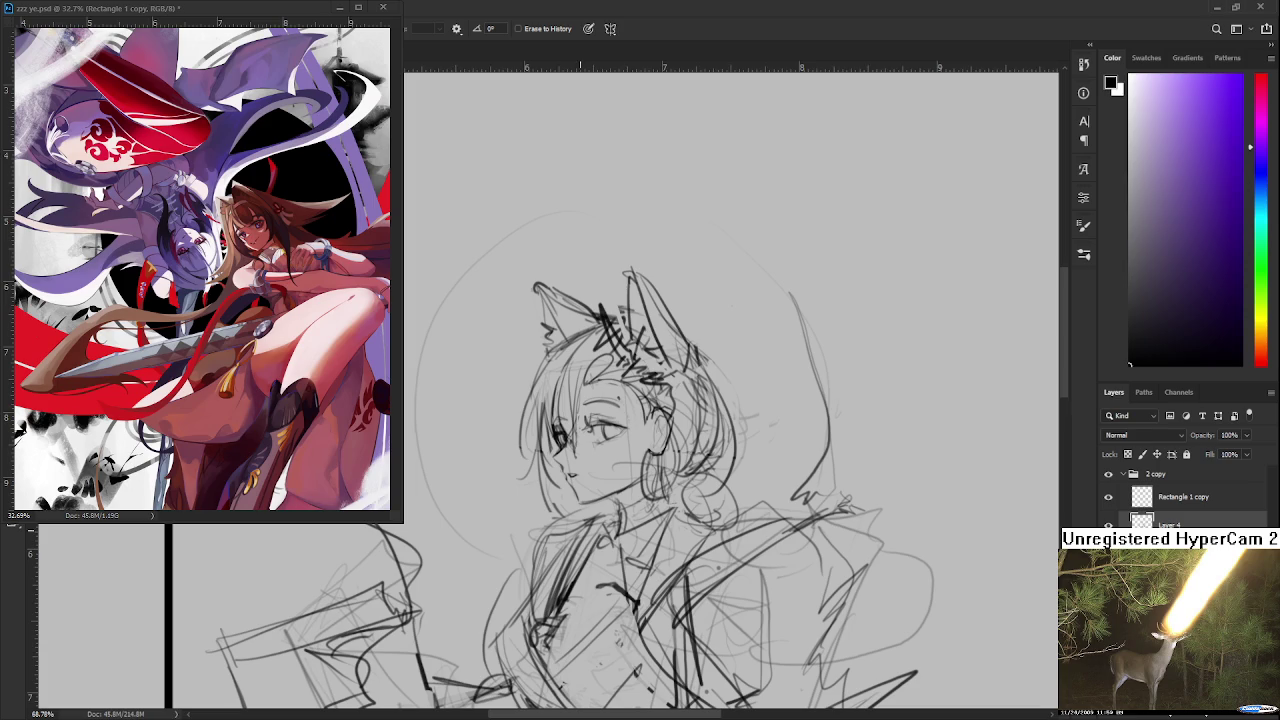
Step: Zoom out and sketch a box-shaped book beside the figure's raised hand
scroll(603, 506, "down", 3)
scroll(603, 431, "down", 2)
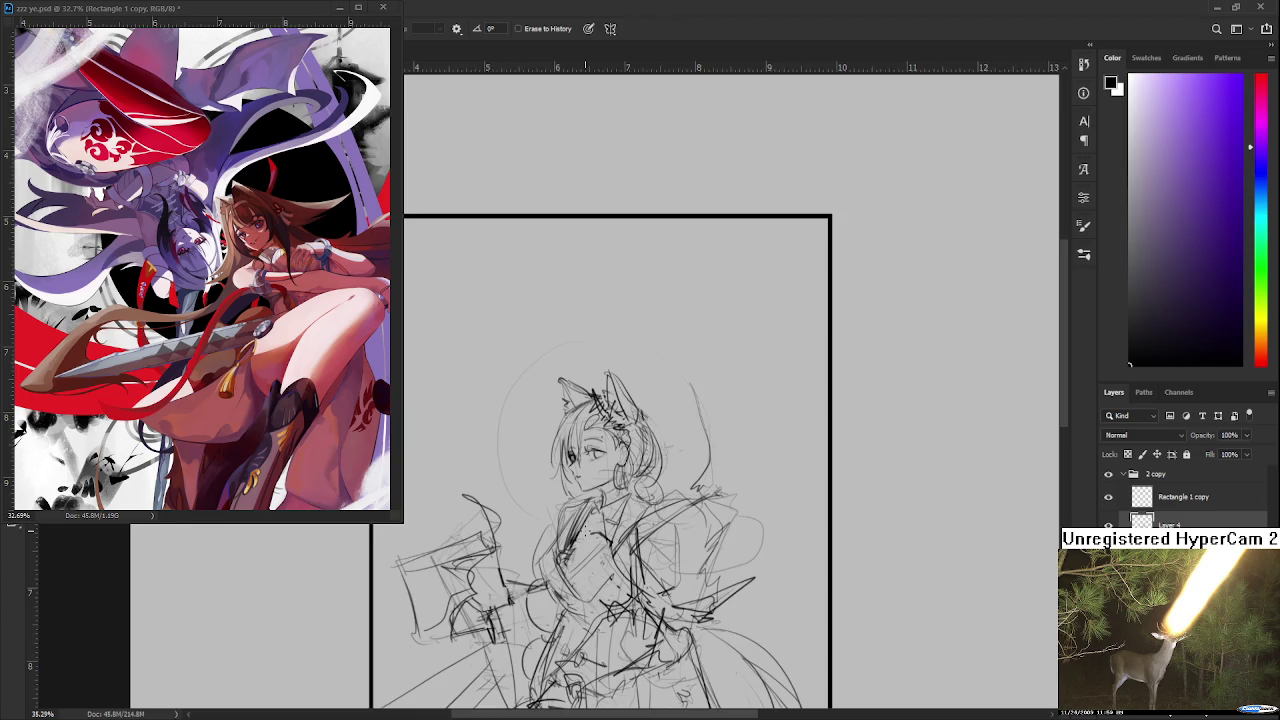
scroll(603, 431, "down", 2)
scroll(603, 431, "down", 1)
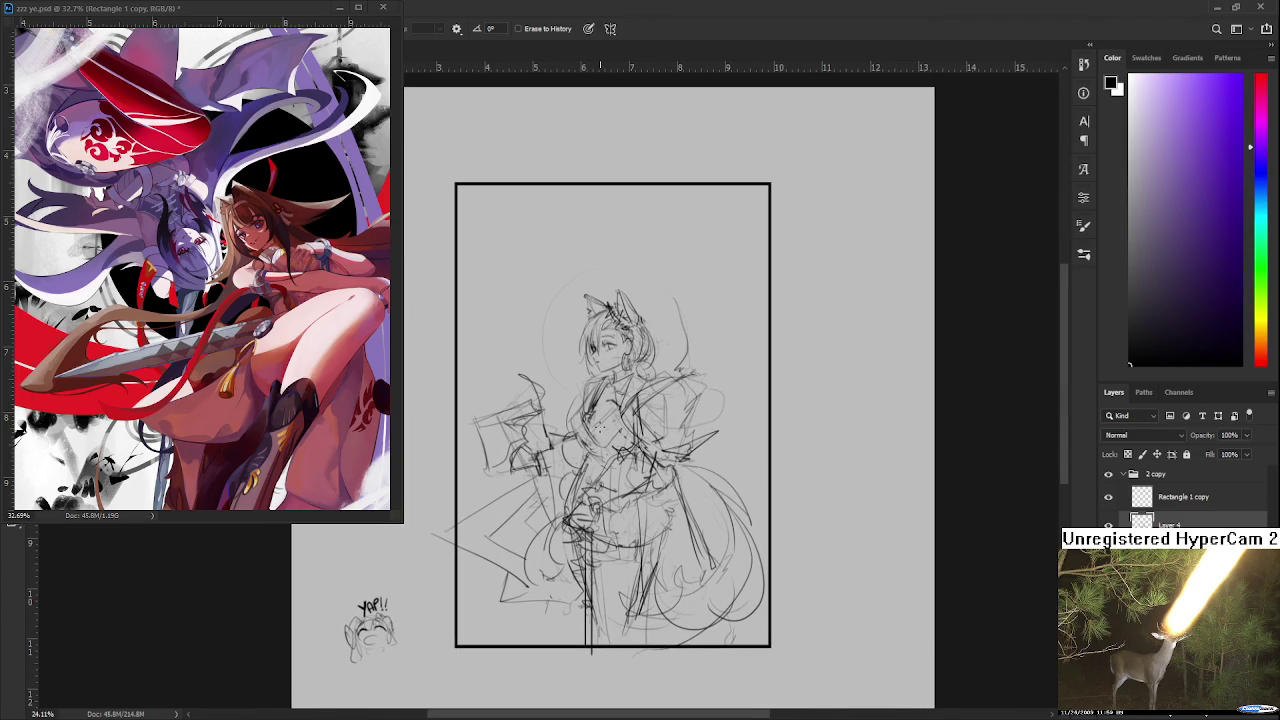
mouse_move(528, 446)
left_mouse_down()
mouse_move(519, 399)
mouse_move(553, 404)
mouse_move(570, 445)
mouse_move(595, 376)
mouse_move(575, 358)
mouse_move(586, 318)
mouse_move(622, 290)
mouse_move(658, 373)
mouse_move(684, 368)
mouse_move(745, 420)
mouse_move(700, 466)
mouse_move(766, 550)
mouse_move(710, 655)
mouse_move(578, 668)
mouse_move(564, 618)
mouse_move(494, 603)
mouse_move(440, 545)
mouse_move(522, 488)
left_mouse_up()
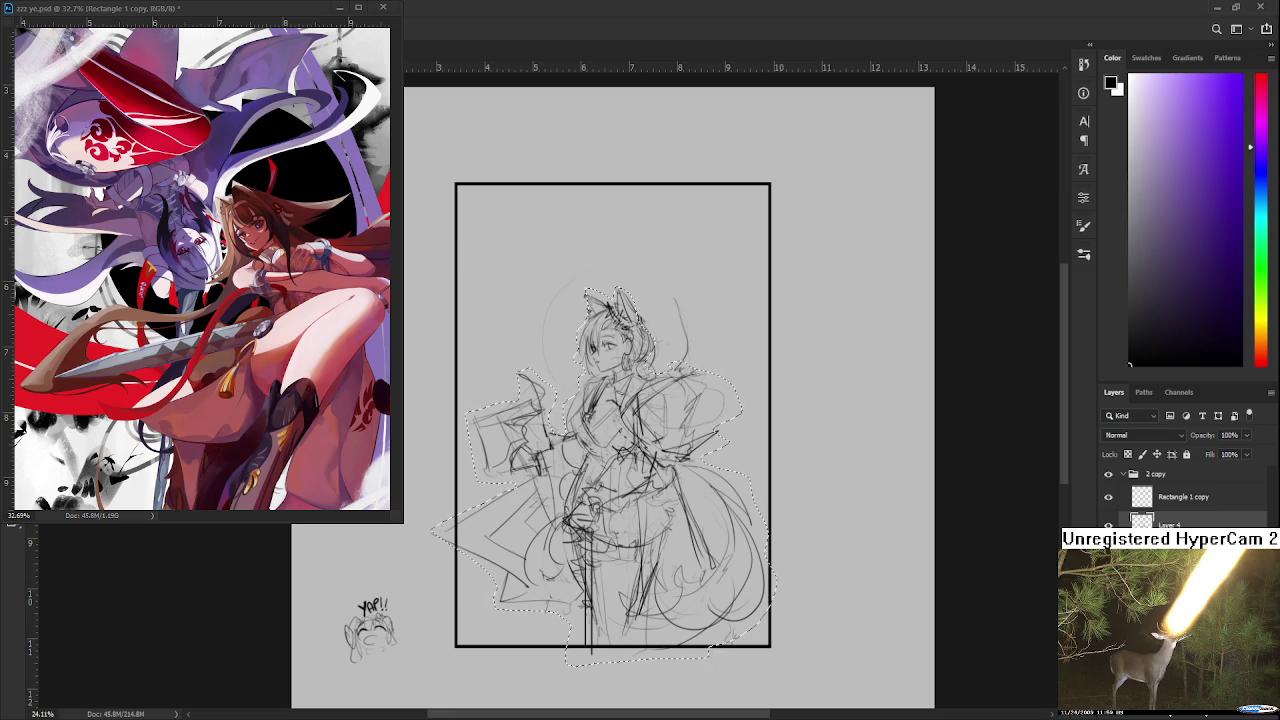
Step: Try the sketch layer at 51% opacity, return it to 100%, and keep the figure selection
key("5")
key("1")
key("0")
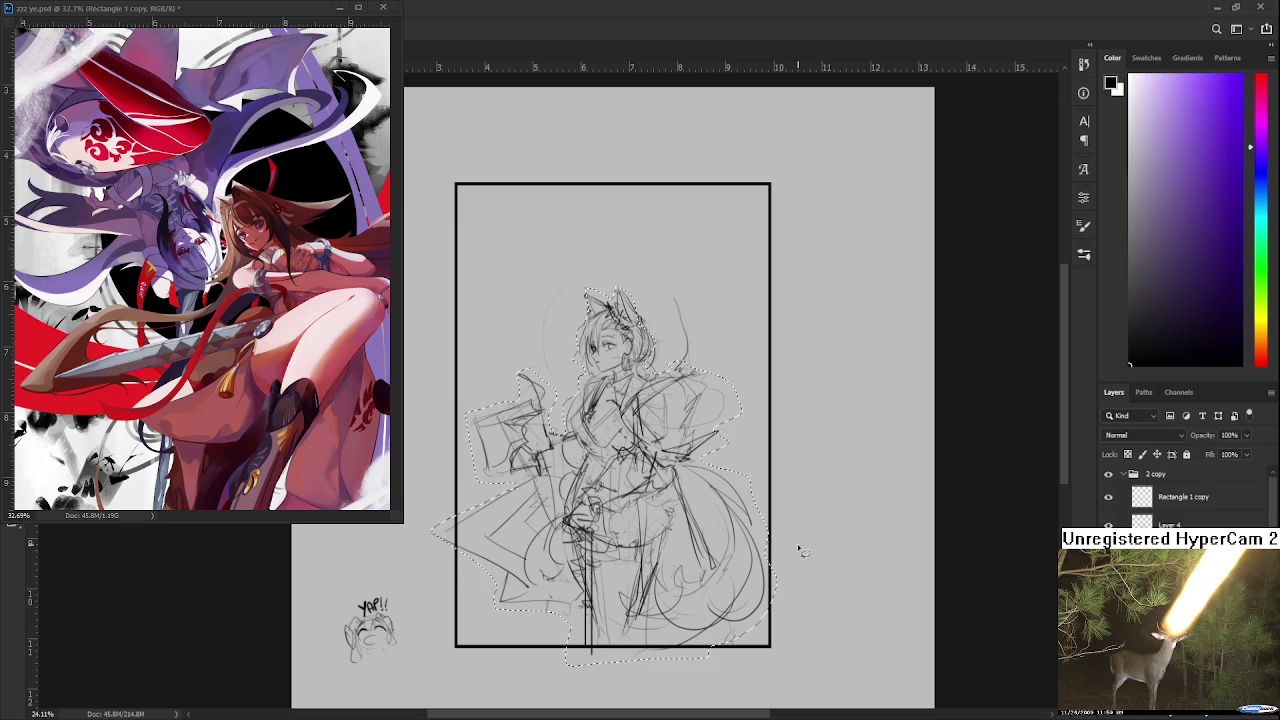
scroll(624, 432, "up", 2)
key("ctrl+d")
scroll(624, 432, "up", 1)
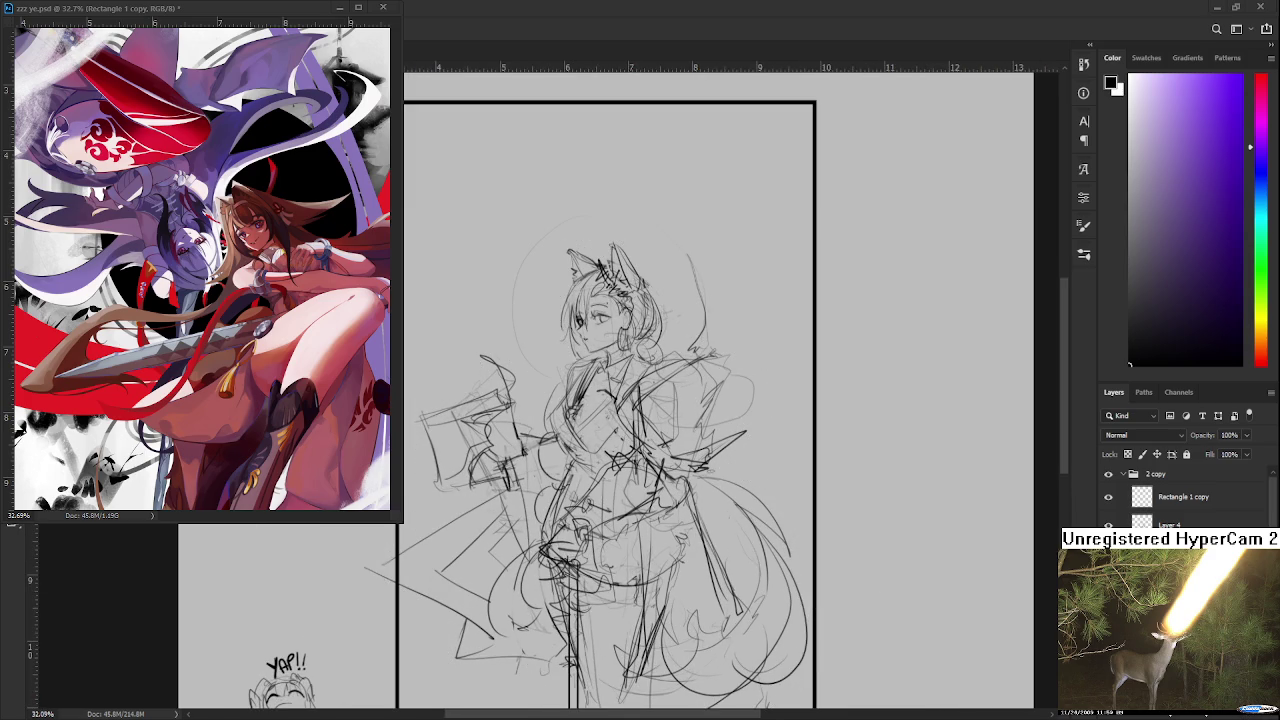
scroll(624, 432, "down", 1)
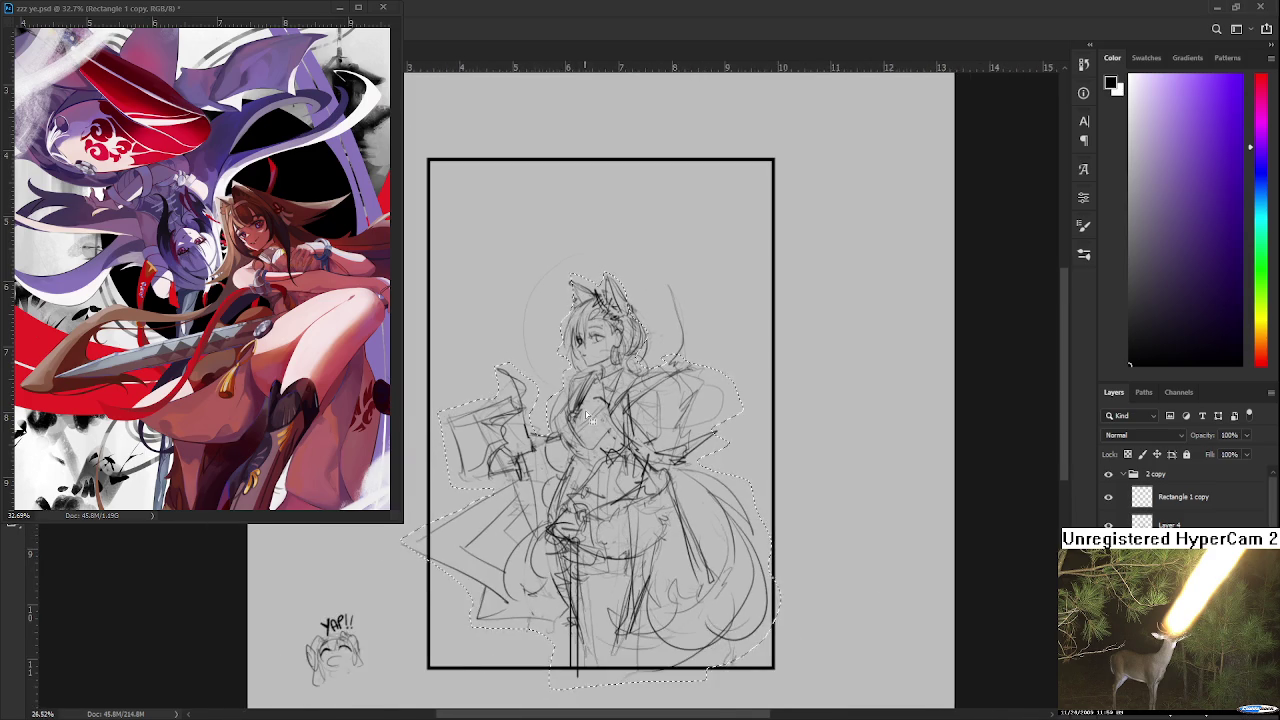
key("ctrl+z")
Step: Test greyish-purple and brown Paint Bucket fills on the figure selection, undoing each
left_click(1153, 229)
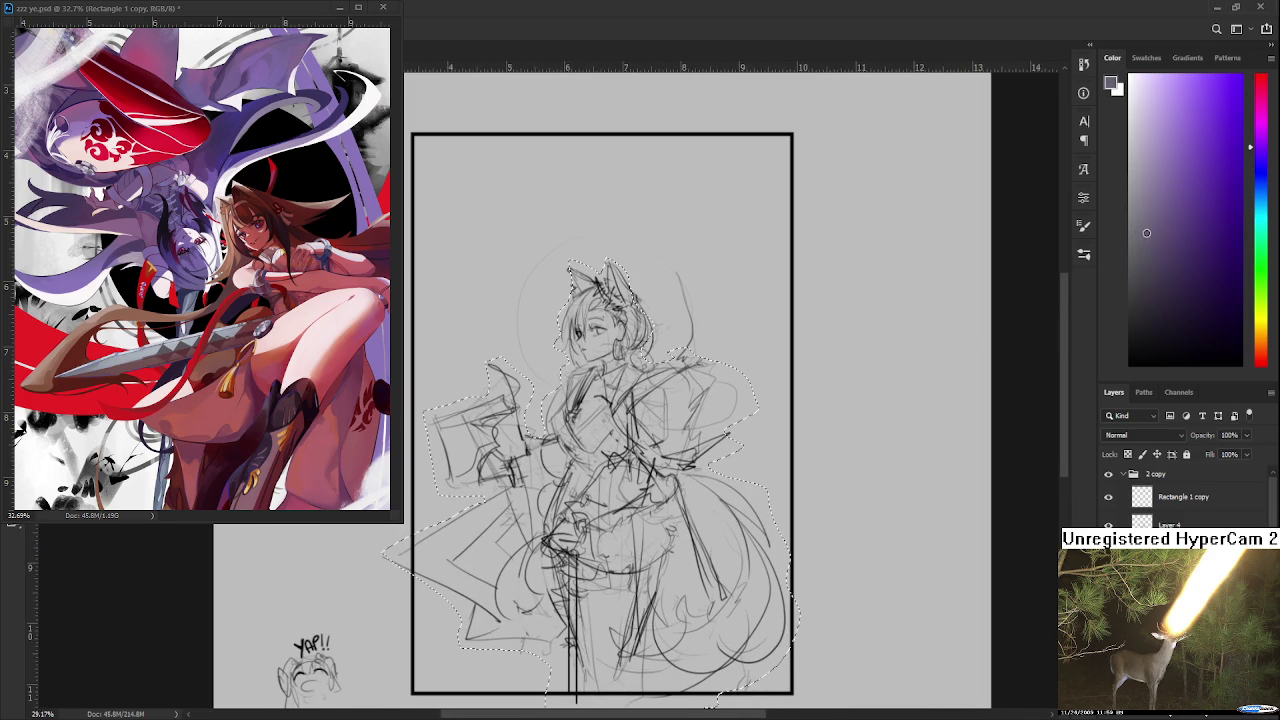
key("g")
left_click(629, 545)
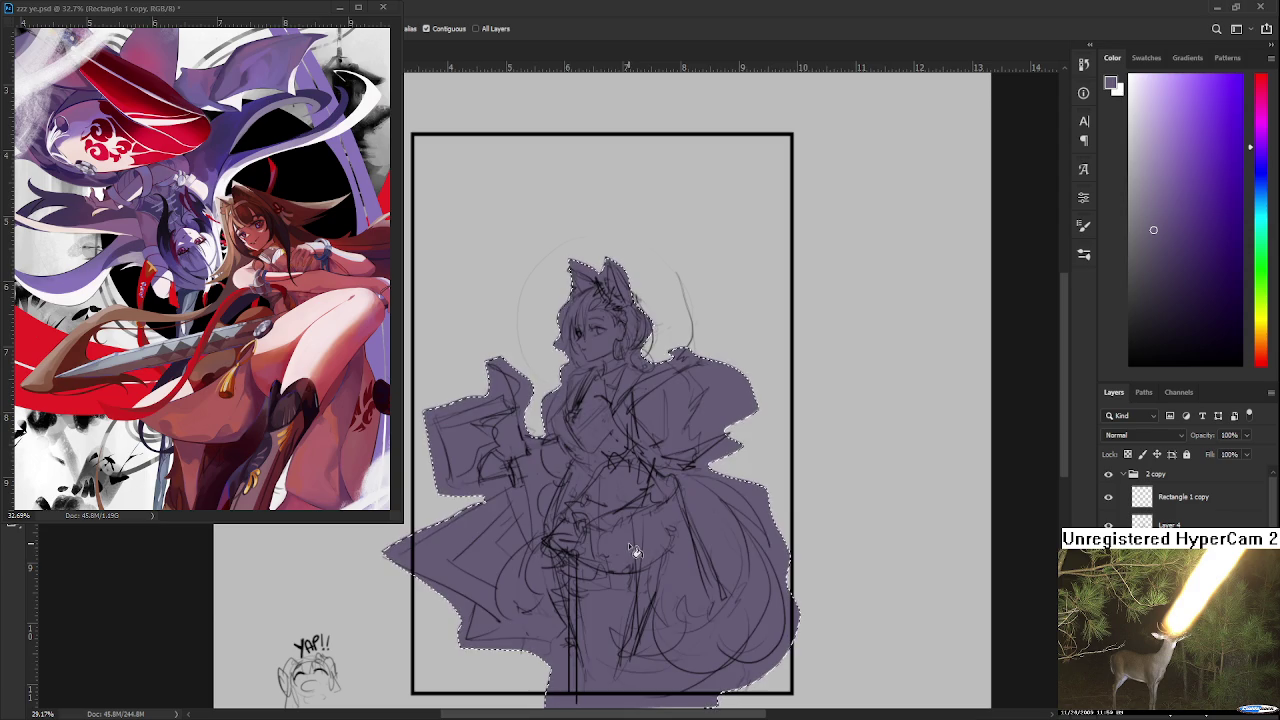
left_click(1261, 338)
key("ctrl+z")
left_click(724, 421)
scroll(568, 448, "up", 1)
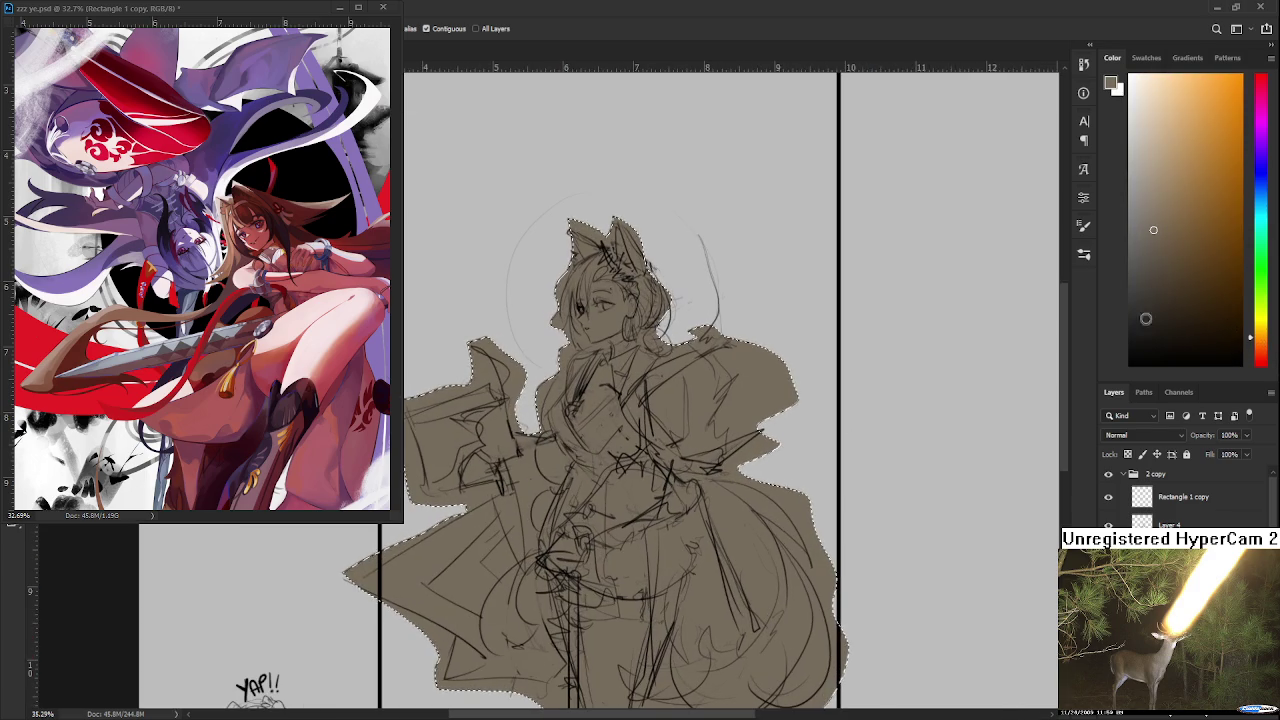
key("ctrl+z")
Step: Fill the figure selection with a darker brown and deselect it
left_click(1156, 263)
left_click(727, 491)
scroll(657, 505, "down", 1)
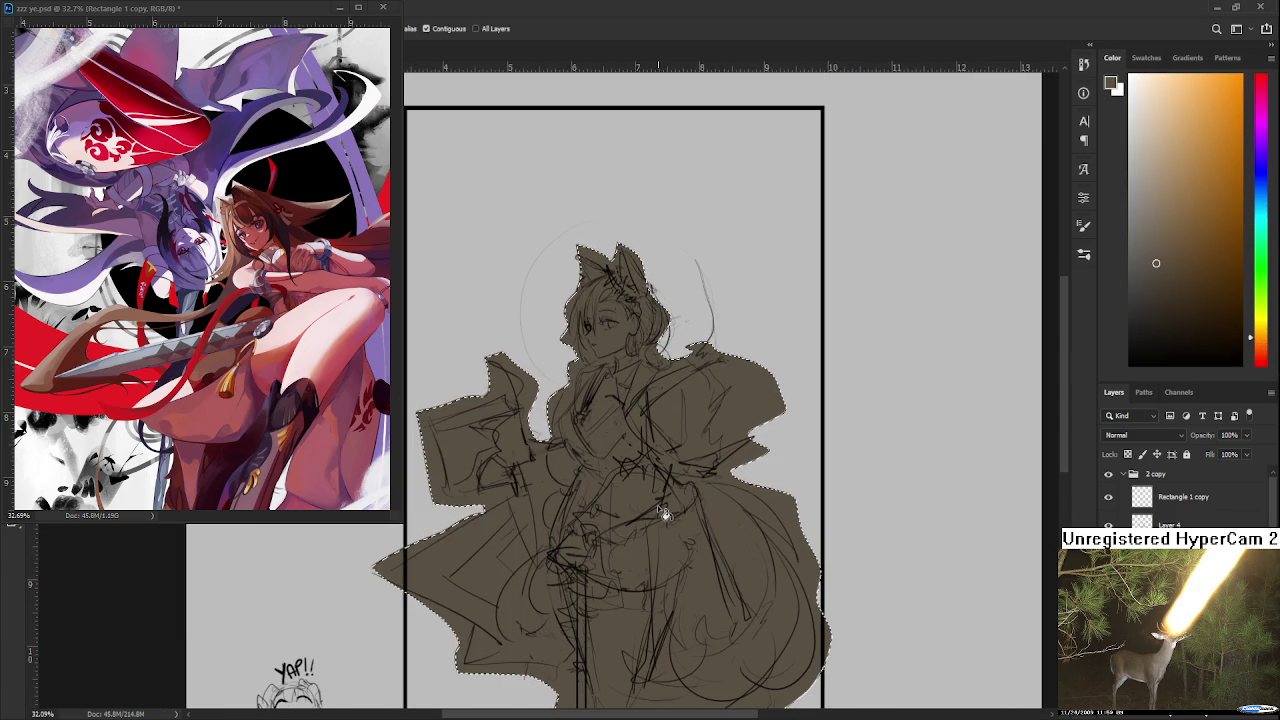
key("ctrl+d")
key("b")
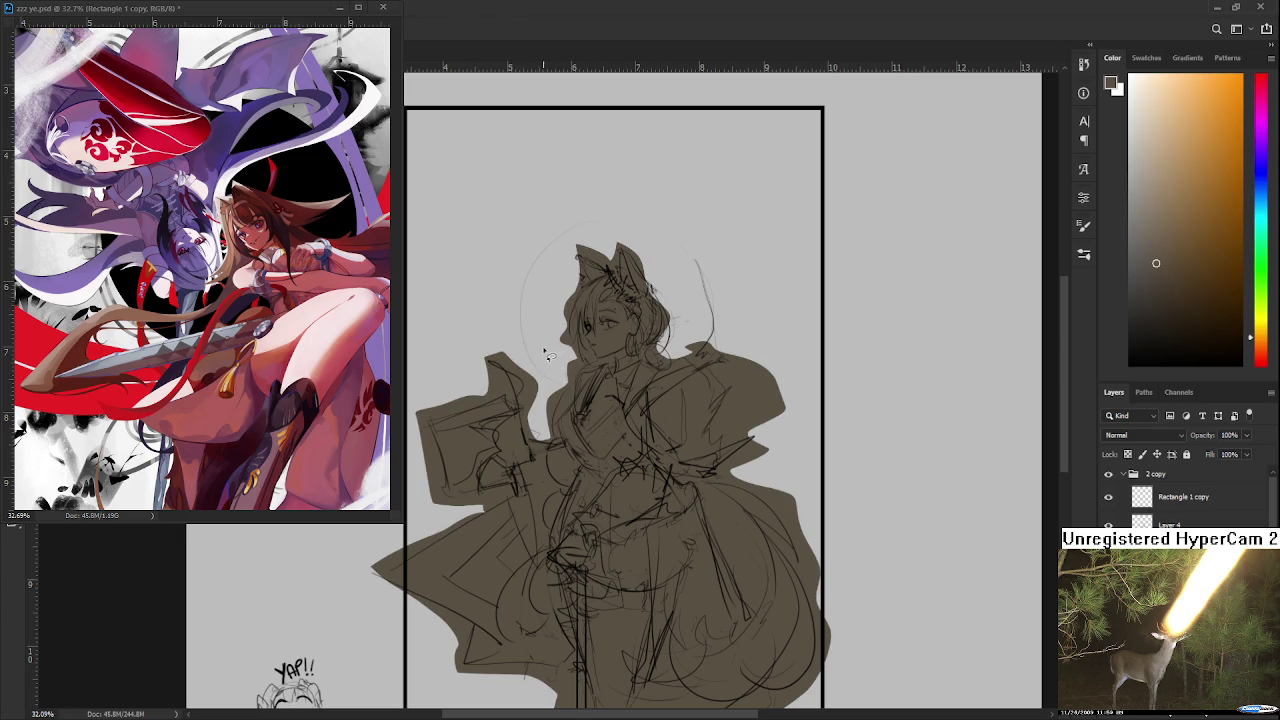
scroll(543, 336, "up", 1)
scroll(543, 336, "down", 2)
left_click_drag(540, 330, 590, 350)
Step: Erase the brown fill around the sleeve's edges and mark its tip dark
key("e")
left_click_drag(468, 408, 586, 378)
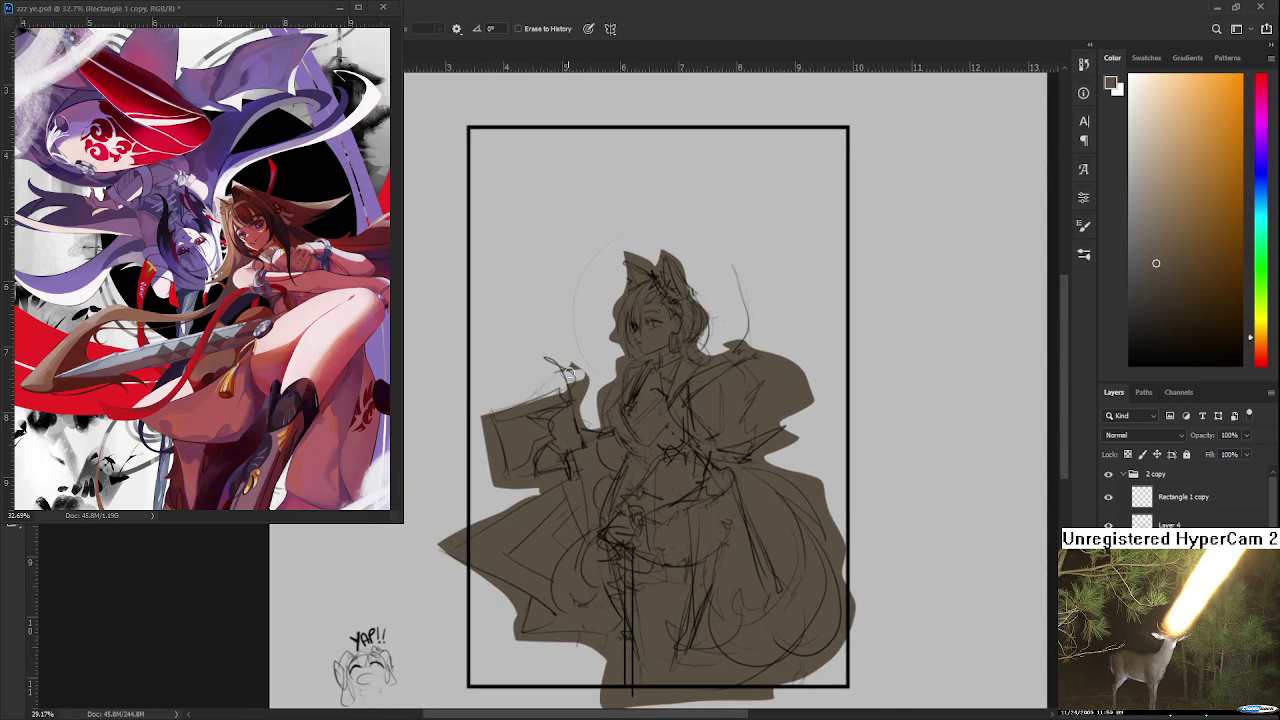
key("b")
left_click_drag(556, 378, 562, 384)
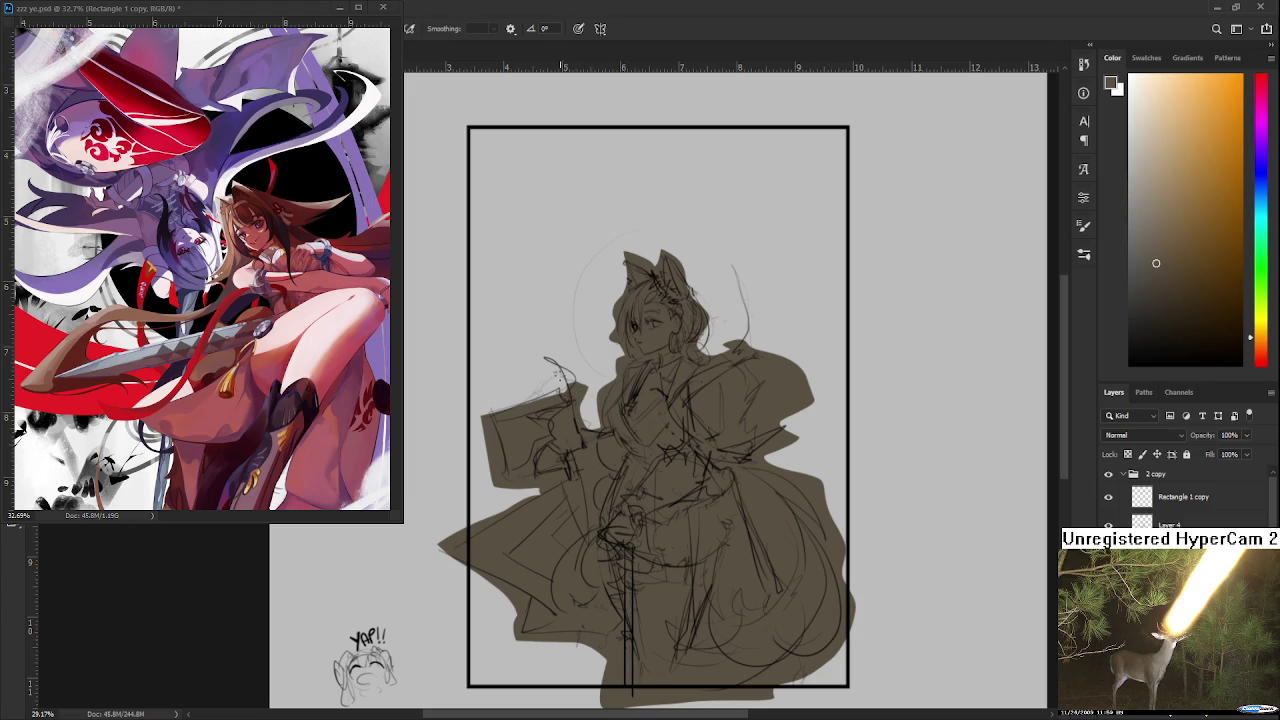
key("e")
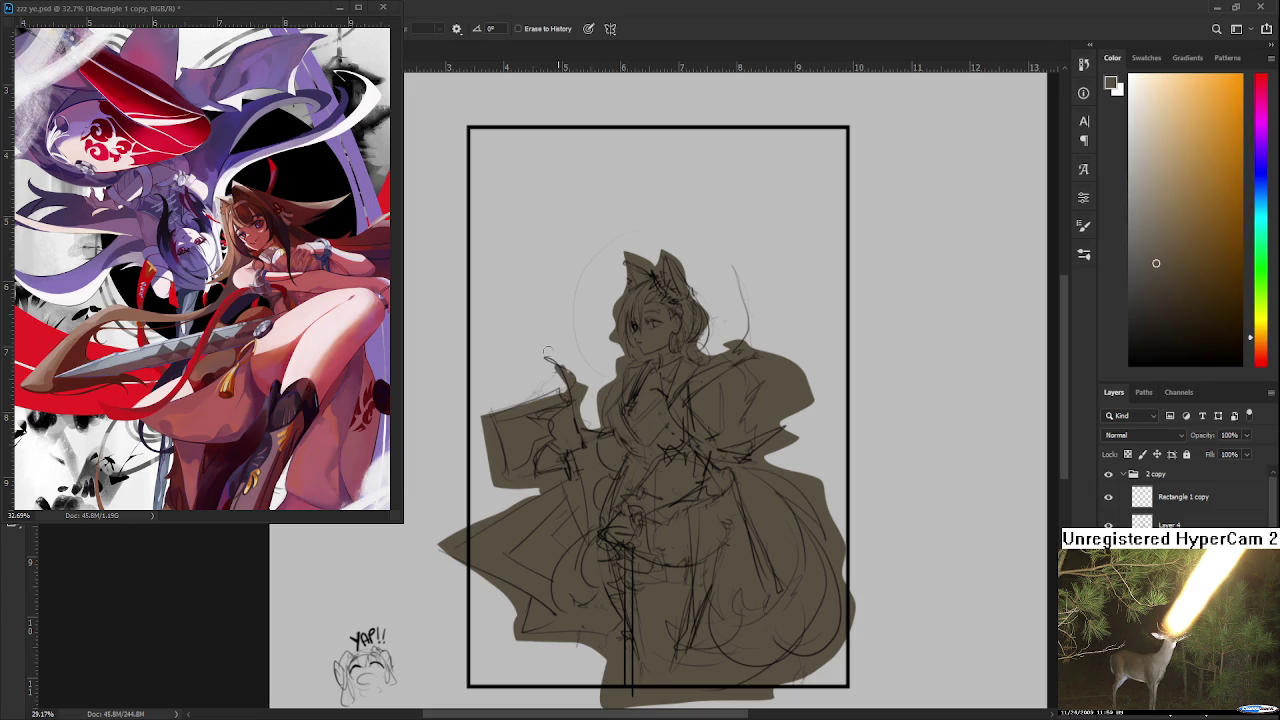
left_click_drag(484, 420, 515, 488)
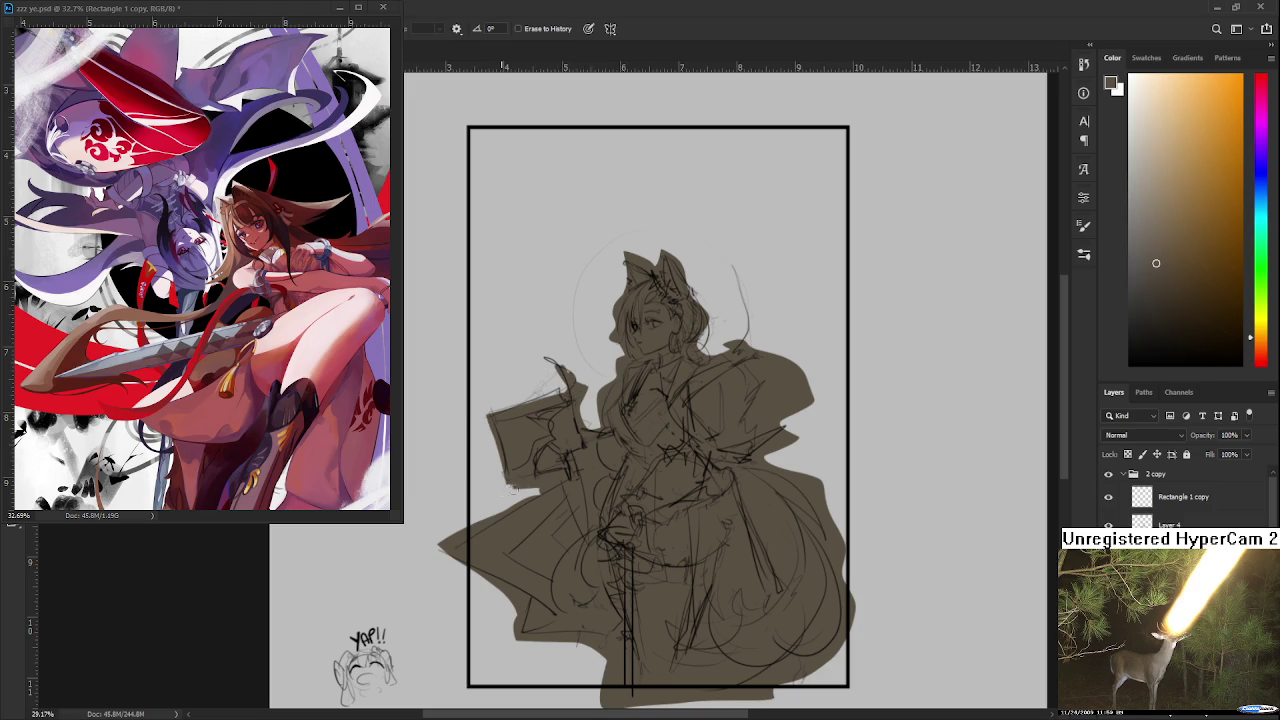
left_click_drag(530, 495, 480, 523)
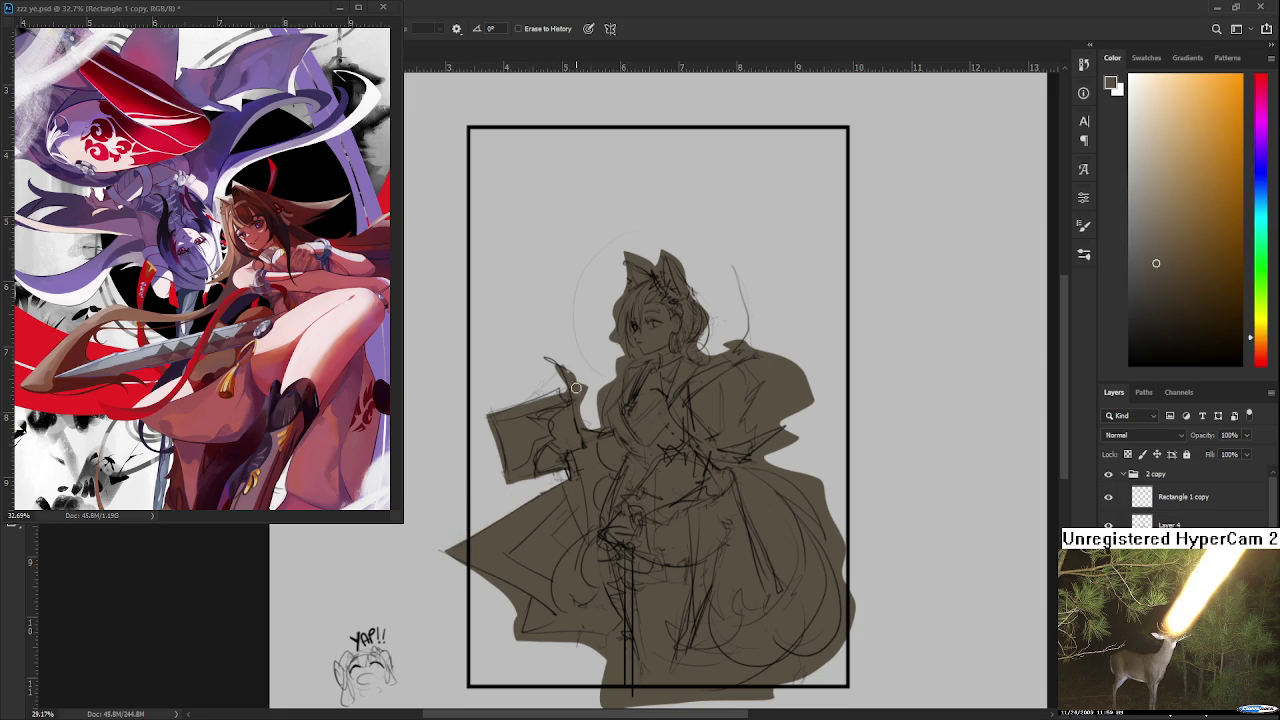
Step: Trim the brown fill along the lower-right and lower cloak edges
mouse_move(582, 412)
left_mouse_down()
mouse_move(590, 436)
mouse_move(629, 383)
mouse_move(590, 424)
left_mouse_up()
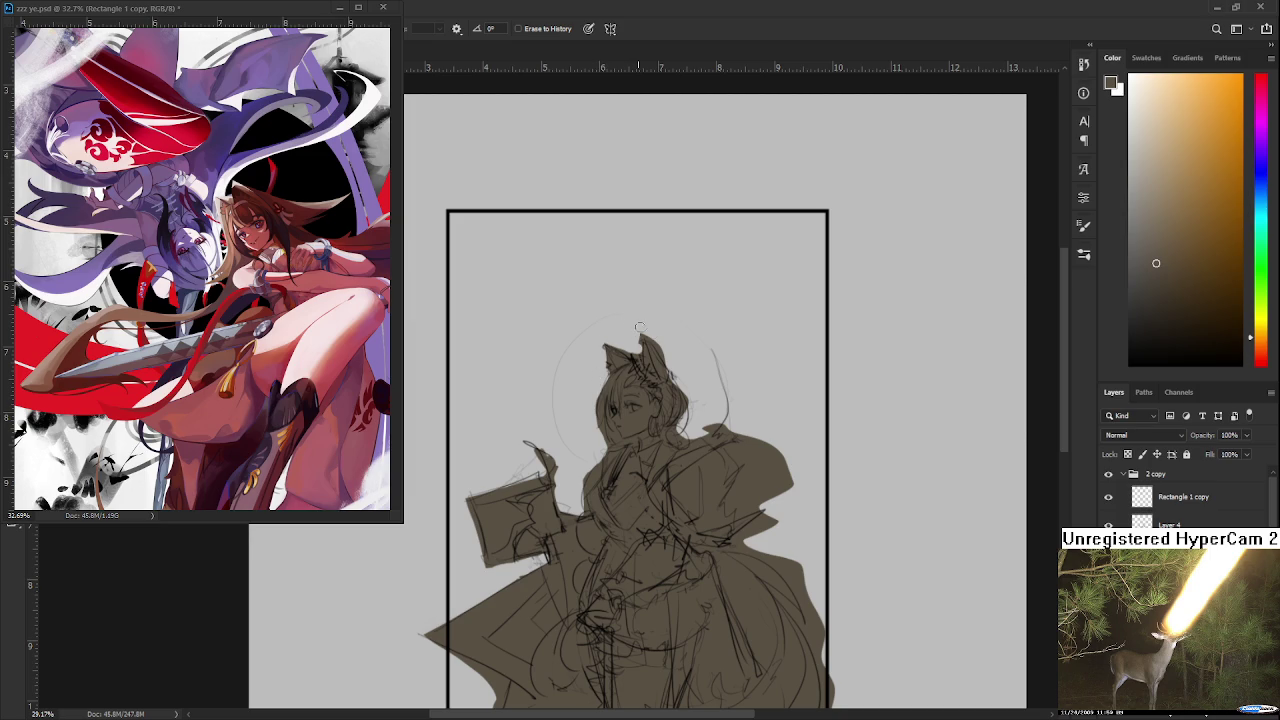
mouse_move(728, 398)
left_mouse_down()
mouse_move(731, 370)
mouse_move(752, 414)
mouse_move(746, 440)
mouse_move(769, 444)
mouse_move(742, 472)
mouse_move(790, 452)
mouse_move(786, 438)
mouse_move(796, 451)
mouse_move(730, 520)
mouse_move(788, 530)
mouse_move(828, 612)
left_mouse_up()
mouse_move(805, 570)
left_mouse_down()
mouse_move(834, 630)
mouse_move(825, 635)
mouse_move(802, 524)
mouse_move(812, 600)
mouse_move(800, 625)
mouse_move(690, 662)
left_mouse_up()
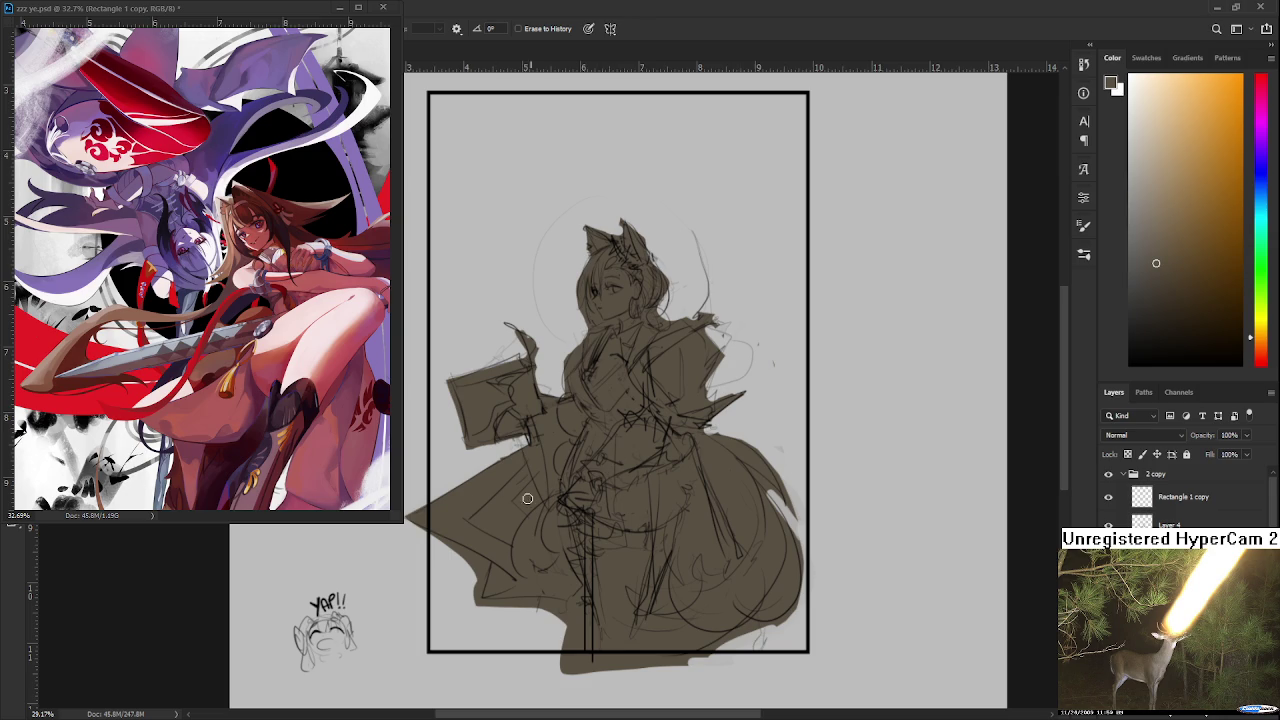
mouse_move(489, 617)
left_mouse_down()
mouse_move(574, 620)
mouse_move(575, 668)
left_mouse_up()
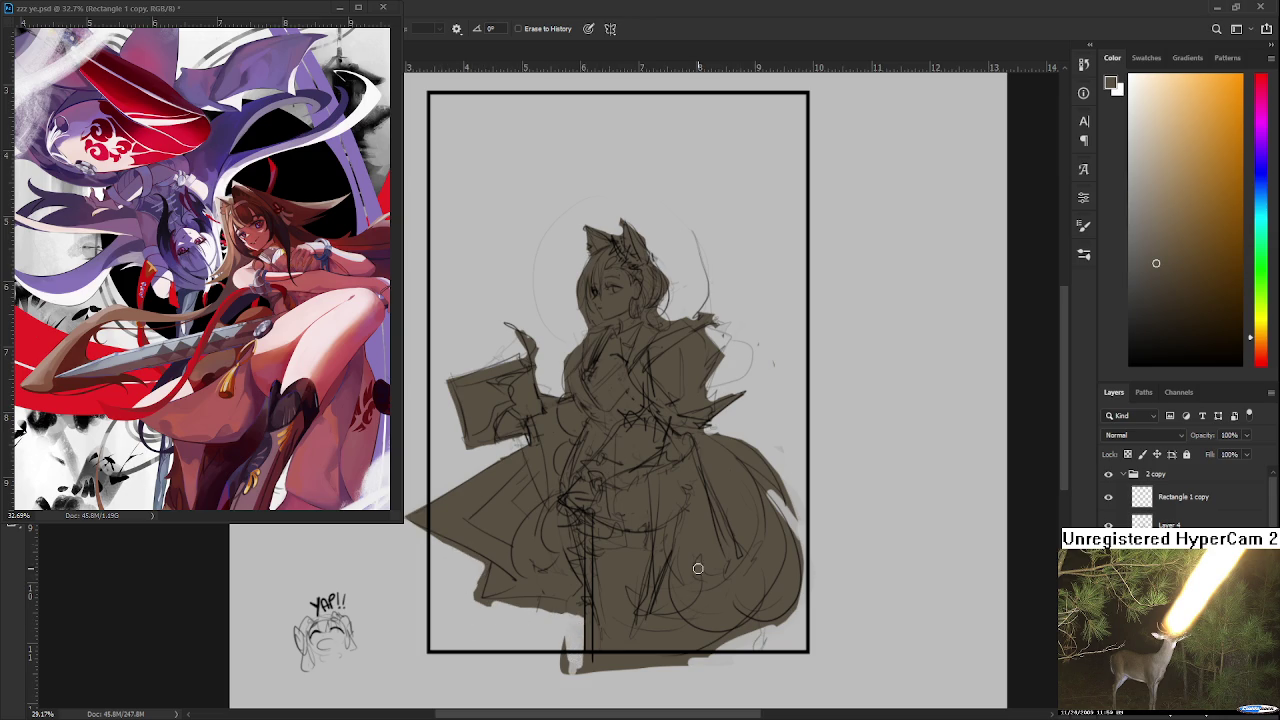
scroll(743, 514, "down", 1)
scroll(700, 500, "up", 2)
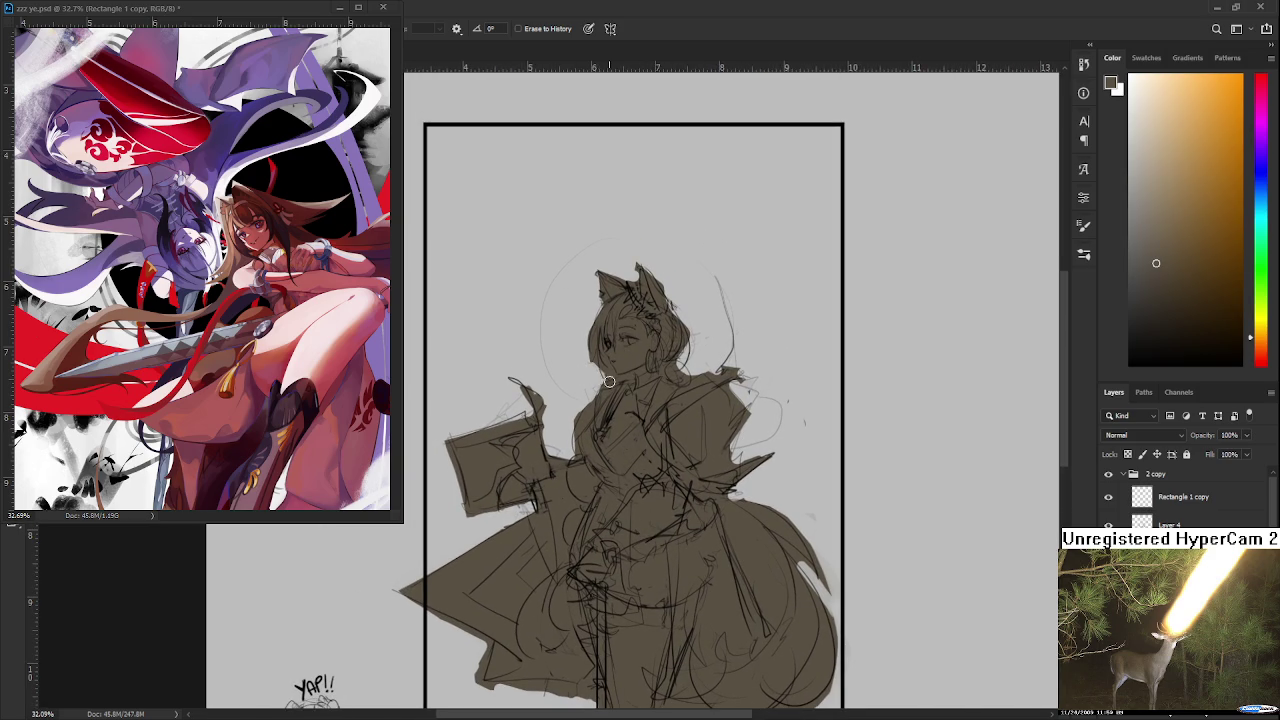
Step: Add a few dark brush strokes to the right side of the hair
left_click_drag(600, 380, 580, 475)
key("b")
mouse_move(650, 394)
left_mouse_down()
mouse_move(660, 462)
mouse_move(656, 402)
left_mouse_up()
mouse_move(644, 390)
left_mouse_down()
mouse_move(662, 414)
mouse_move(646, 386)
left_mouse_up()
key("e")
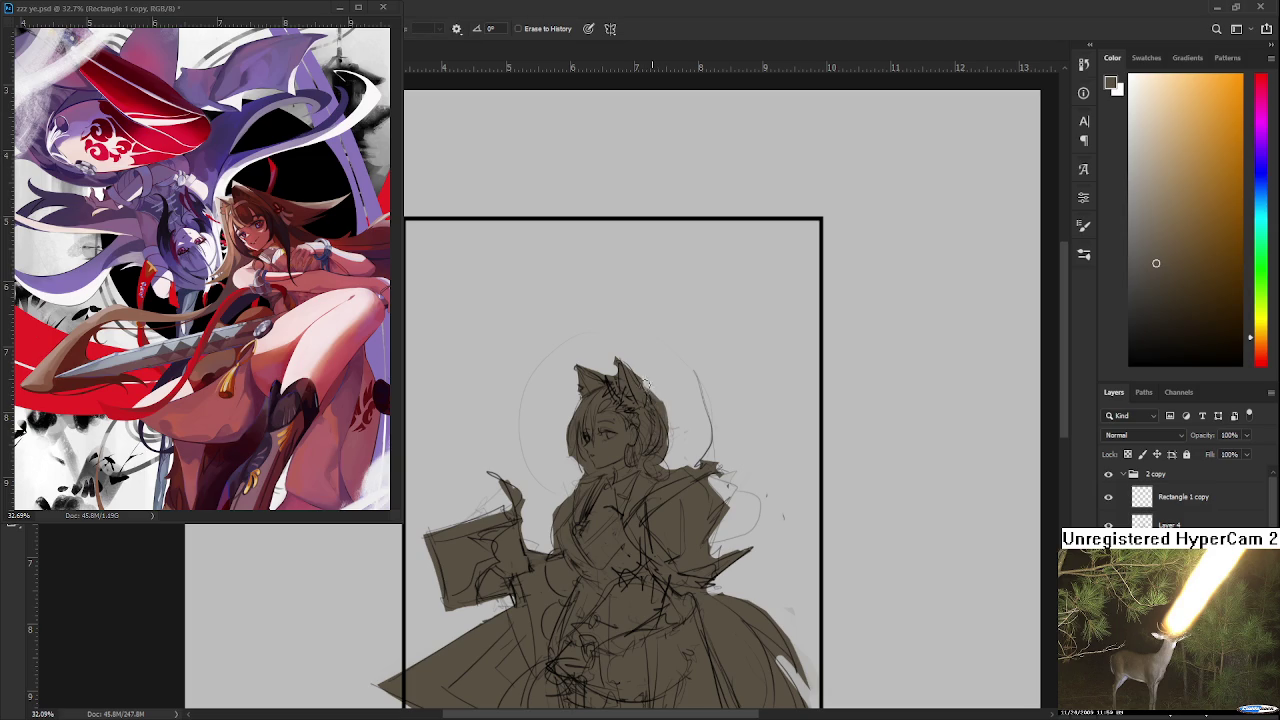
key("b")
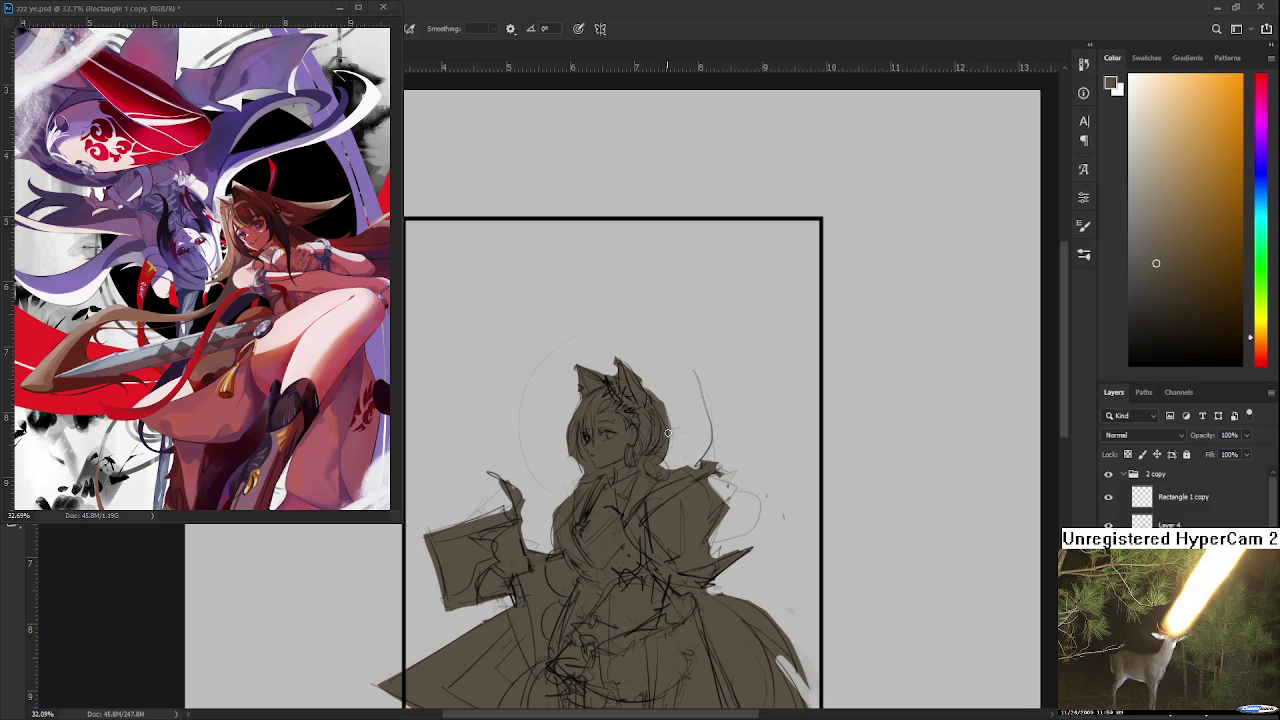
scroll(660, 422, "down", 2)
mouse_move(660, 422)
left_mouse_down()
mouse_move(577, 390)
mouse_move(647, 412)
left_mouse_up()
Step: Zoom in on the face and pick white from the Color field's top-left corner
scroll(577, 390, "up", 1)
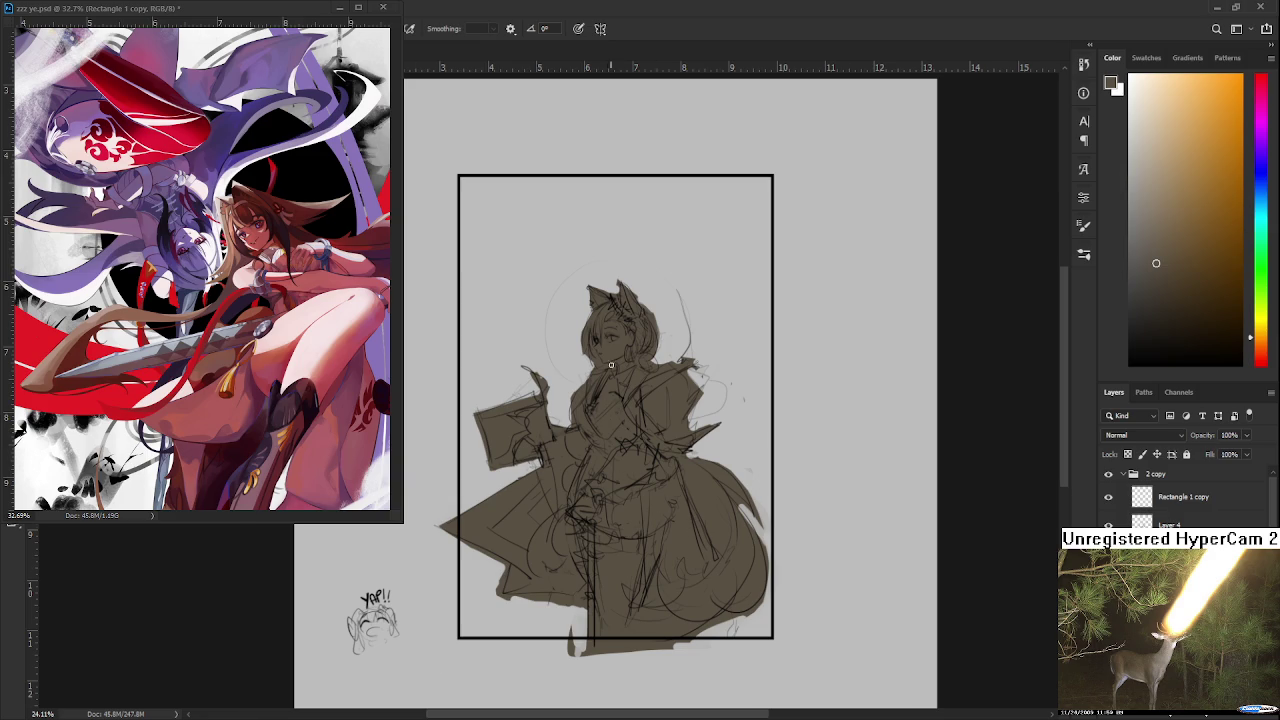
scroll(612, 360, "up", 2)
scroll(623, 347, "up", 1)
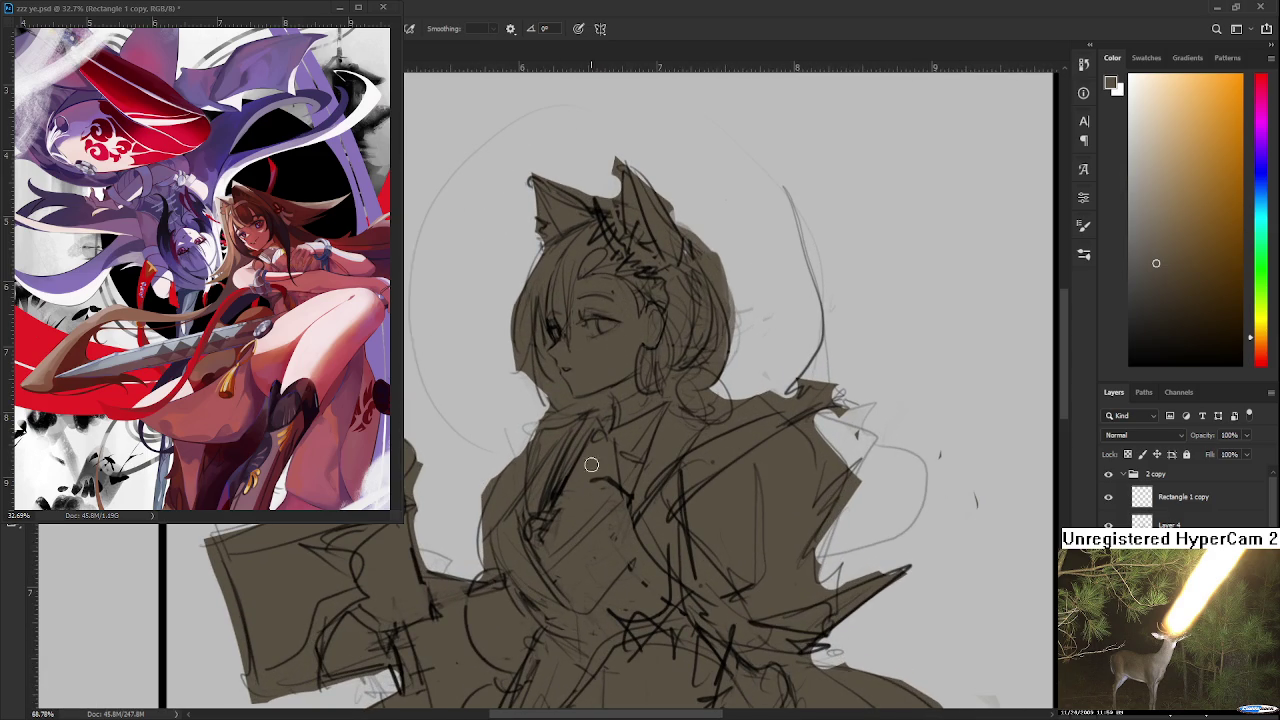
left_click_drag(1137, 228, 1130, 92)
scroll(528, 394, "up", 2)
left_click_drag(582, 384, 566, 440)
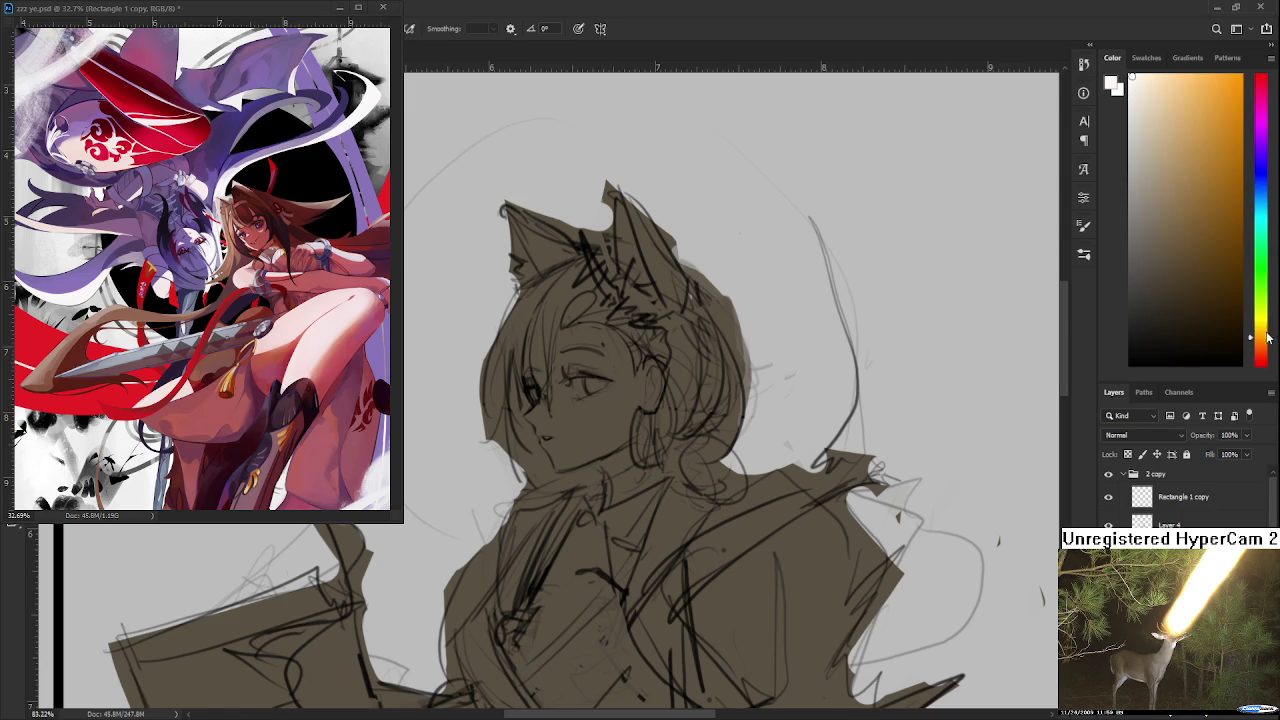
left_click_drag(1268, 338, 1266, 364)
left_click(1134, 83)
mouse_move(615, 372)
left_mouse_down()
mouse_move(590, 445)
mouse_move(565, 448)
mouse_move(590, 470)
mouse_move(551, 416)
mouse_move(575, 360)
mouse_move(605, 440)
mouse_move(648, 374)
mouse_move(612, 345)
mouse_move(545, 330)
left_mouse_up()
key("ctrl+z")
key("ctrl+z")
mouse_move(555, 385)
left_mouse_down()
mouse_move(570, 410)
mouse_move(538, 402)
mouse_move(548, 415)
left_mouse_up()
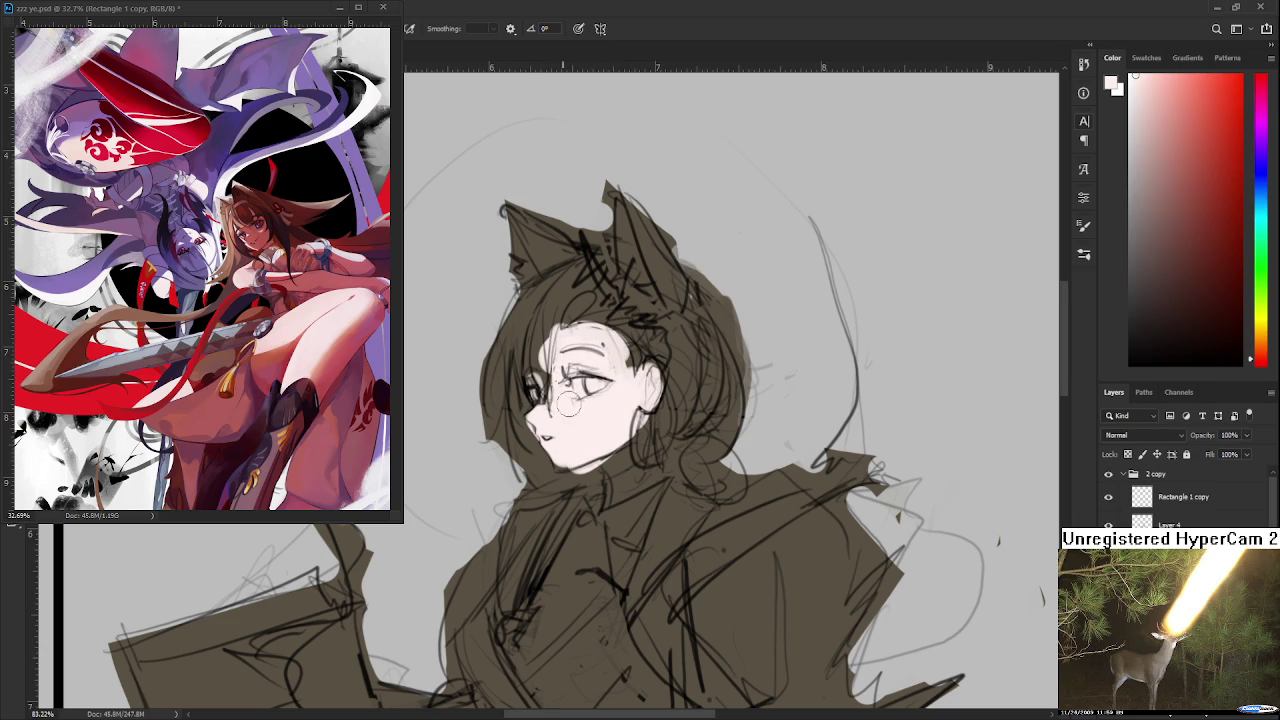
left_click_drag(663, 509, 645, 455)
scroll(617, 450, "down", 2)
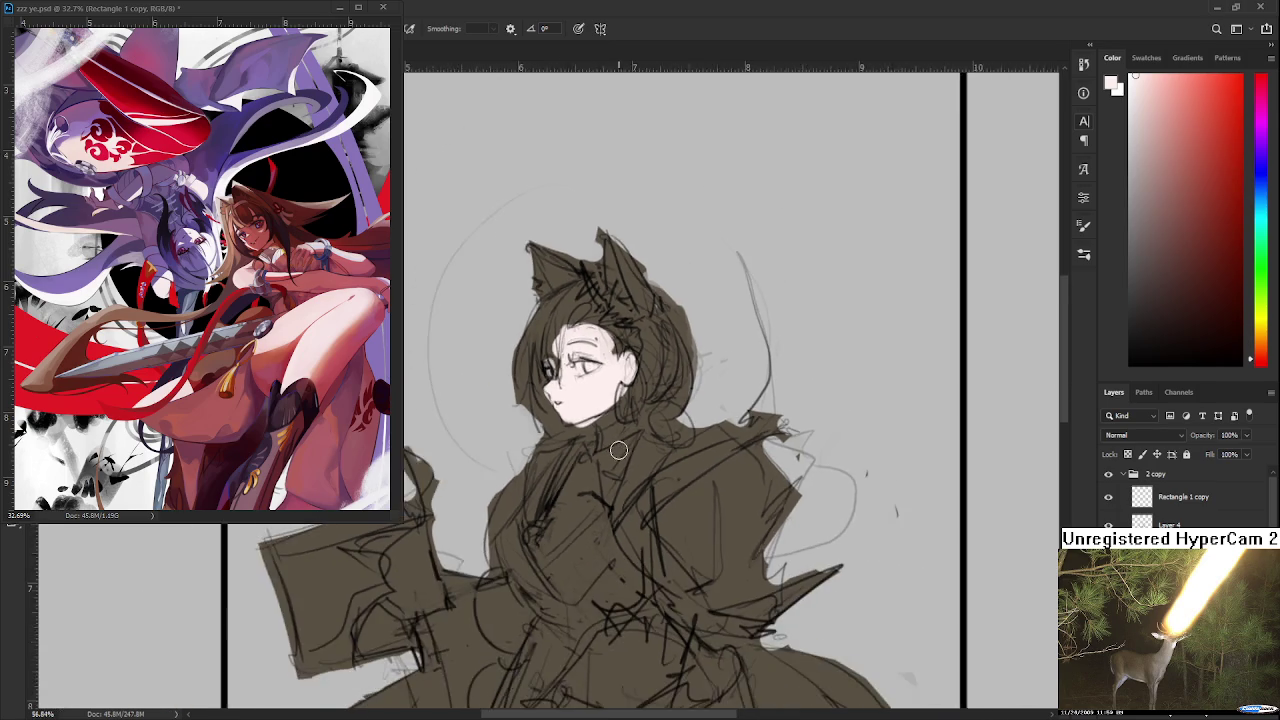
scroll(620, 450, "down", 1)
scroll(634, 435, "down", 2)
mouse_move(491, 491)
left_mouse_down()
mouse_move(485, 515)
mouse_move(503, 524)
left_mouse_up()
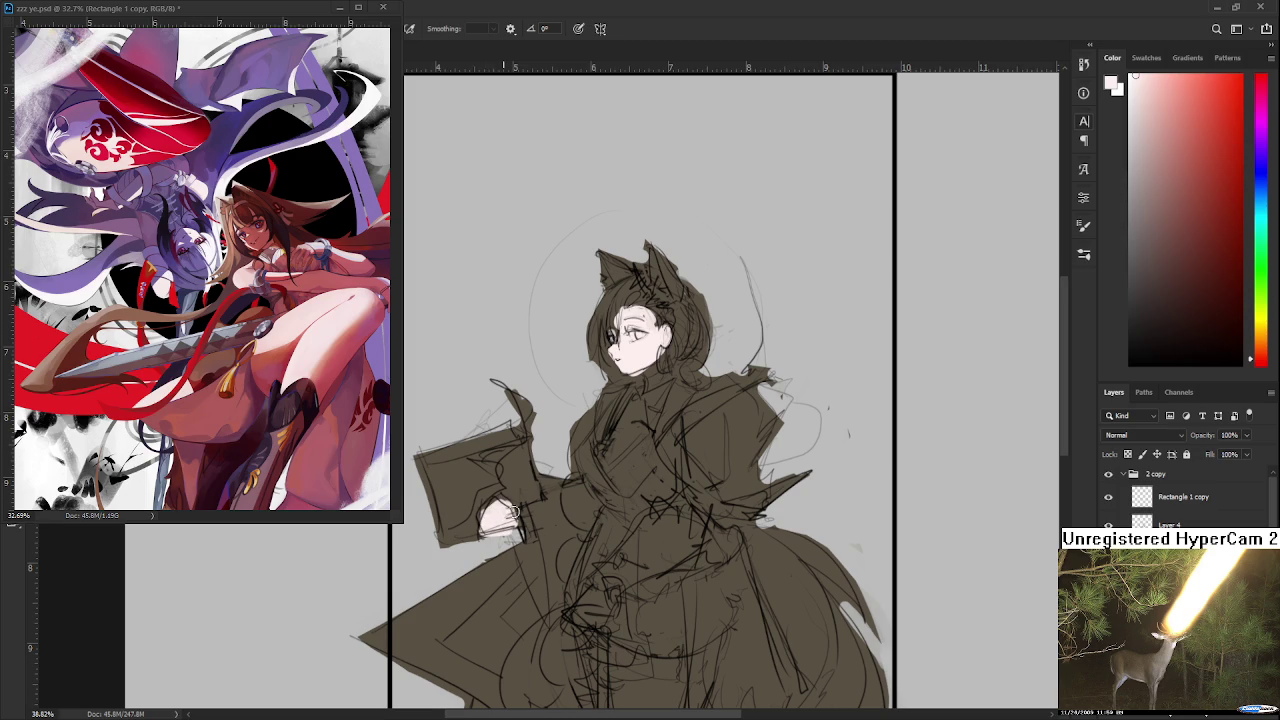
left_click_drag(618, 572, 602, 384)
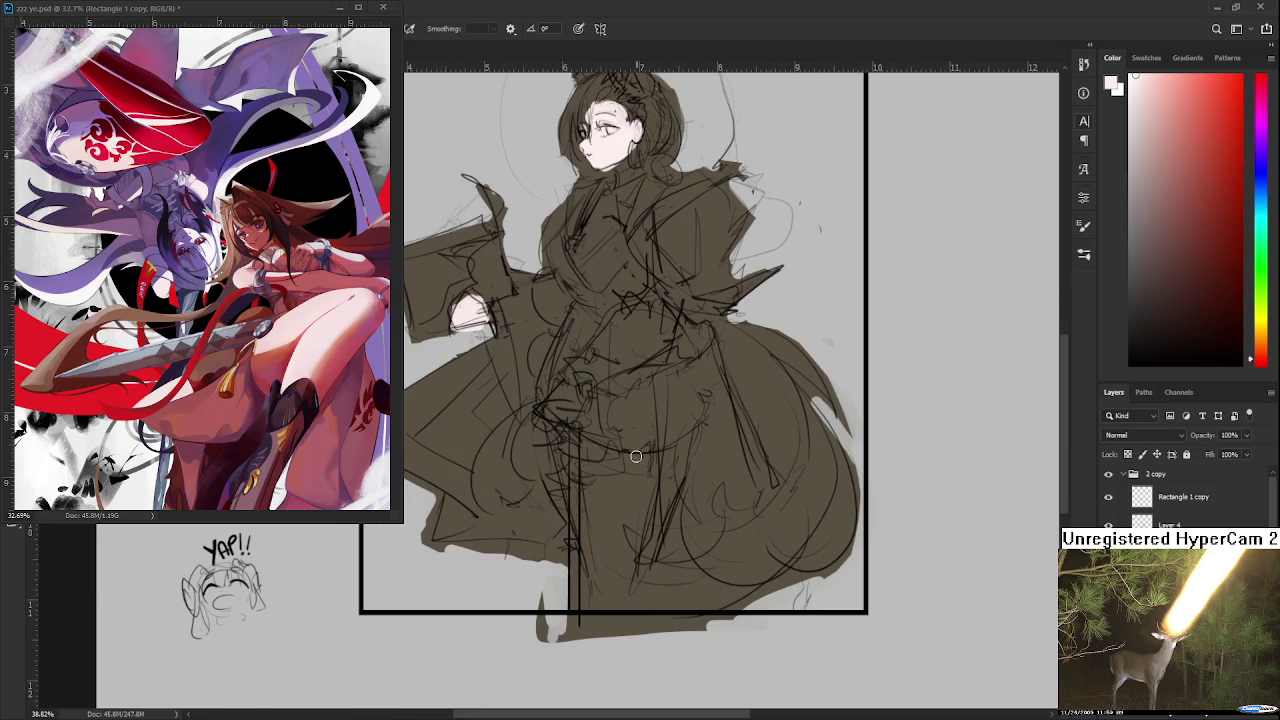
left_click_drag(606, 456, 655, 465)
mouse_move(542, 428)
left_mouse_down()
mouse_move(575, 449)
mouse_move(567, 580)
left_mouse_up()
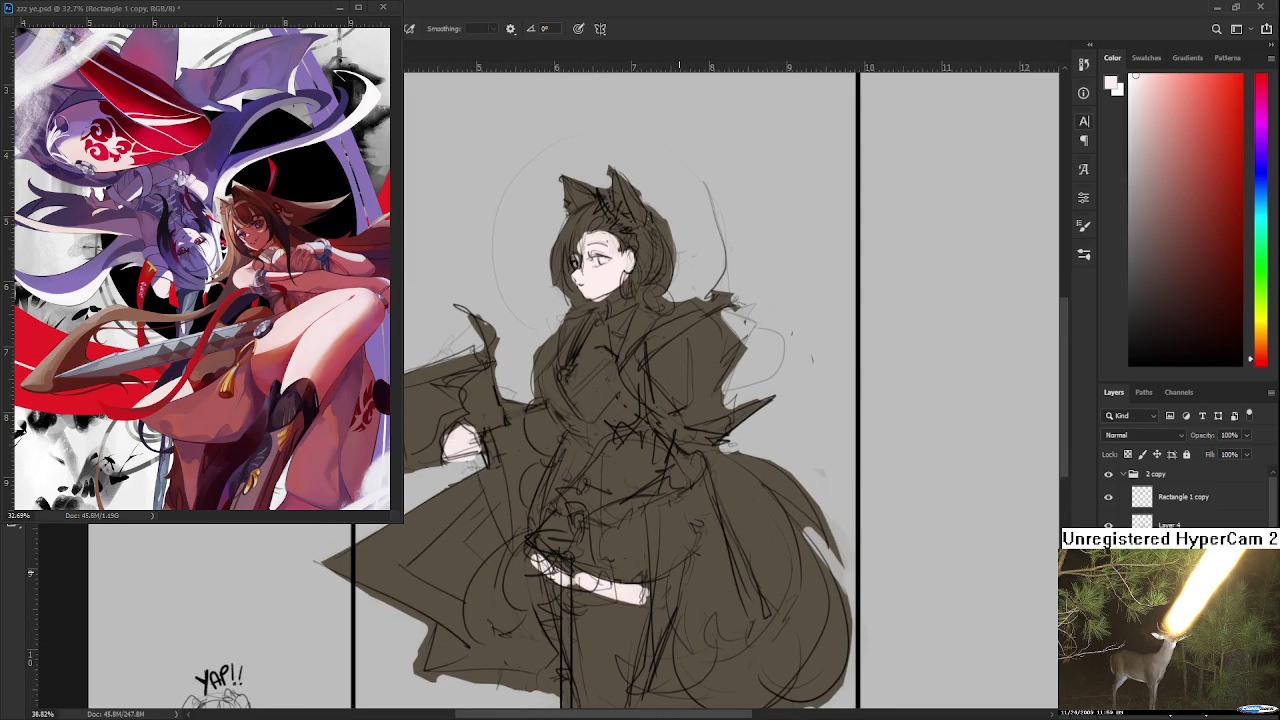
scroll(593, 573, "down", 1)
scroll(468, 328, "up", 2)
scroll(560, 378, "up", 1)
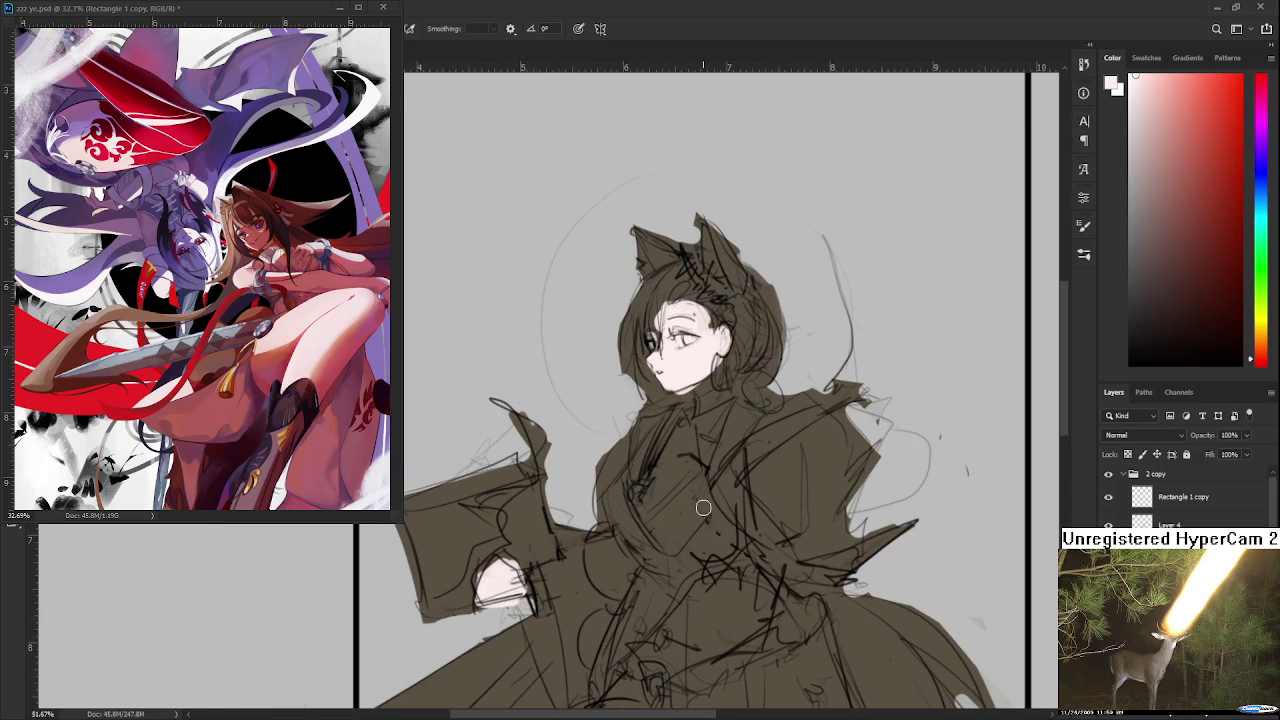
mouse_move(707, 521)
left_mouse_down()
mouse_move(629, 521)
mouse_move(641, 571)
left_mouse_up()
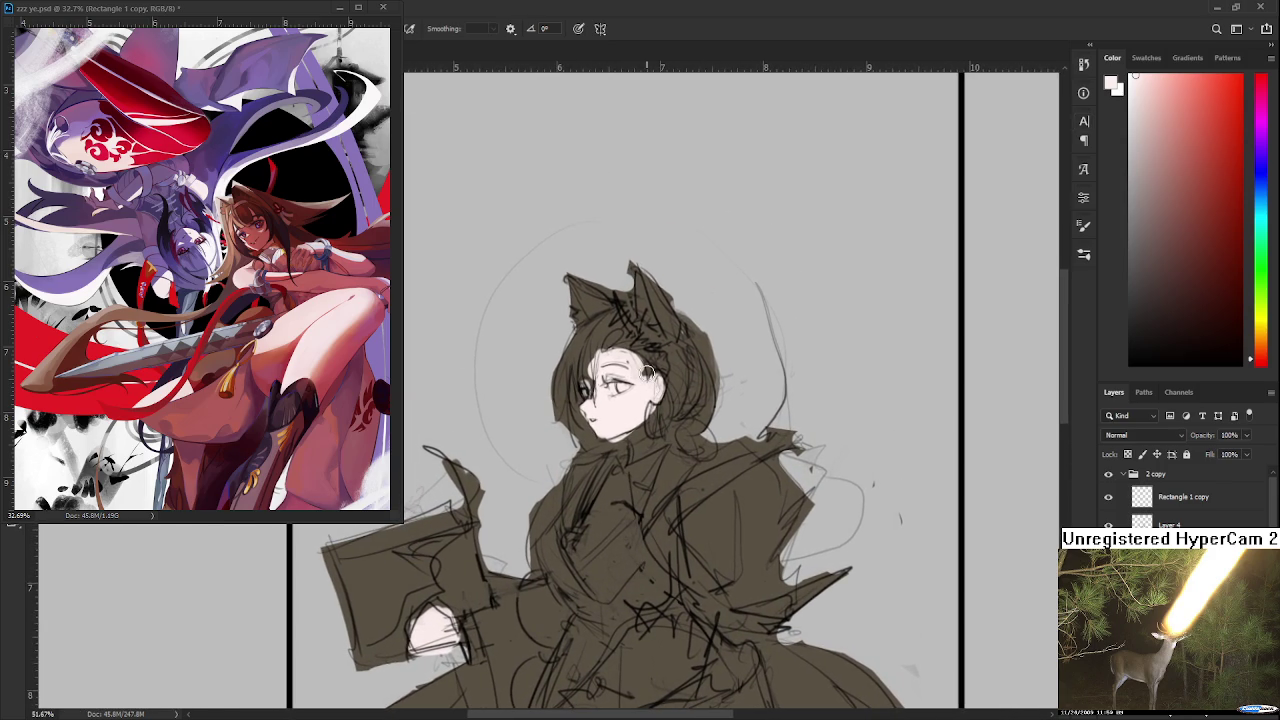
left_click(603, 321, "alt")
Step: Shift the colour to reddish-brown and paint the hair by the forehead, ear and between the ears
left_click(1258, 354)
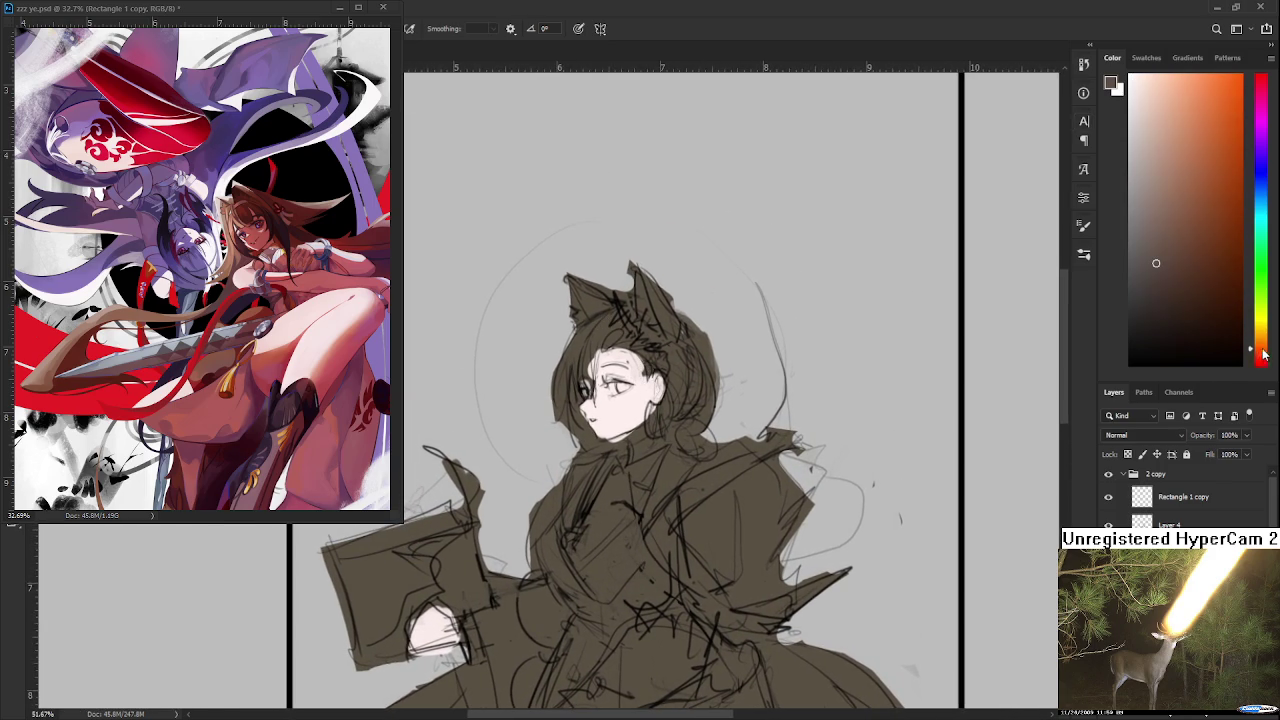
left_click(1181, 266)
left_click_drag(601, 325, 587, 348)
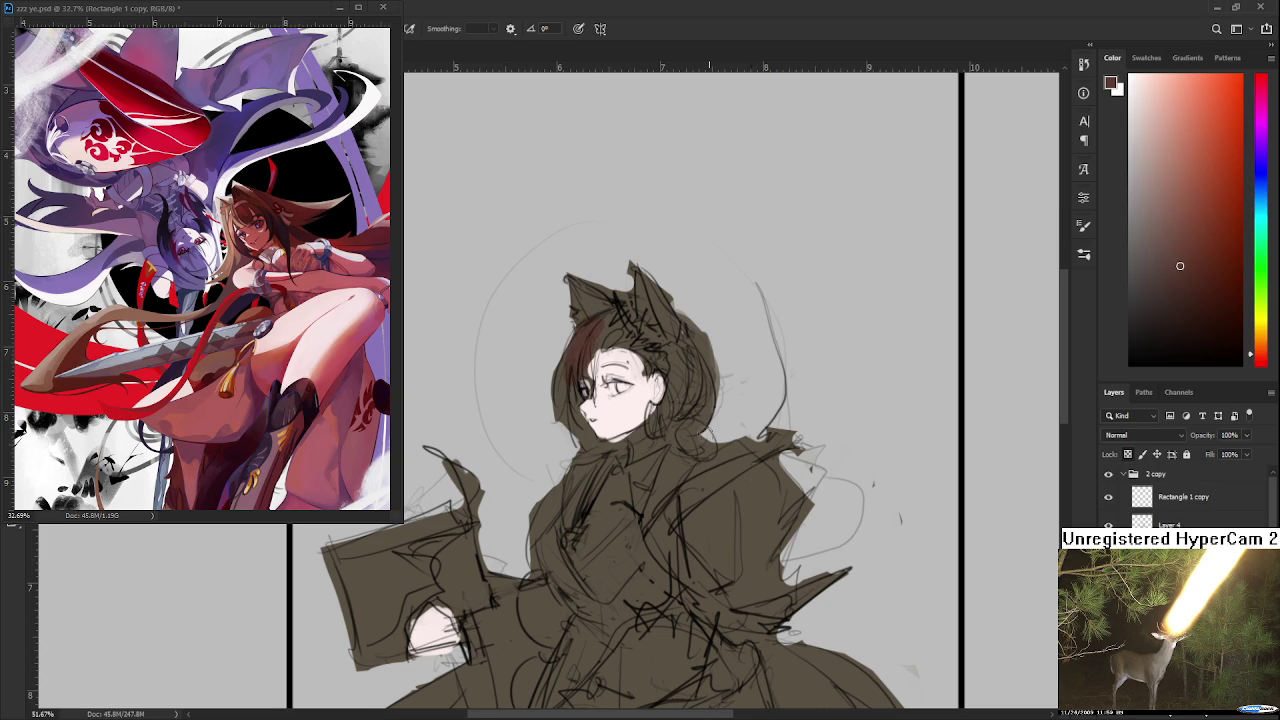
left_click_drag(580, 340, 559, 428)
mouse_move(540, 345)
left_mouse_down()
mouse_move(580, 398)
mouse_move(570, 404)
mouse_move(630, 410)
left_mouse_up()
left_click_drag(612, 368, 640, 430)
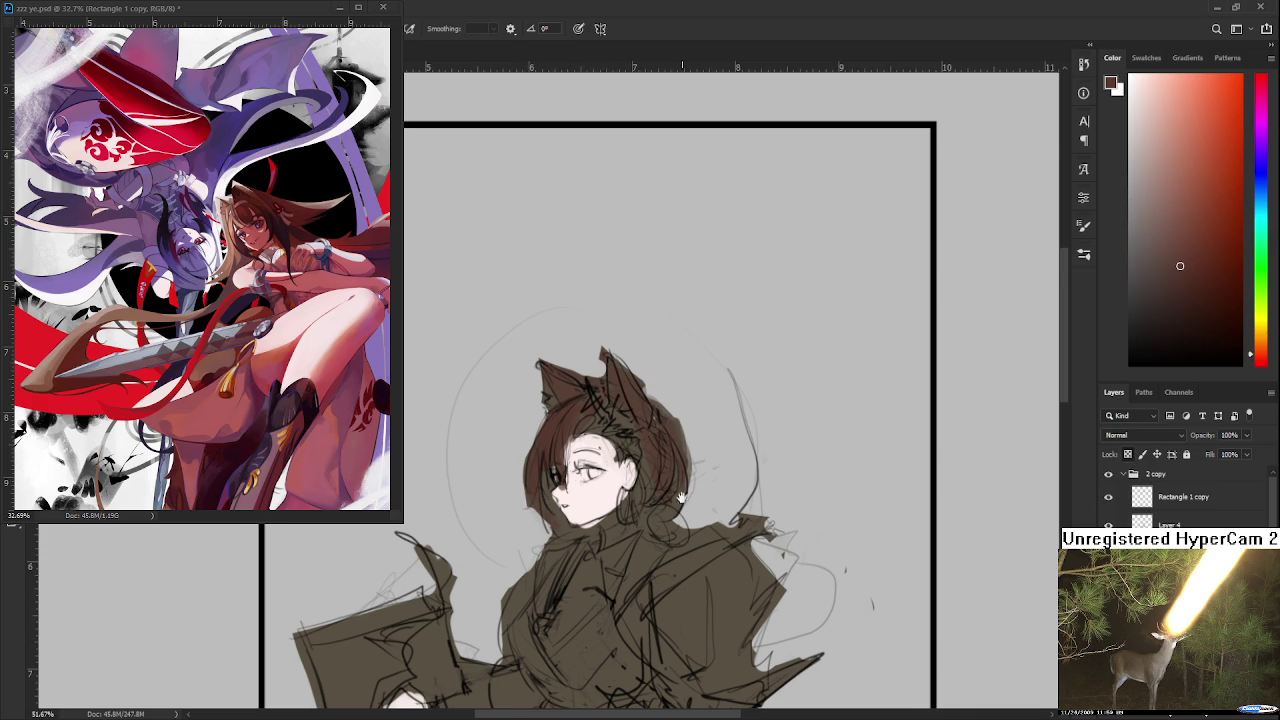
Step: Add brown hair strands falling down both sides of the neck
left_click_drag(676, 525, 704, 410)
left_click_drag(700, 360, 680, 410)
mouse_move(585, 390)
left_mouse_down()
mouse_move(530, 550)
mouse_move(545, 465)
mouse_move(558, 492)
mouse_move(526, 662)
left_mouse_up()
Step: Lighten the brown slightly and fill the ears, head top and hair along the face
left_click(1158, 244)
left_click_drag(520, 660, 523, 615)
left_click_drag(505, 715, 510, 650)
left_click_drag(570, 360, 540, 500)
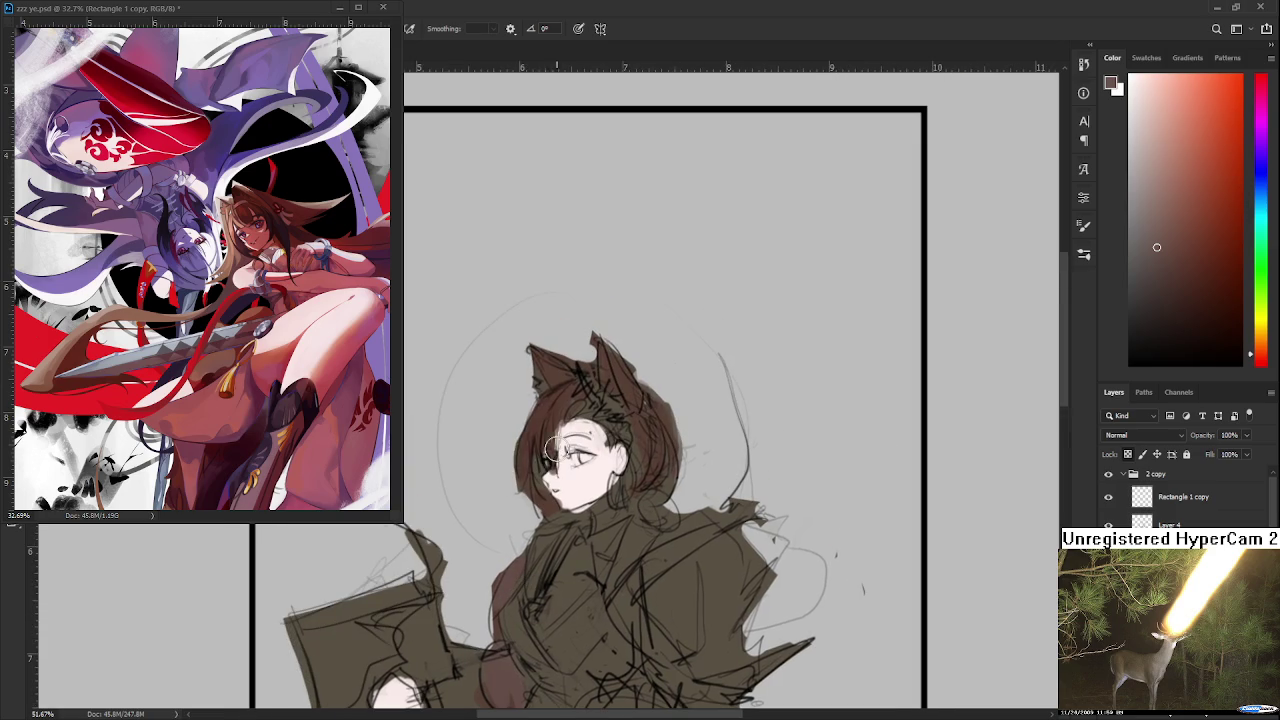
left_click_drag(530, 437, 532, 488)
mouse_move(568, 398)
left_mouse_down()
mouse_move(620, 377)
mouse_move(651, 417)
left_mouse_up()
left_click_drag(611, 349, 586, 357)
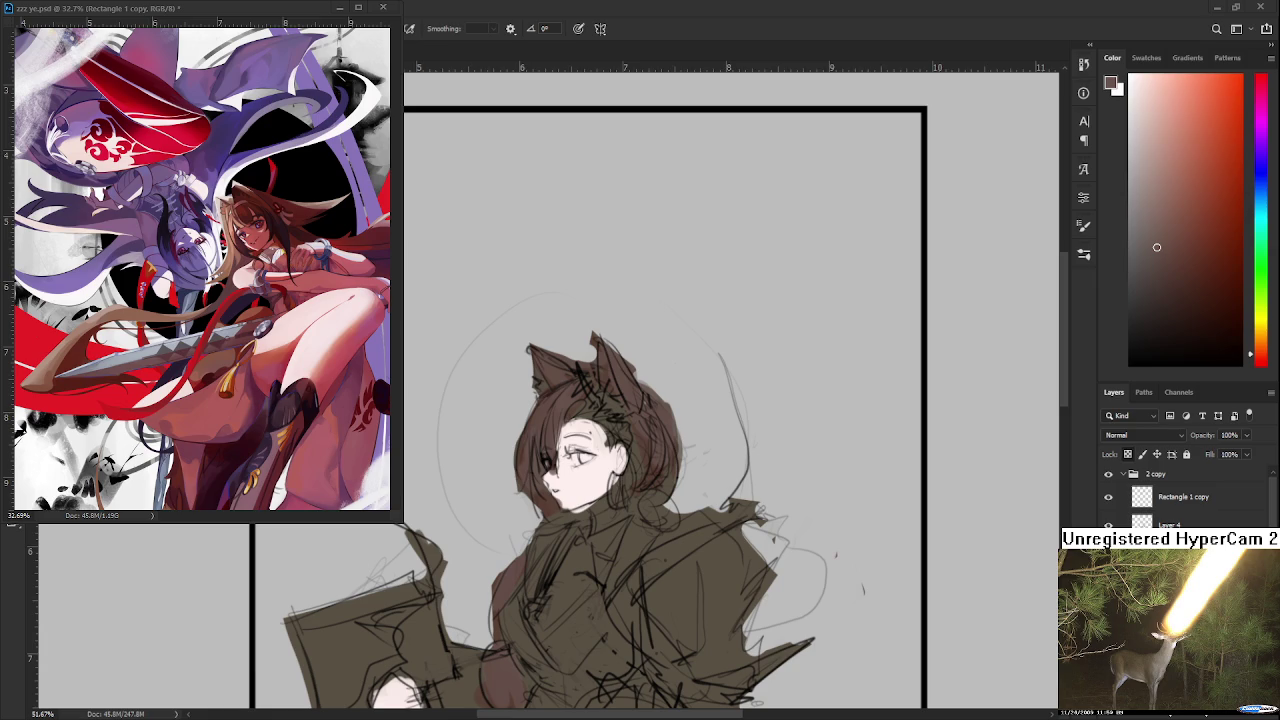
scroll(590, 480, "up", 2)
Step: Paint the cravat below the chin near-white
scroll(585, 475, "down", 3)
scroll(645, 470, "down", 2)
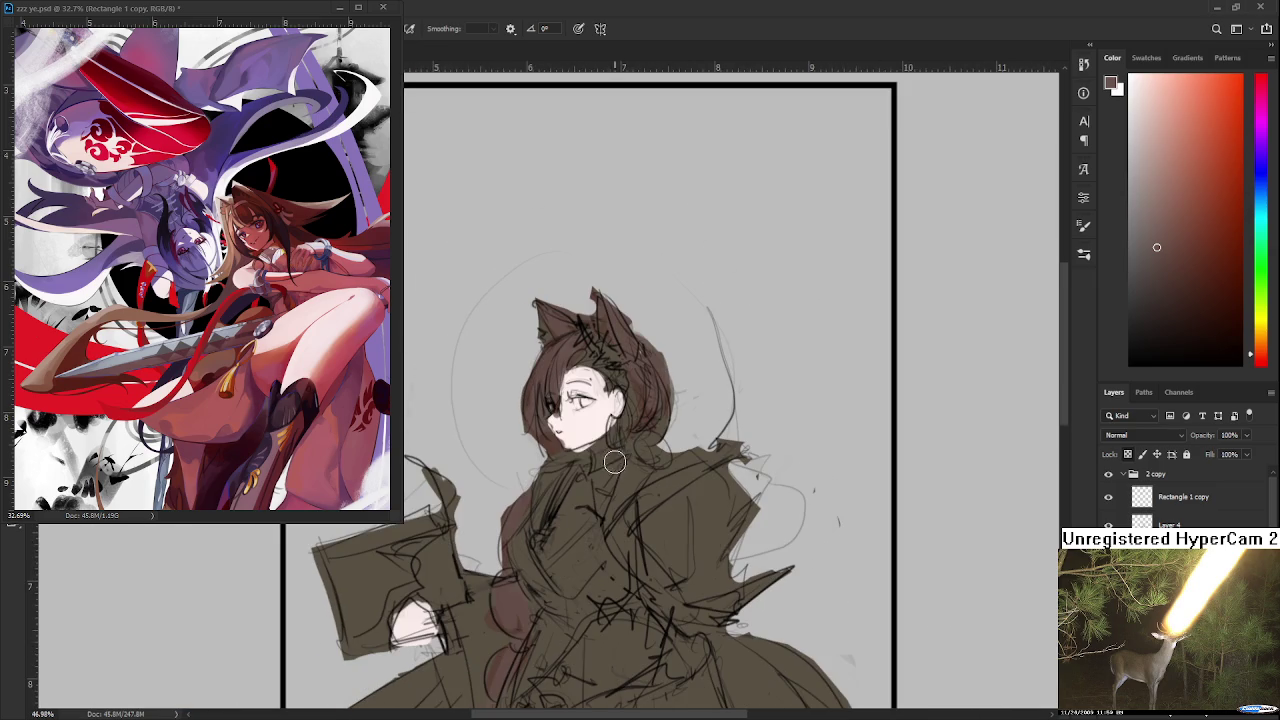
left_click_drag(1169, 273, 1124, 97)
left_click_drag(550, 490, 545, 525)
mouse_move(562, 462)
left_mouse_down()
mouse_move(535, 525)
mouse_move(577, 481)
mouse_move(542, 532)
mouse_move(590, 463)
left_mouse_up()
left_click(585, 482, "alt")
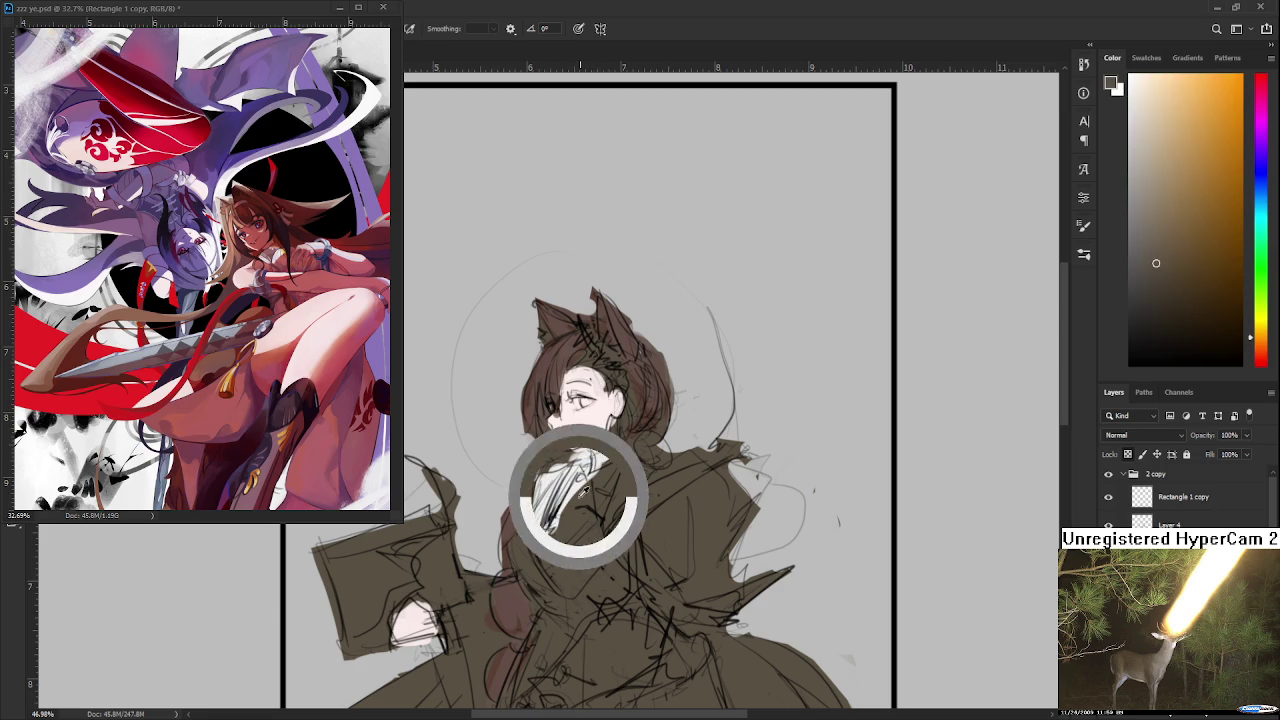
left_click_drag(1170, 197, 1129, 103)
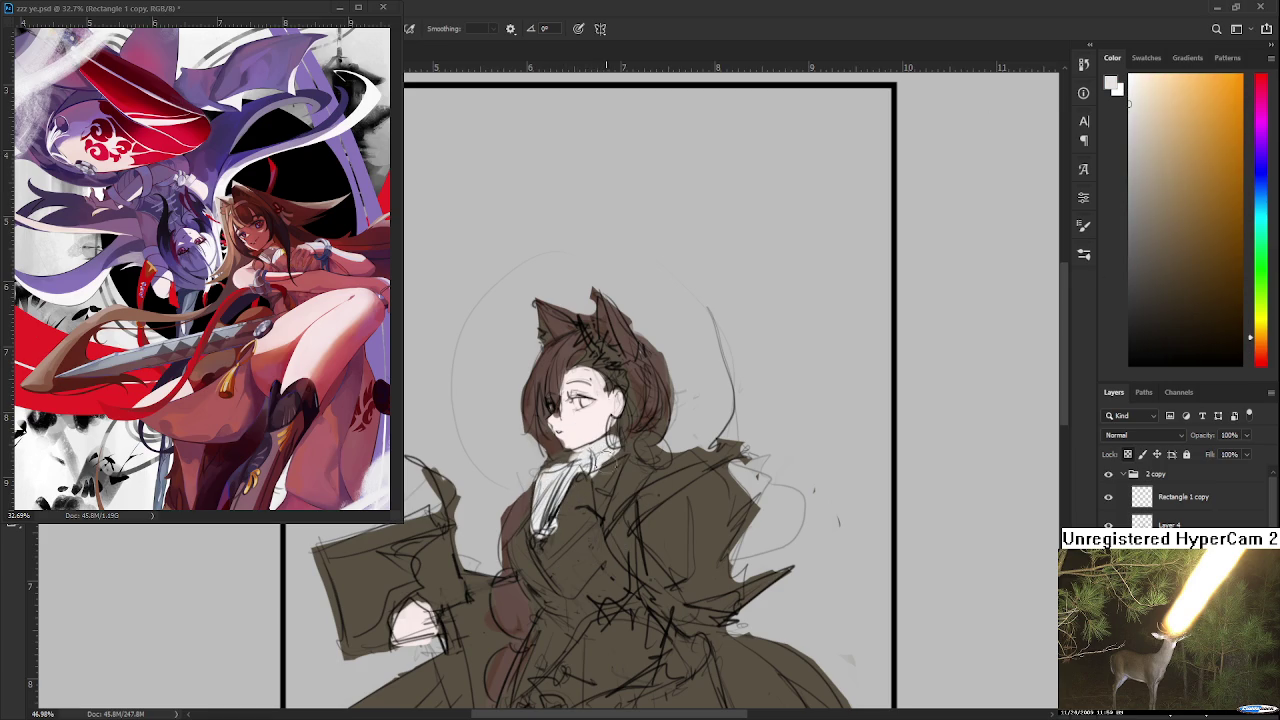
Step: Paint a diagonal tan stripe along the coat collar, then redo it in darker tan
left_click_drag(600, 460, 619, 400)
scroll(620, 436, "down", 2)
scroll(620, 436, "down", 2)
scroll(620, 436, "up", 2)
scroll(620, 436, "up", 2)
scroll(620, 436, "up", 2)
scroll(620, 436, "up", 1)
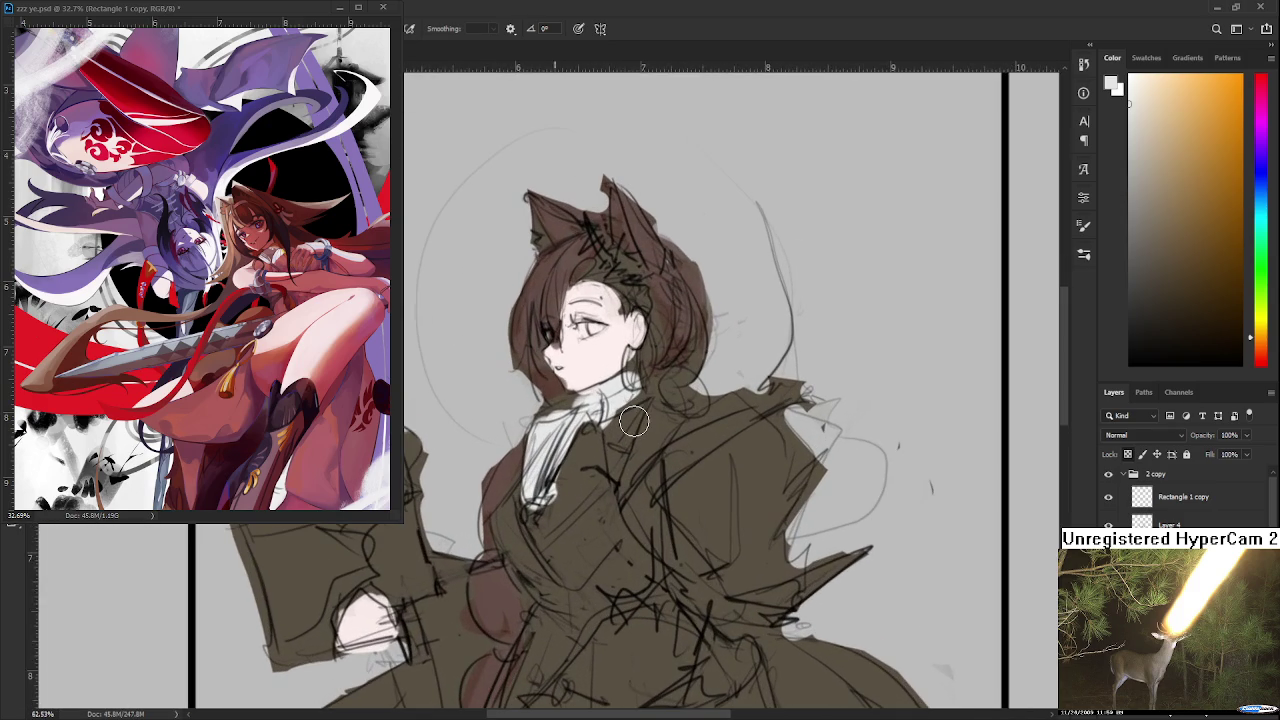
left_click(1167, 142)
left_click_drag(525, 540, 600, 470)
key("ctrl+z")
mouse_move(640, 415)
left_mouse_down()
mouse_move(535, 530)
mouse_move(505, 512)
left_mouse_up()
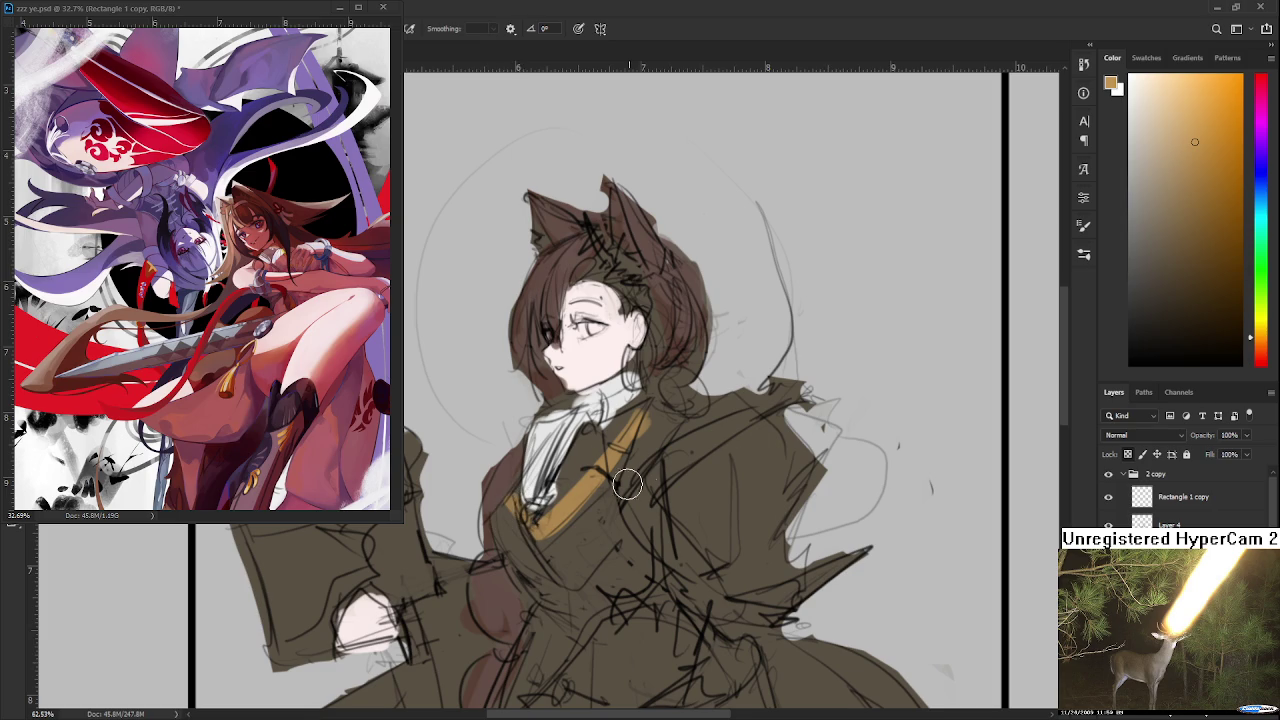
left_click(753, 339, "alt")
mouse_move(640, 412)
left_mouse_down()
mouse_move(535, 530)
mouse_move(515, 520)
left_mouse_up()
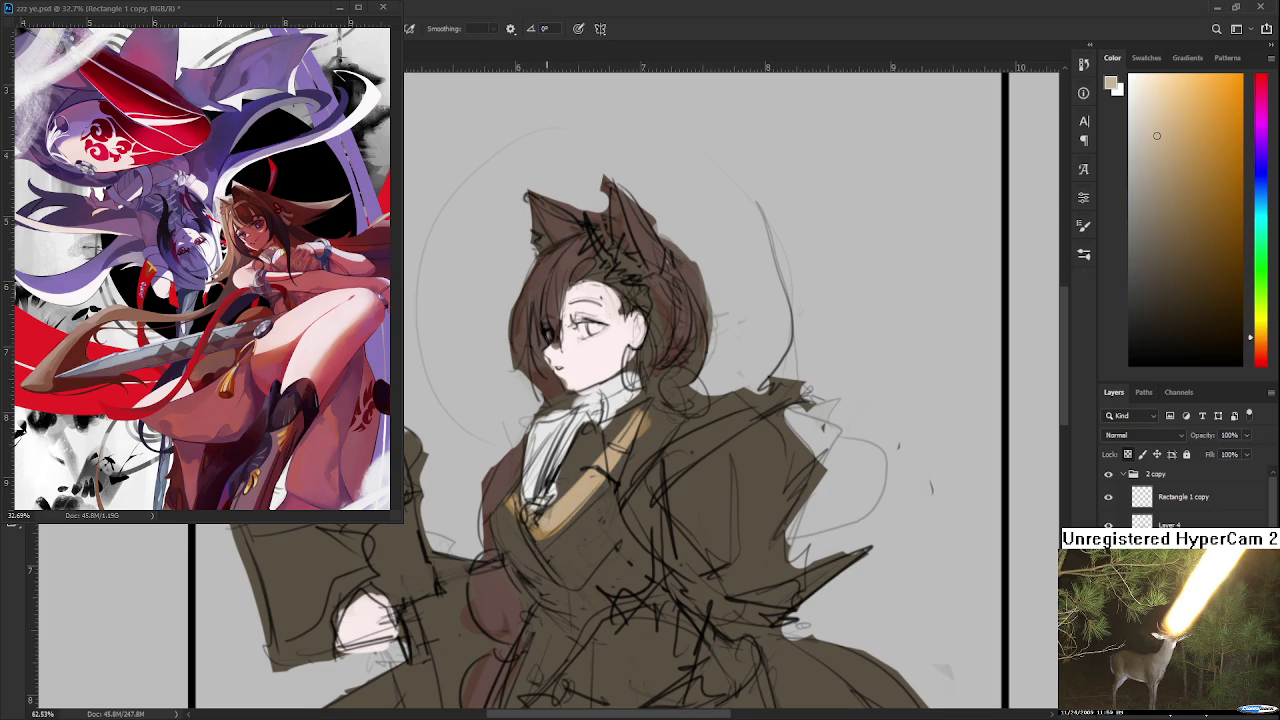
Step: Sample the collar's tan and dab it onto the coat
scroll(575, 468, "down", 1)
scroll(590, 475, "down", 1)
scroll(605, 485, "down", 1)
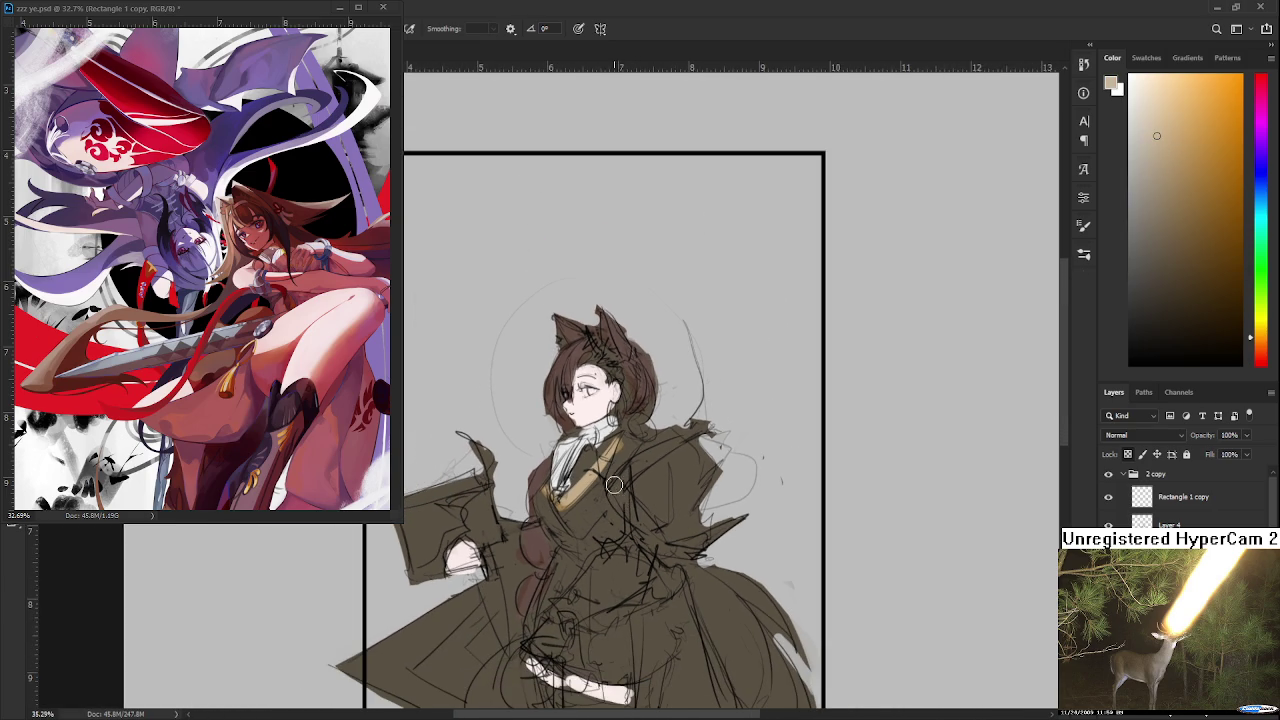
scroll(616, 491, "up", 2)
scroll(600, 470, "up", 1)
left_click(527, 420, "alt")
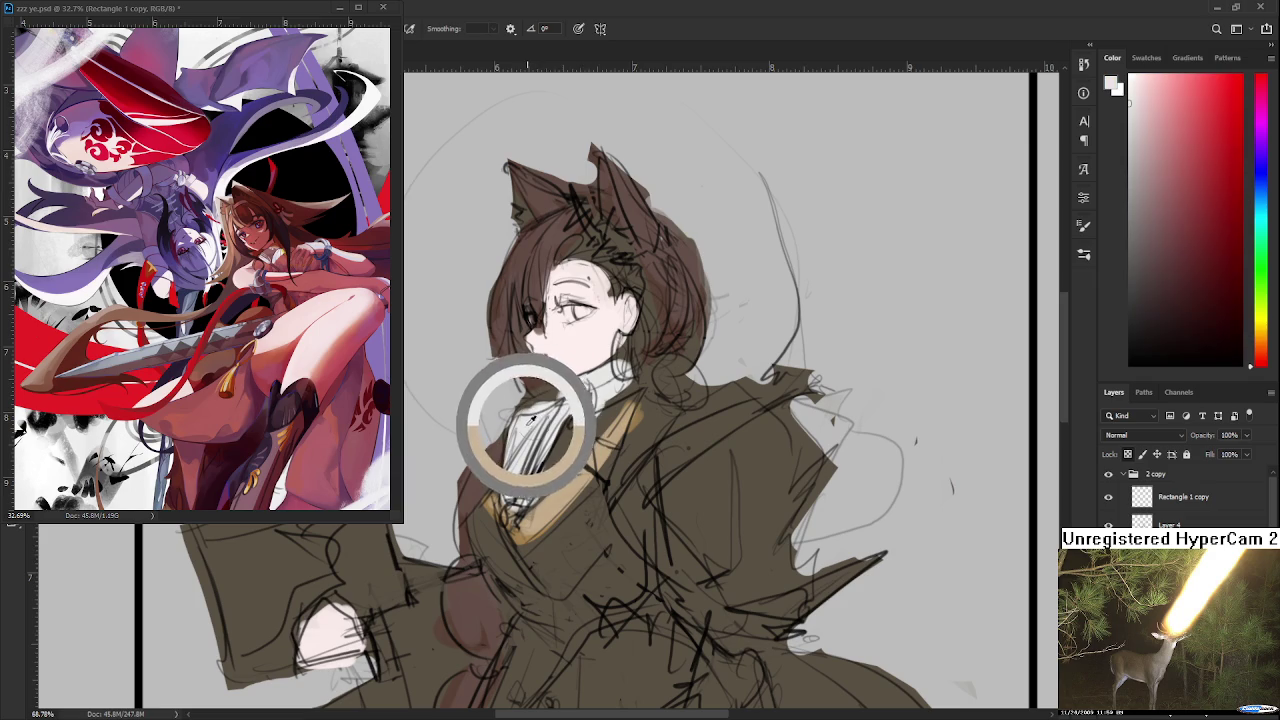
left_click(584, 470, "alt")
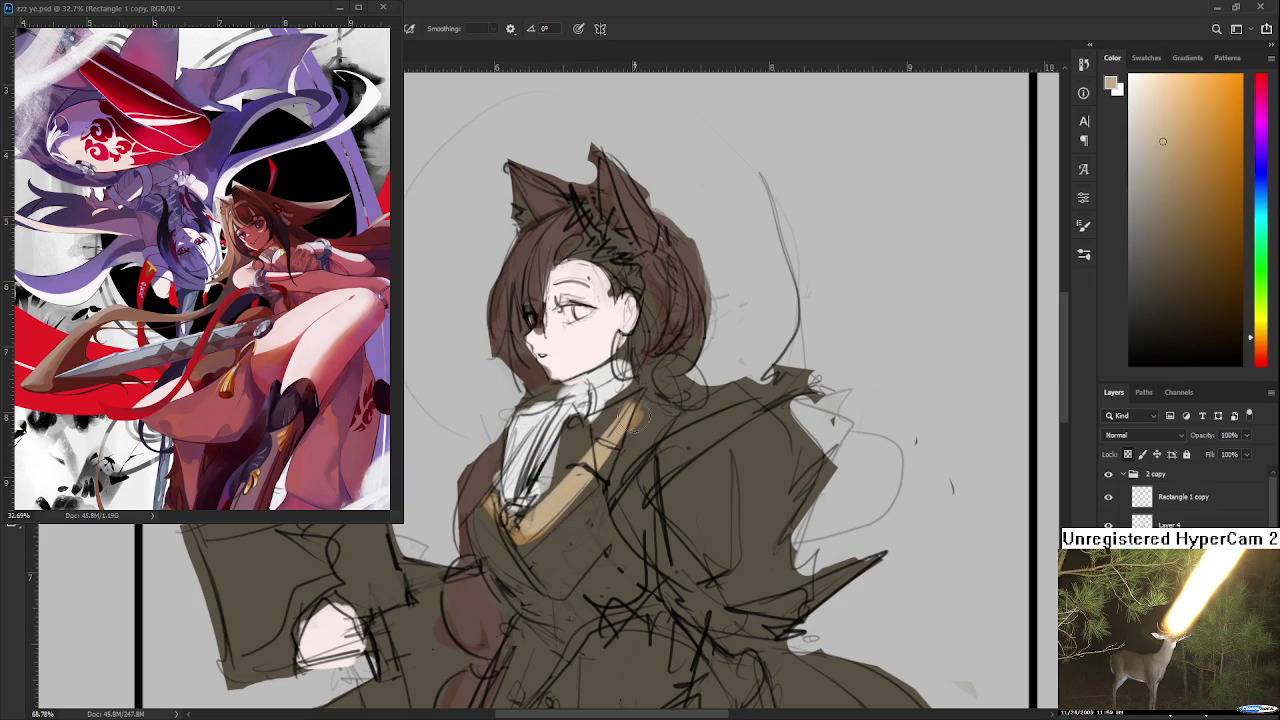
scroll(535, 480, "down", 1)
scroll(545, 460, "down", 1)
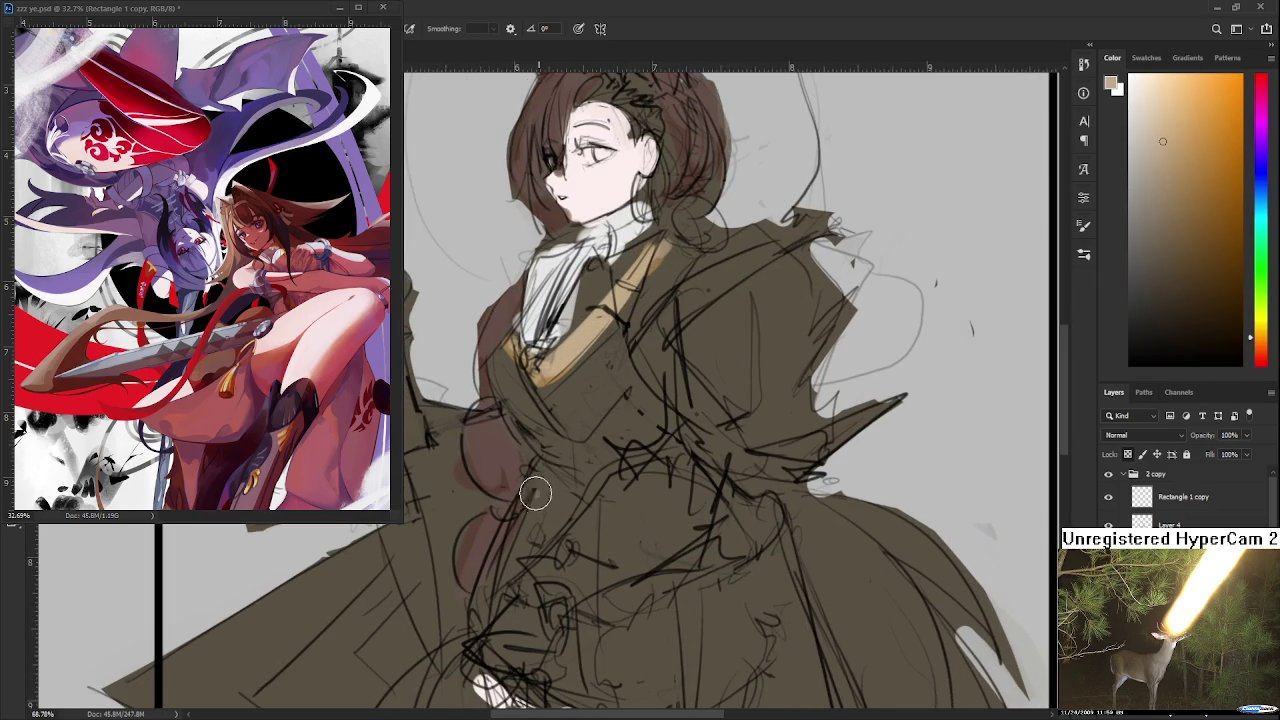
left_click(541, 536)
Step: Brush tan from the collar to the shoulder and over the coat's right side and chest
scroll(540, 535, "up", 1)
scroll(540, 535, "right", 1)
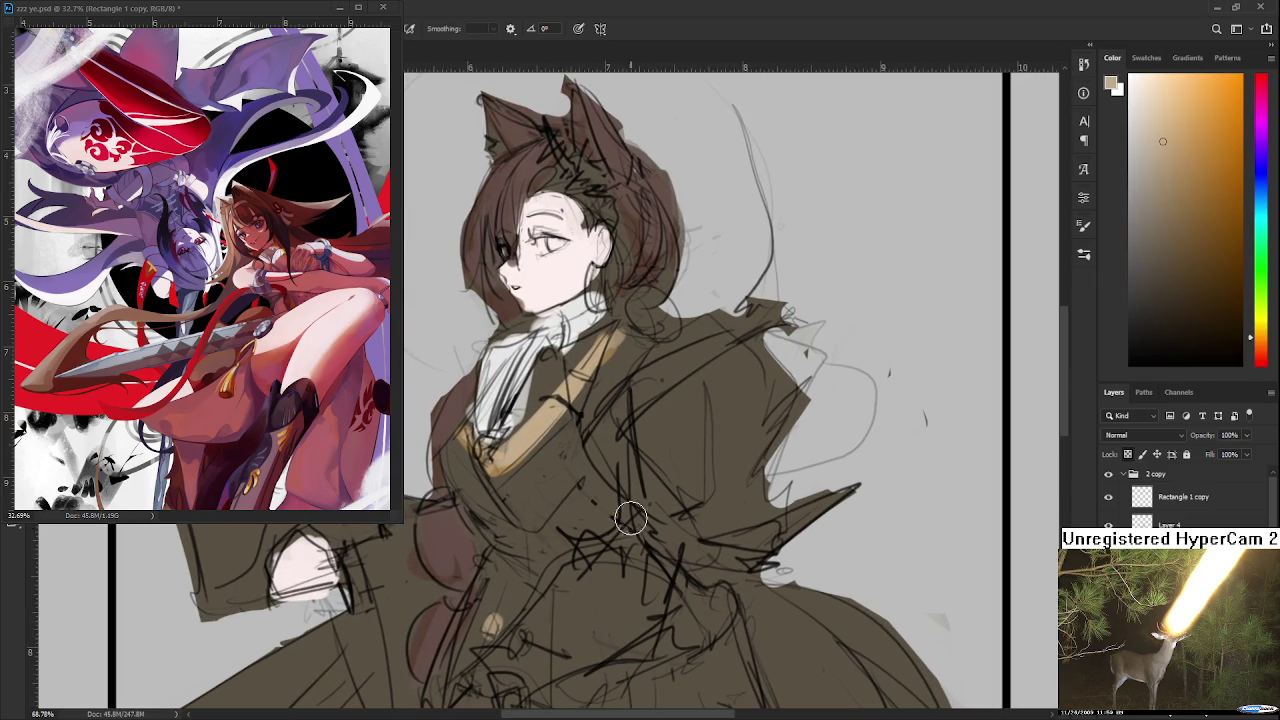
scroll(635, 512, "down", 1)
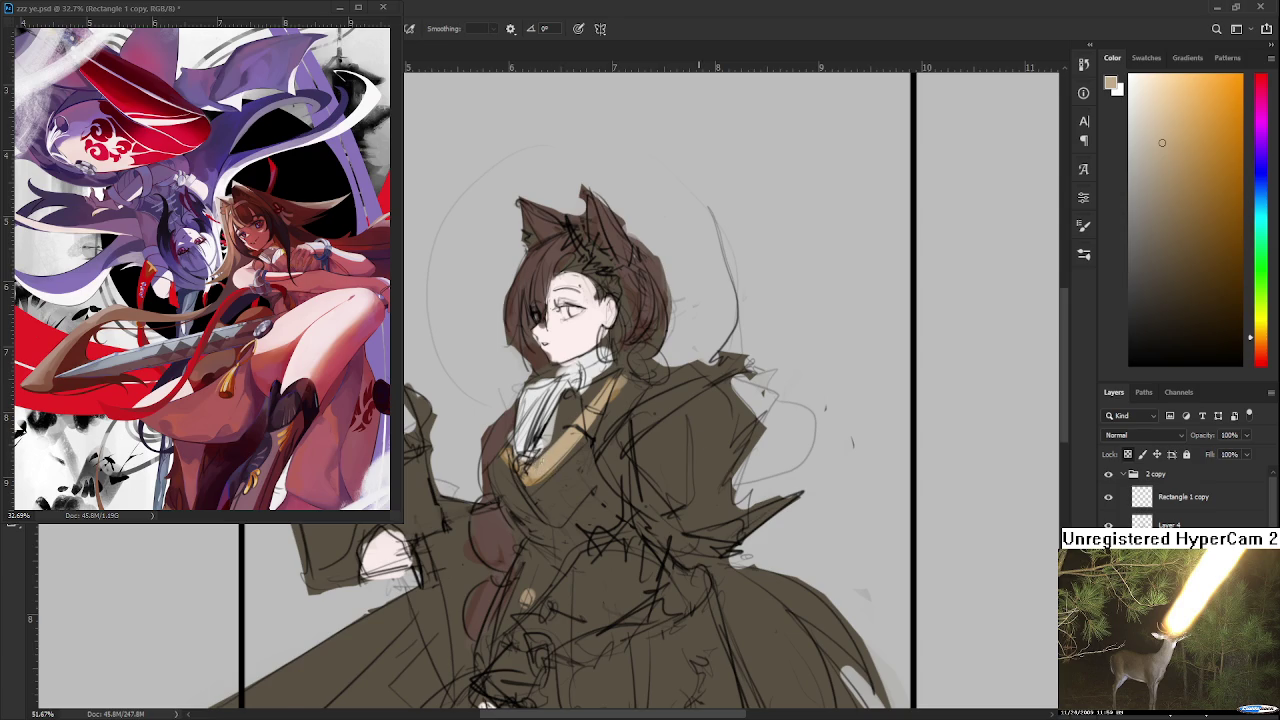
scroll(545, 462, "right", 1)
left_click_drag(546, 462, 675, 370)
mouse_move(545, 462)
left_mouse_down()
mouse_move(635, 555)
mouse_move(665, 560)
mouse_move(700, 525)
mouse_move(601, 521)
mouse_move(670, 485)
mouse_move(700, 440)
left_mouse_up()
mouse_move(665, 495)
left_mouse_down()
mouse_move(645, 478)
mouse_move(710, 445)
left_mouse_up()
mouse_move(620, 500)
left_mouse_down()
mouse_move(677, 415)
mouse_move(615, 460)
left_mouse_up()
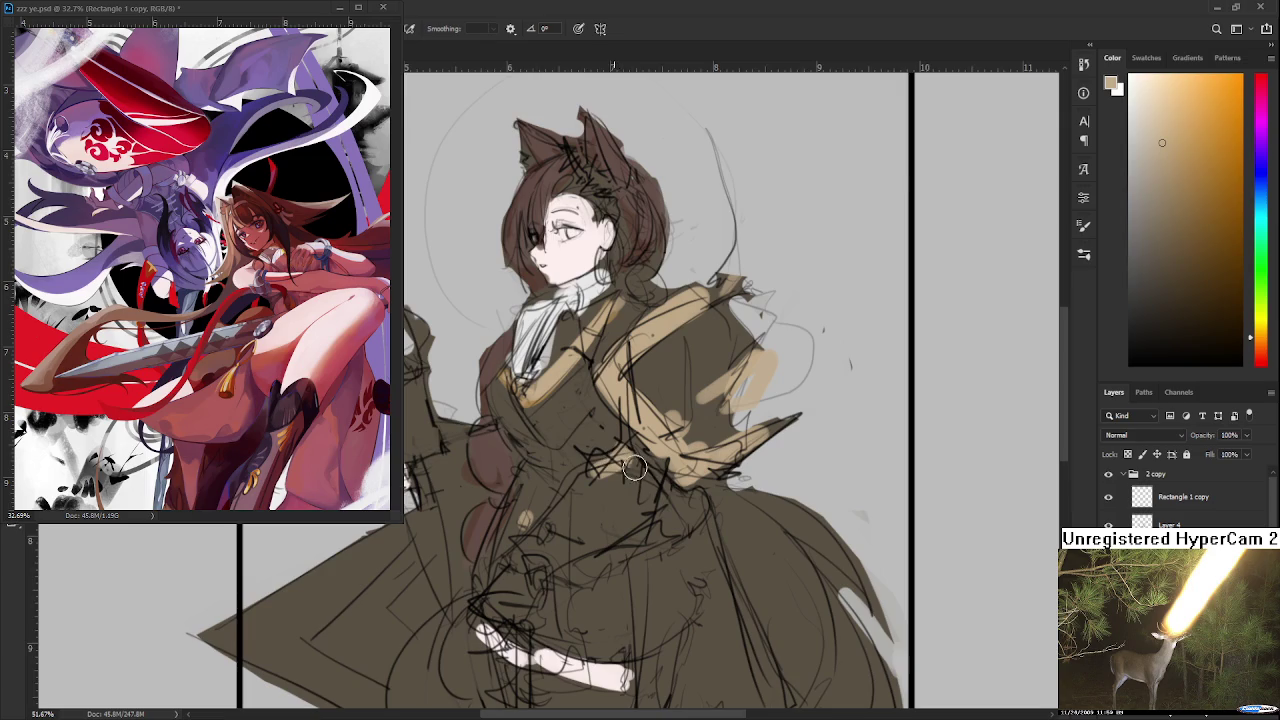
mouse_move(645, 405)
left_mouse_down()
mouse_move(550, 505)
mouse_move(695, 450)
mouse_move(650, 415)
mouse_move(505, 550)
mouse_move(600, 555)
mouse_move(552, 545)
left_mouse_up()
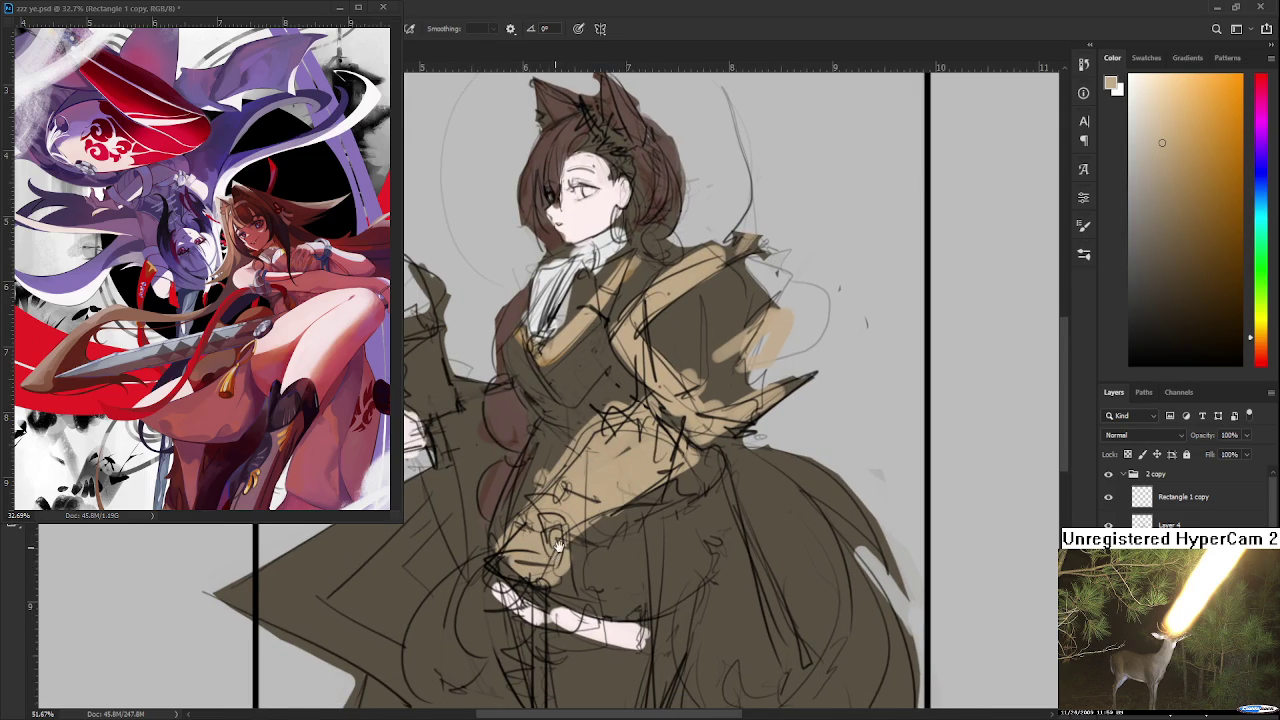
scroll(550, 540, "down", 1)
scroll(535, 510, "down", 1)
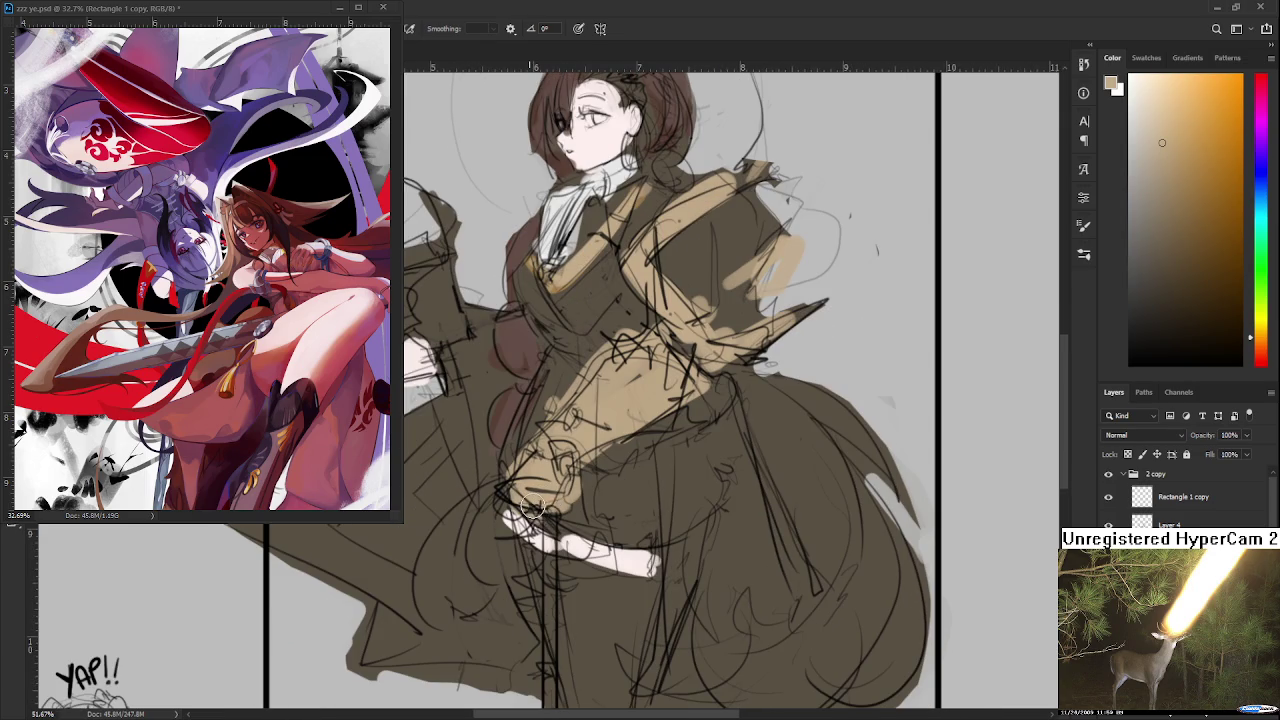
scroll(516, 506, "up", 5)
scroll(516, 506, "up", 3)
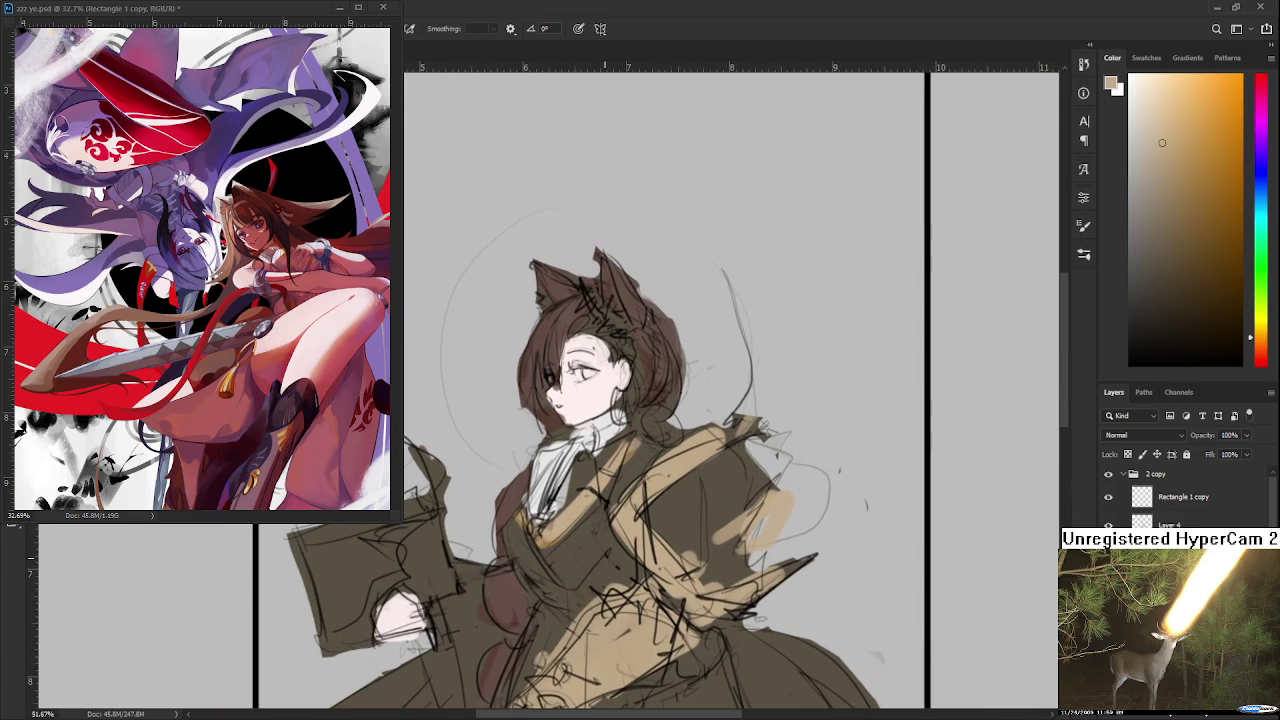
scroll(540, 440, "up", 3)
scroll(540, 440, "up", 3)
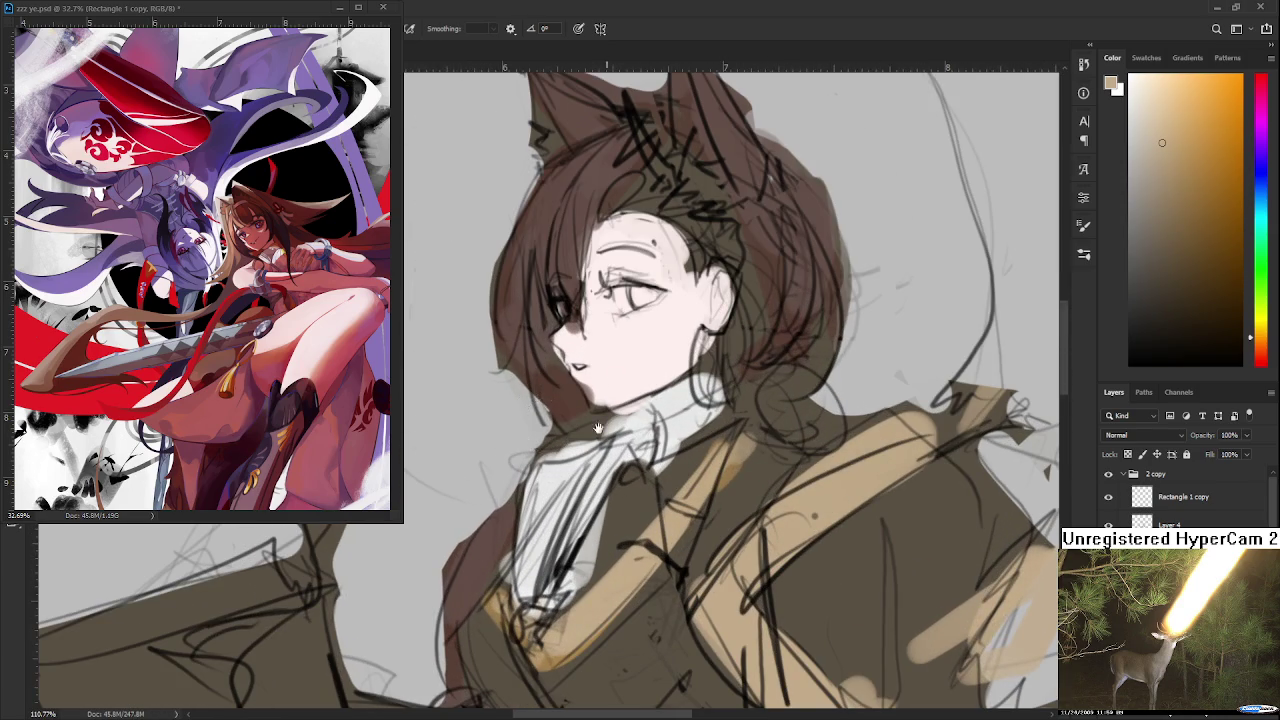
left_click_drag(595, 385, 545, 525)
left_click(545, 515, "alt")
key("ctrl+z")
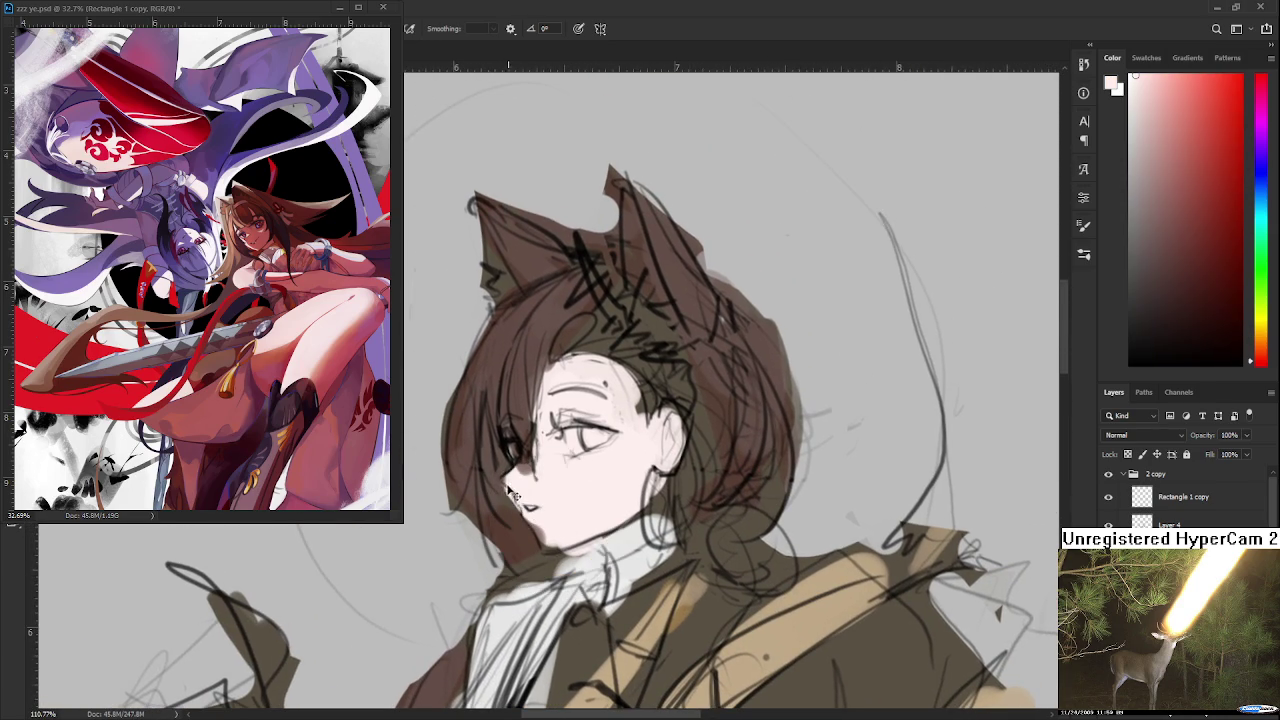
left_click(500, 482, "alt")
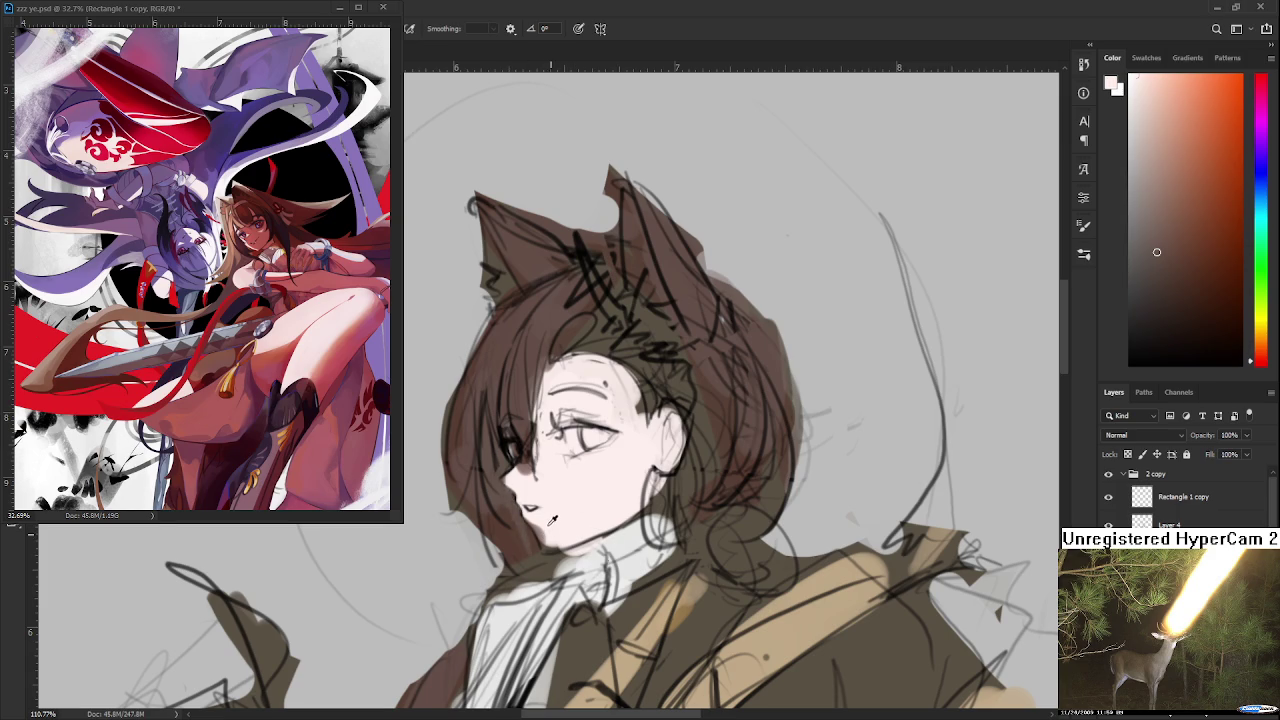
left_click(551, 519, "alt")
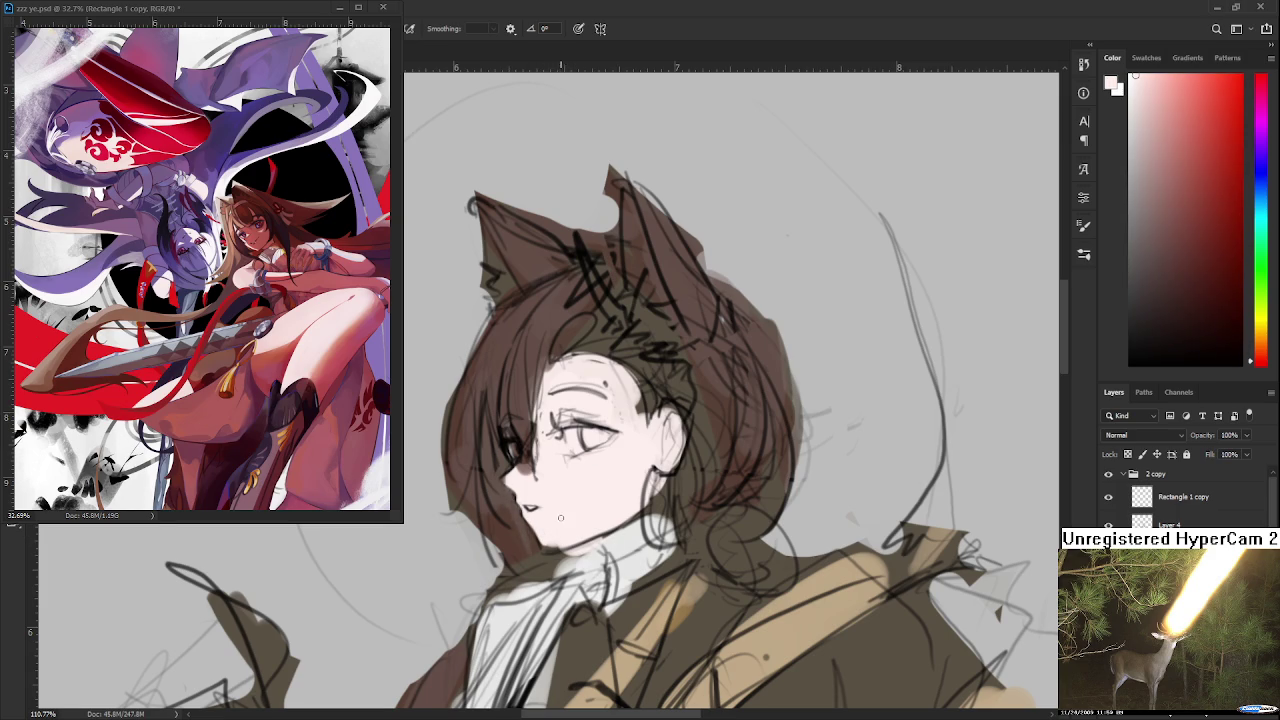
scroll(560, 517, "down", 5)
scroll(560, 517, "down", 4)
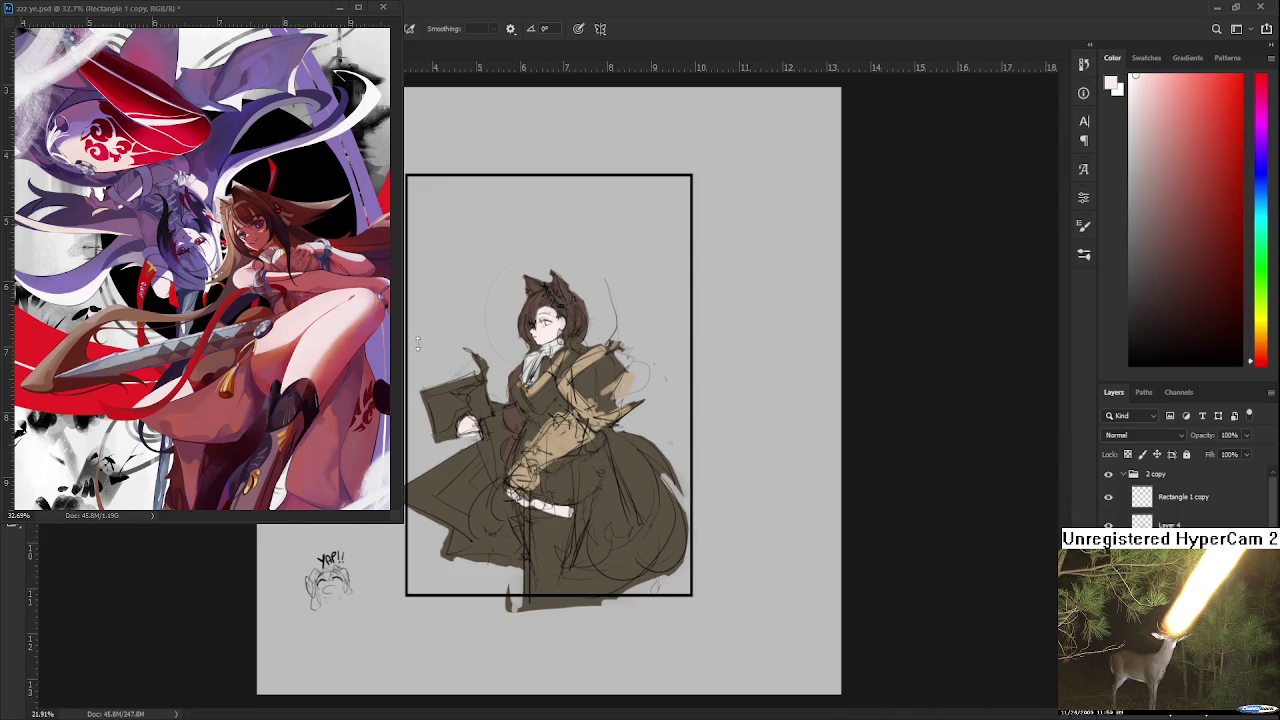
scroll(604, 462, "up", 1)
scroll(620, 460, "up", 1)
scroll(660, 458, "up", 1)
scroll(694, 456, "up", 1)
scroll(694, 456, "down", 2)
scroll(690, 452, "down", 1)
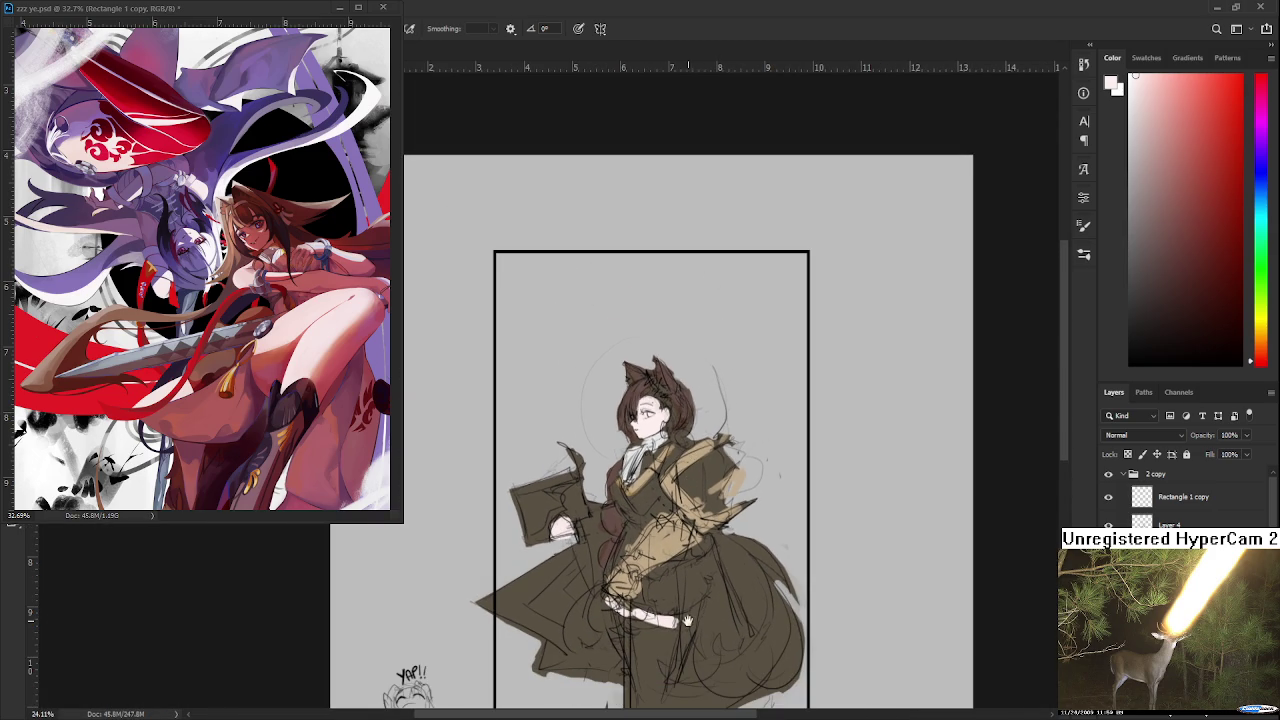
Step: Sample browns and paint tan at the coat's lower tip and light grey over the coat
left_click_drag(687, 621, 659, 509)
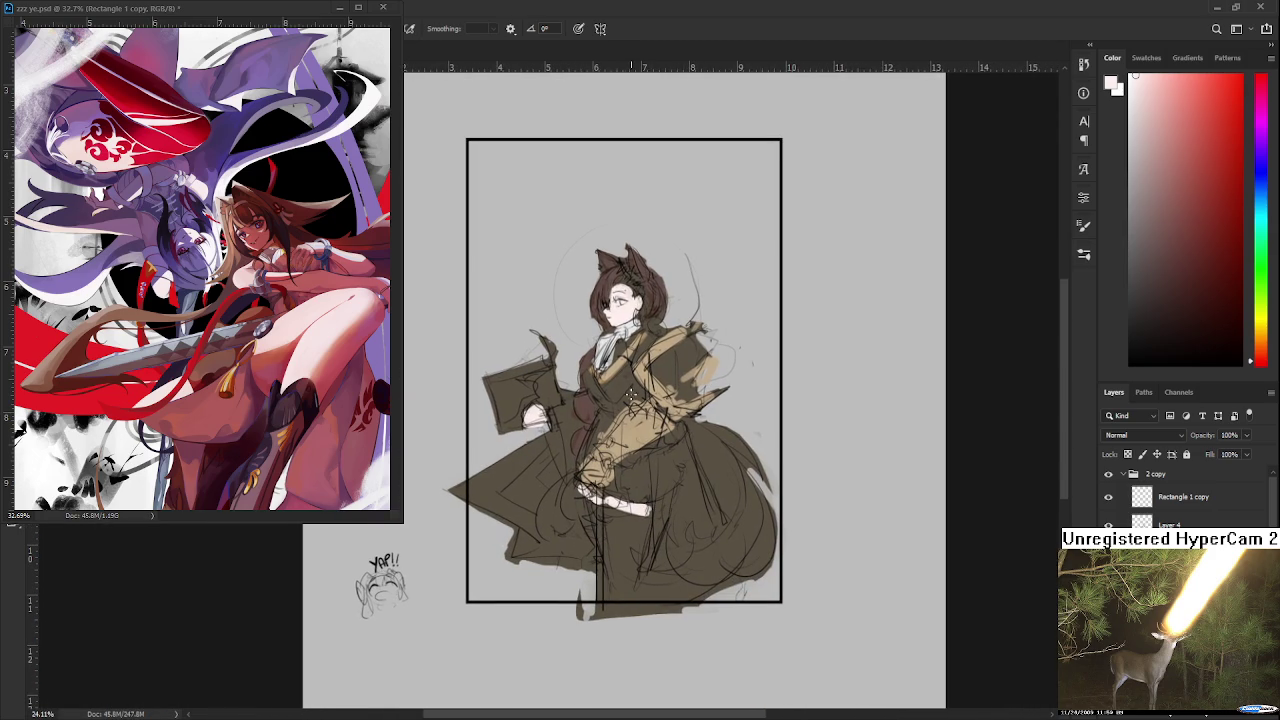
left_click(618, 262, "alt")
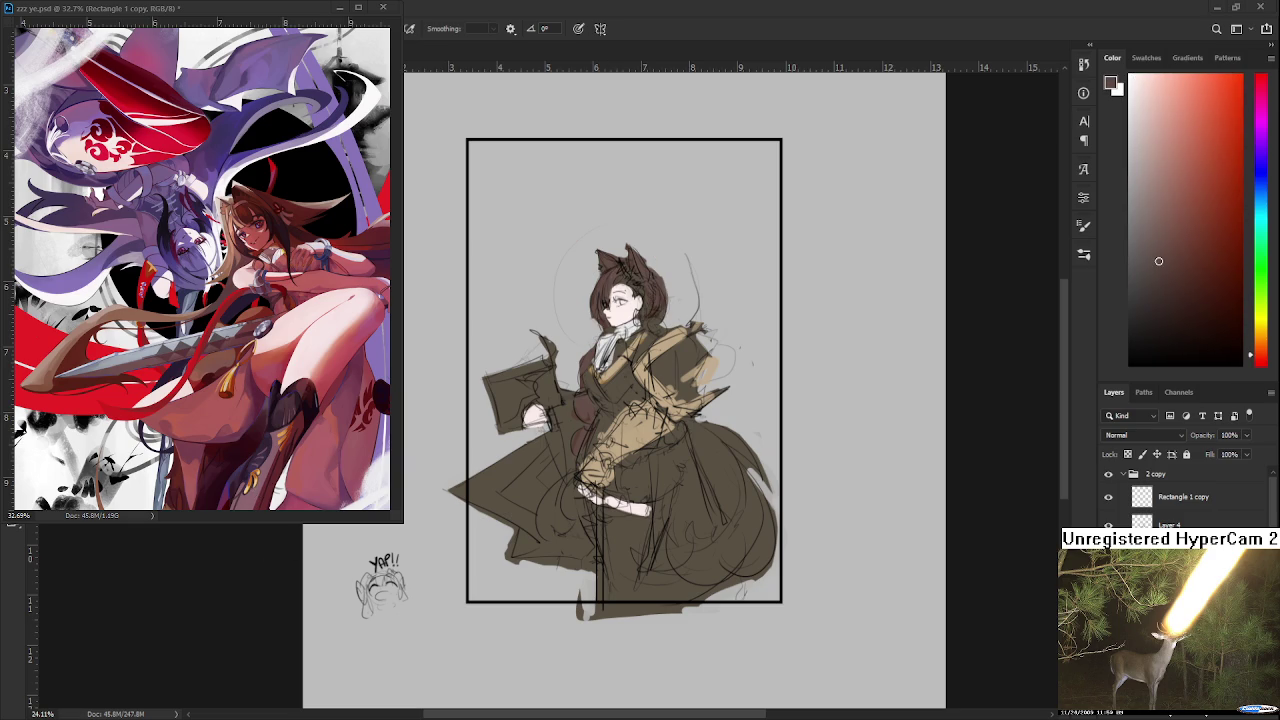
scroll(658, 369, "up", 2)
left_click_drag(626, 418, 644, 438)
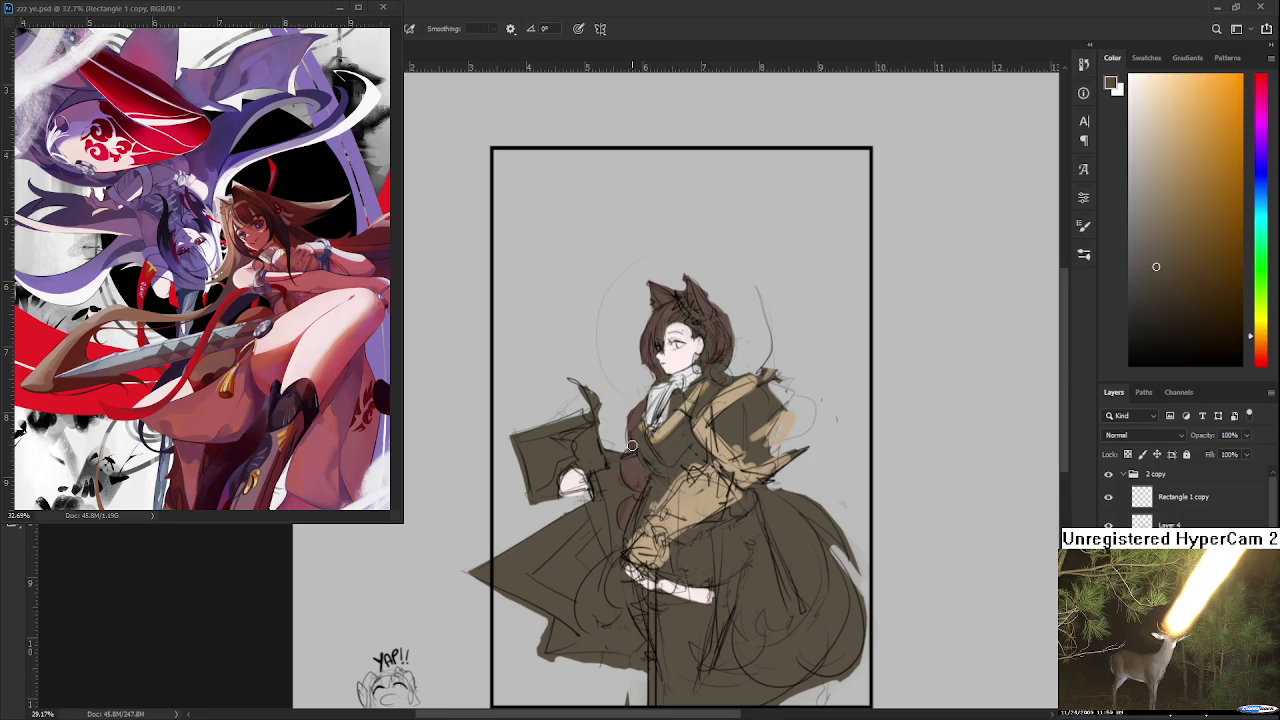
left_click(631, 438, "alt")
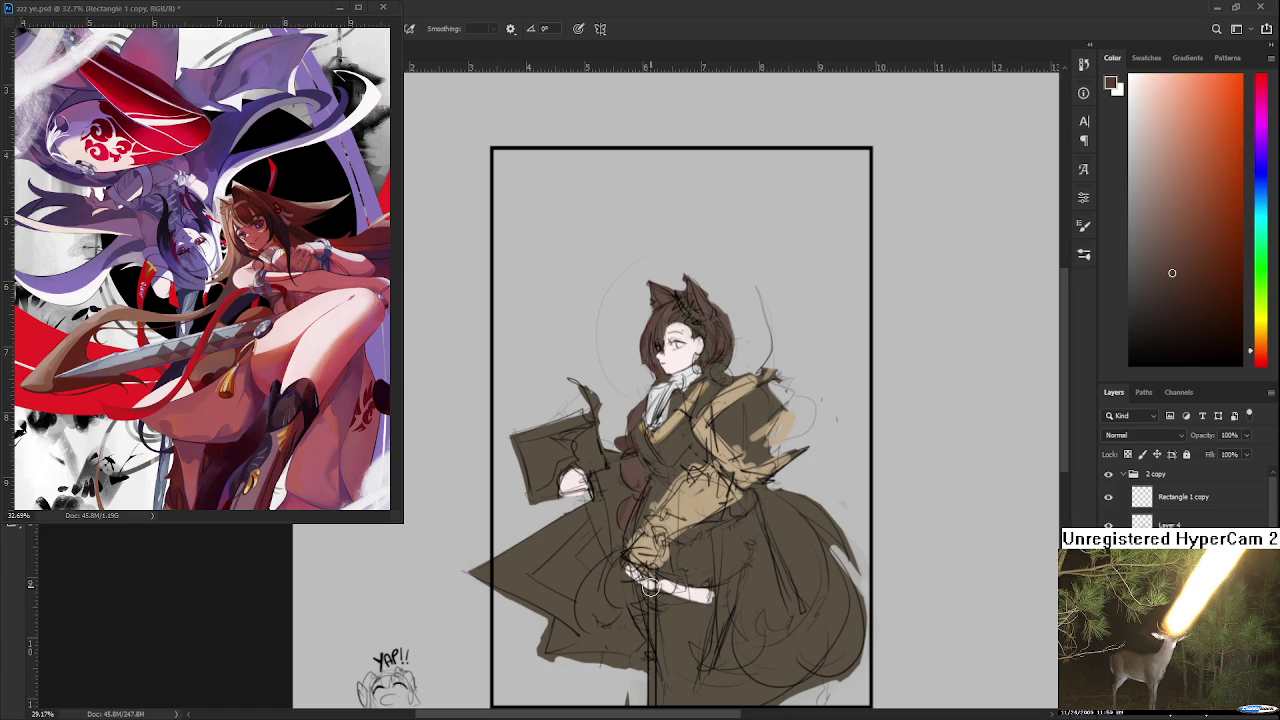
left_click(688, 502, "alt")
left_click_drag(476, 573, 498, 574)
left_click(566, 563, "alt")
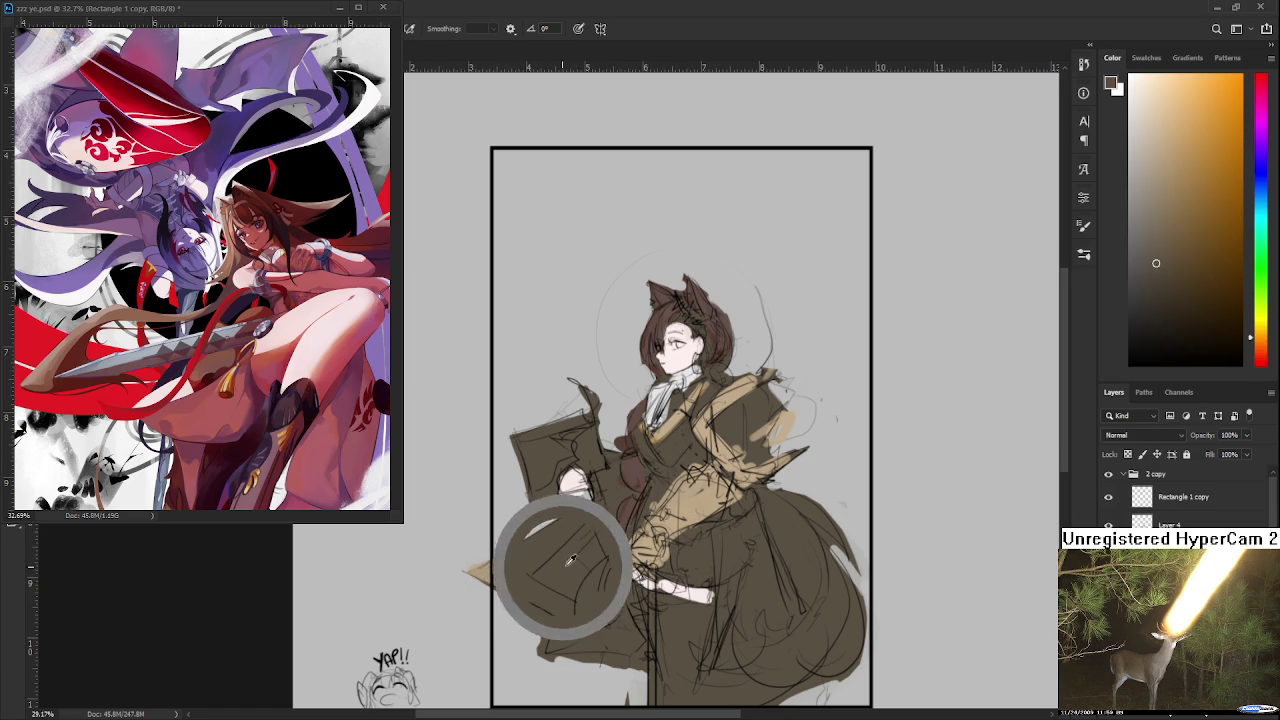
mouse_move(559, 558)
left_mouse_down()
mouse_move(576, 572)
mouse_move(606, 499)
left_mouse_up()
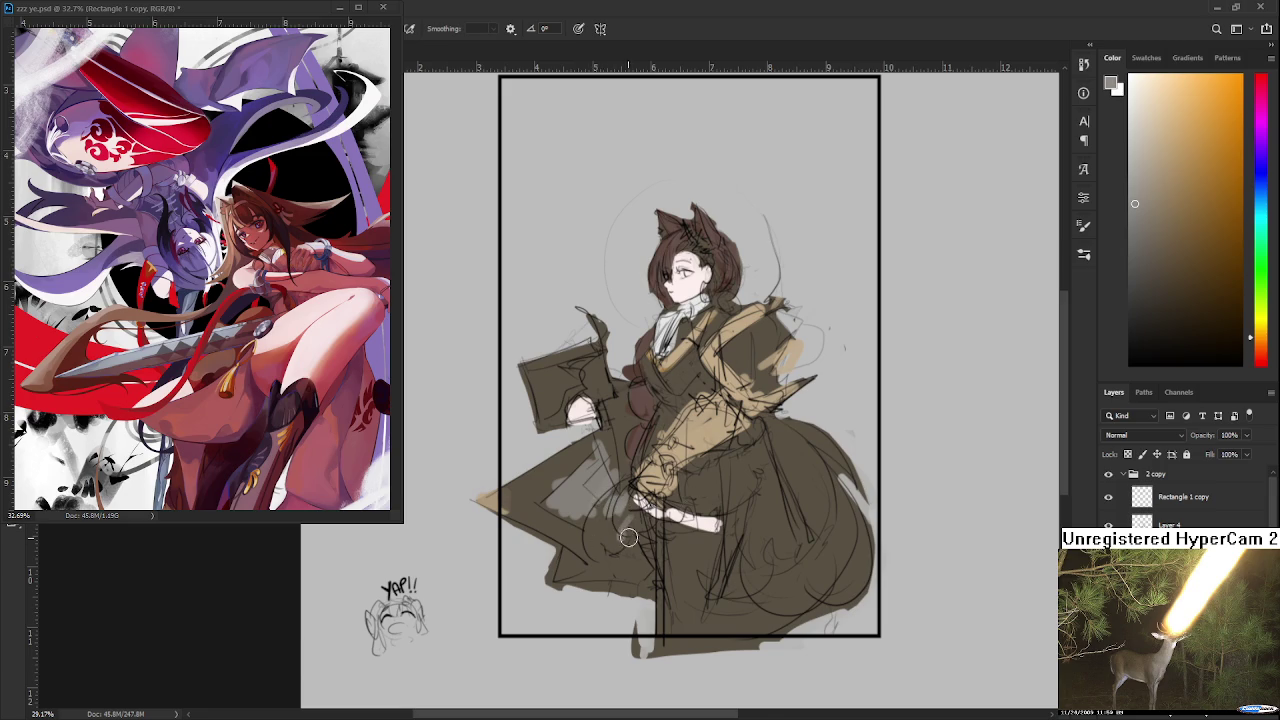
Step: Paint the hair's reddish-brown on the right side of the skirt
left_click_drag(767, 444, 649, 516)
left_click(555, 320, "alt")
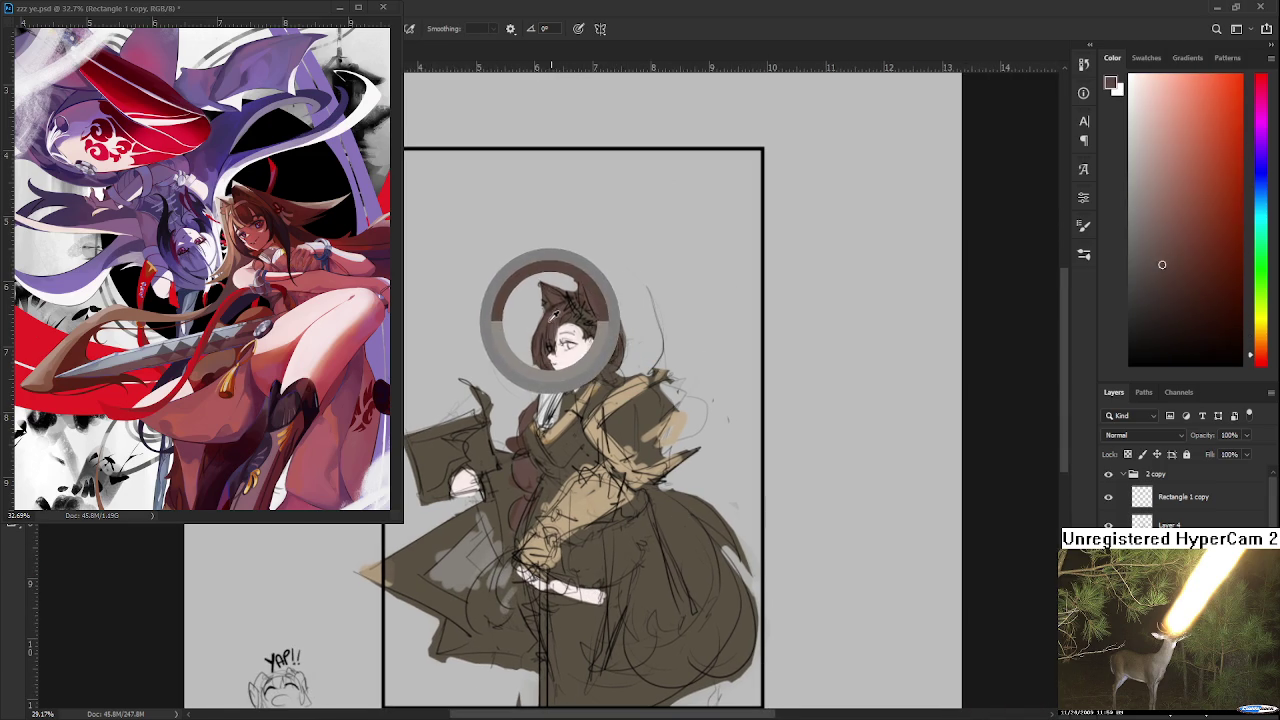
mouse_move(687, 540)
left_mouse_down()
mouse_move(705, 528)
mouse_move(676, 521)
mouse_move(657, 661)
mouse_move(714, 640)
mouse_move(708, 618)
mouse_move(700, 648)
mouse_move(659, 496)
mouse_move(668, 523)
left_mouse_up()
Step: Fill the legs with dark brown, undoing two trial strokes first
left_click(650, 594, "alt")
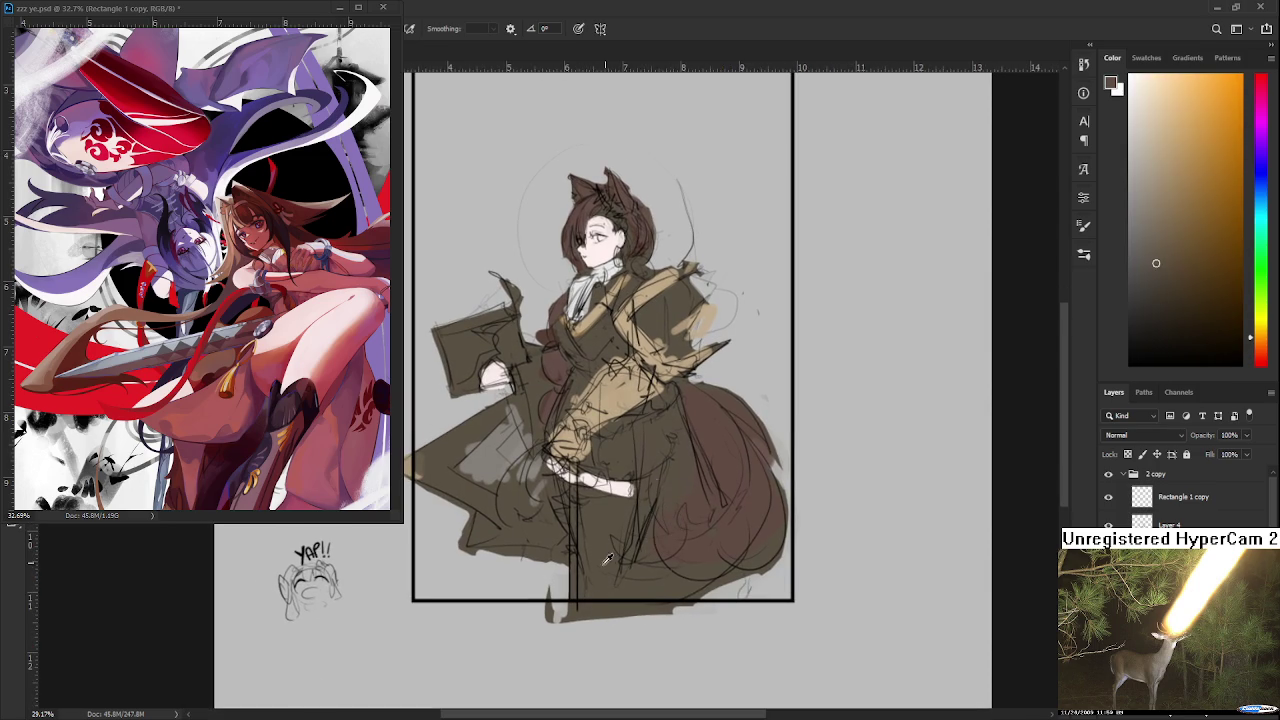
mouse_move(571, 514)
left_mouse_down()
mouse_move(603, 563)
mouse_move(590, 490)
mouse_move(608, 521)
left_mouse_up()
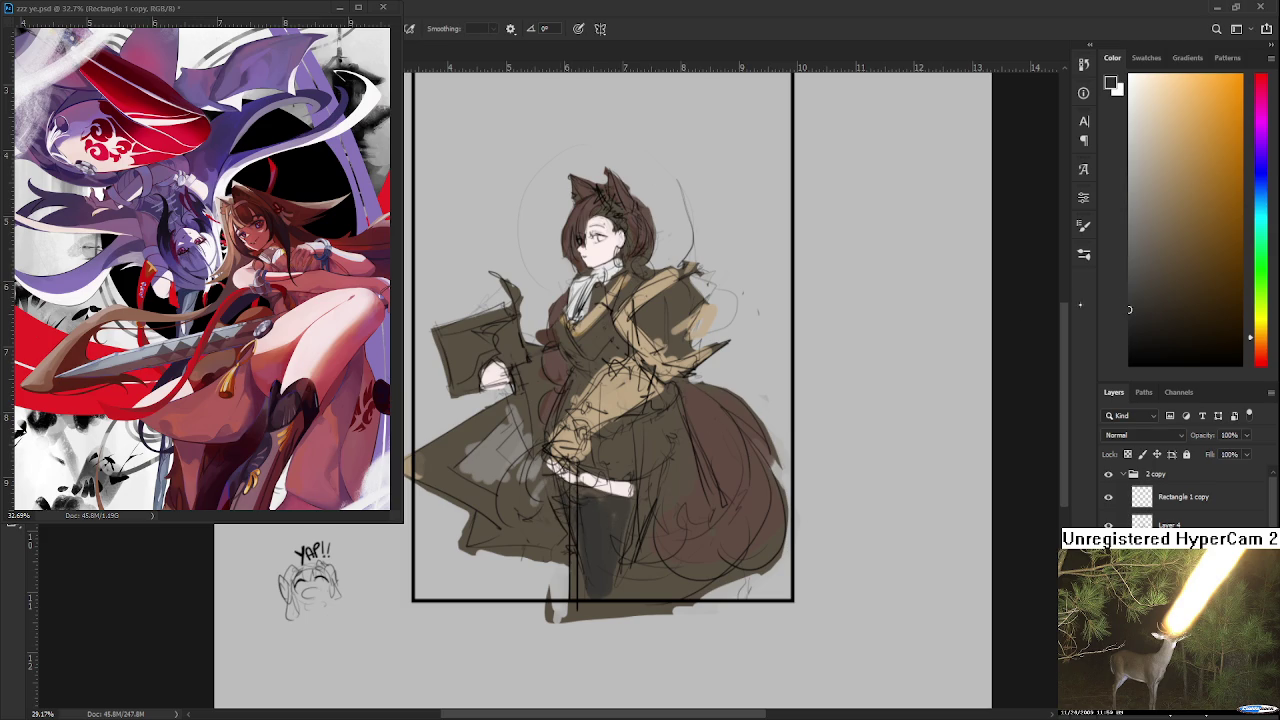
key("ctrl+z")
left_click_drag(1260, 337, 1260, 358)
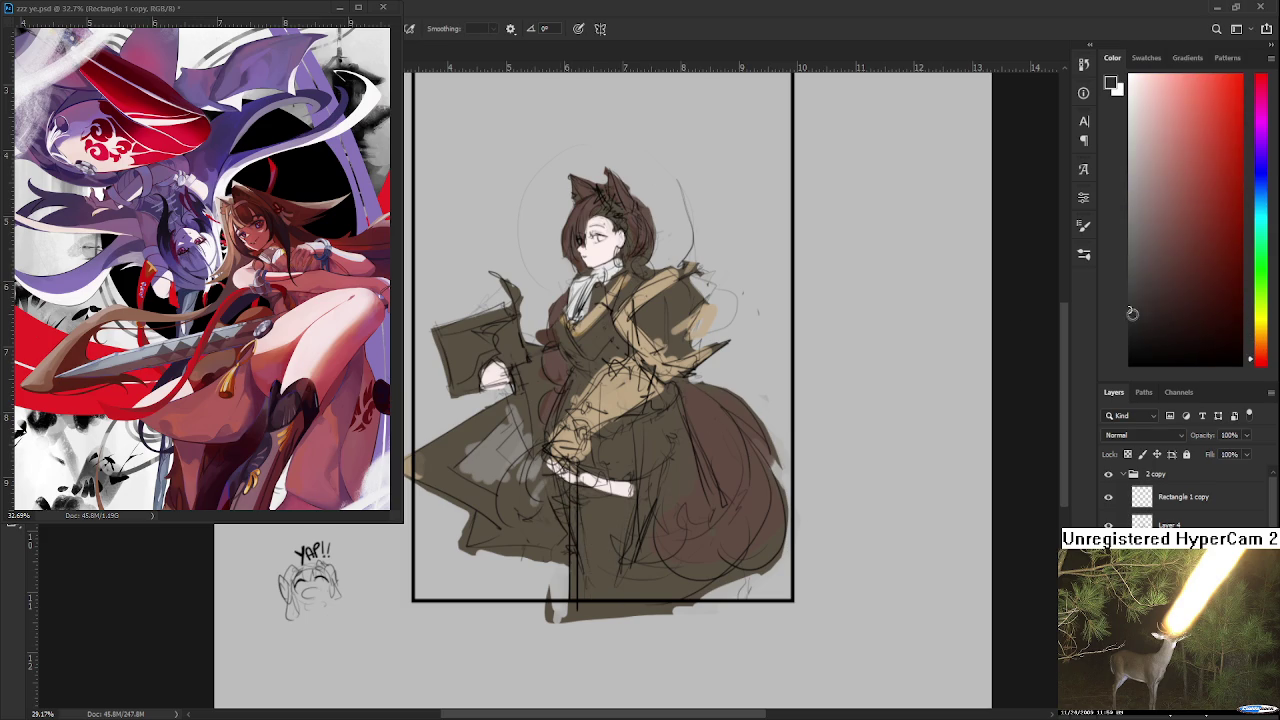
left_click_drag(600, 514, 603, 574)
key("ctrl+z")
mouse_move(585, 502)
left_mouse_down()
mouse_move(600, 580)
mouse_move(620, 580)
mouse_move(608, 517)
mouse_move(569, 500)
mouse_move(572, 590)
left_mouse_up()
Step: Sample tan, darker tan, and dark reddish-brown tones from the coat
left_click(594, 405, "alt")
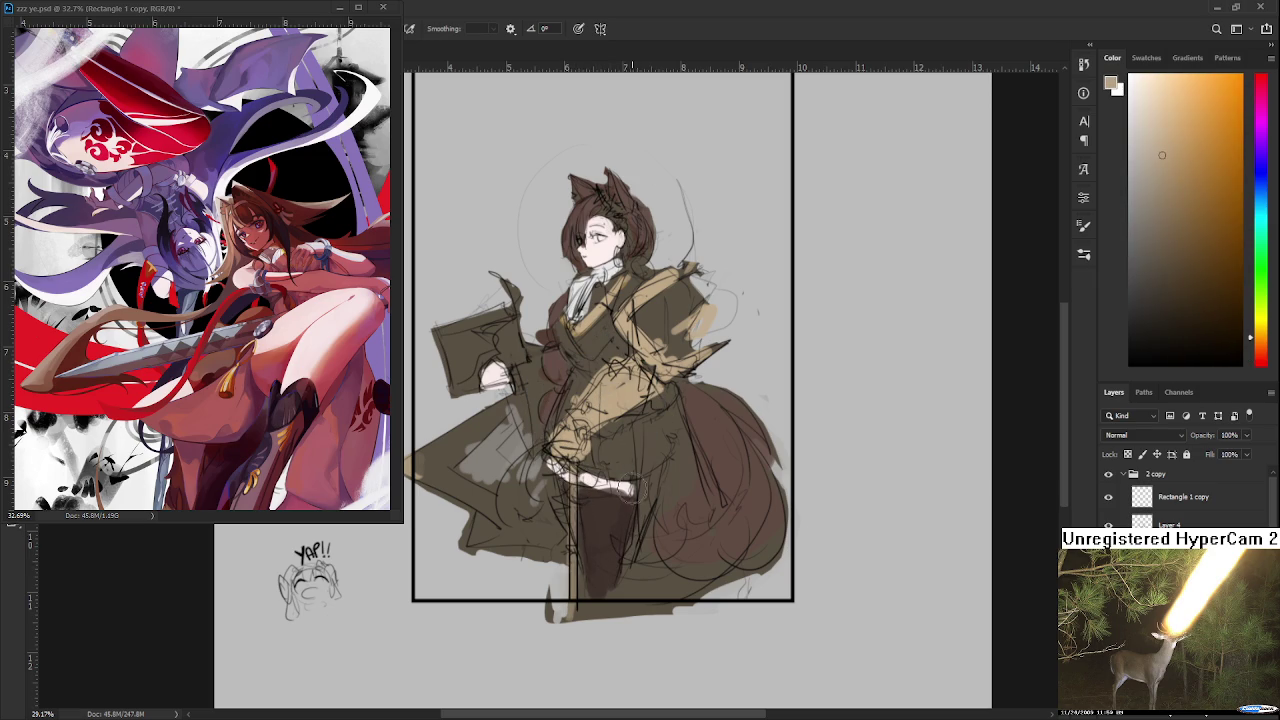
left_click_drag(625, 475, 647, 497)
left_click(512, 488, "alt")
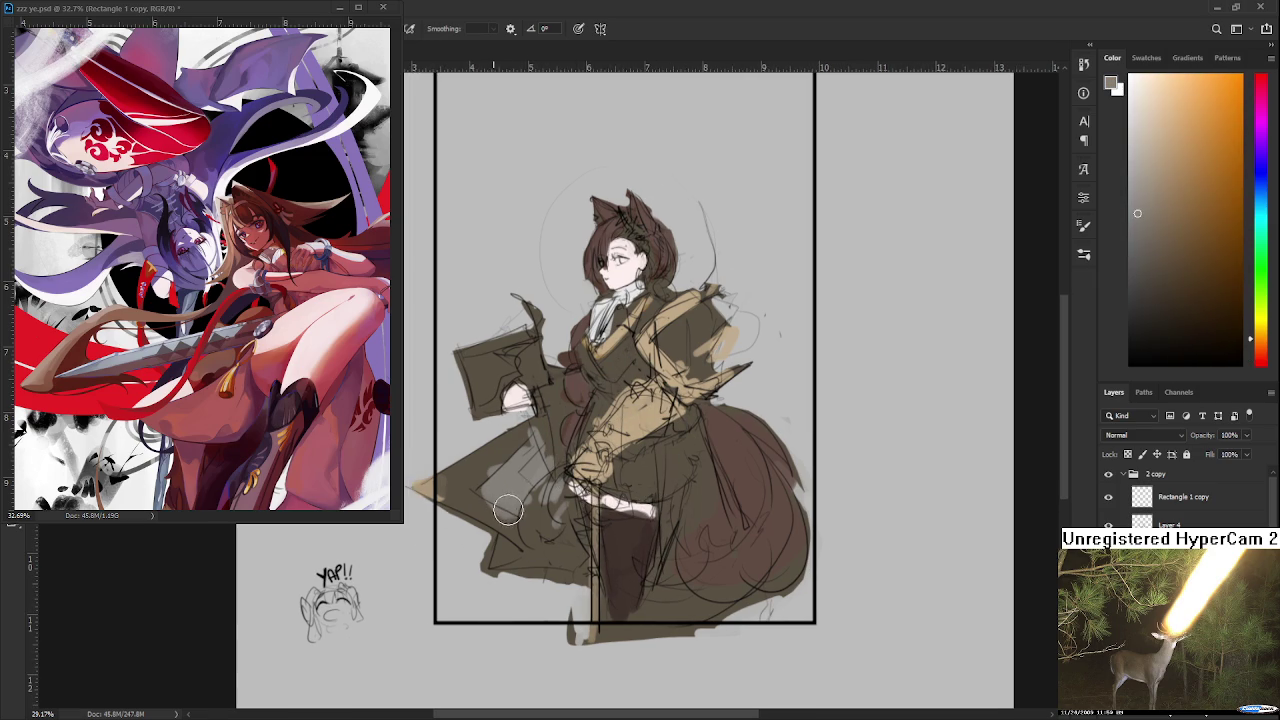
left_click(481, 505, "alt")
left_click(562, 410, "alt")
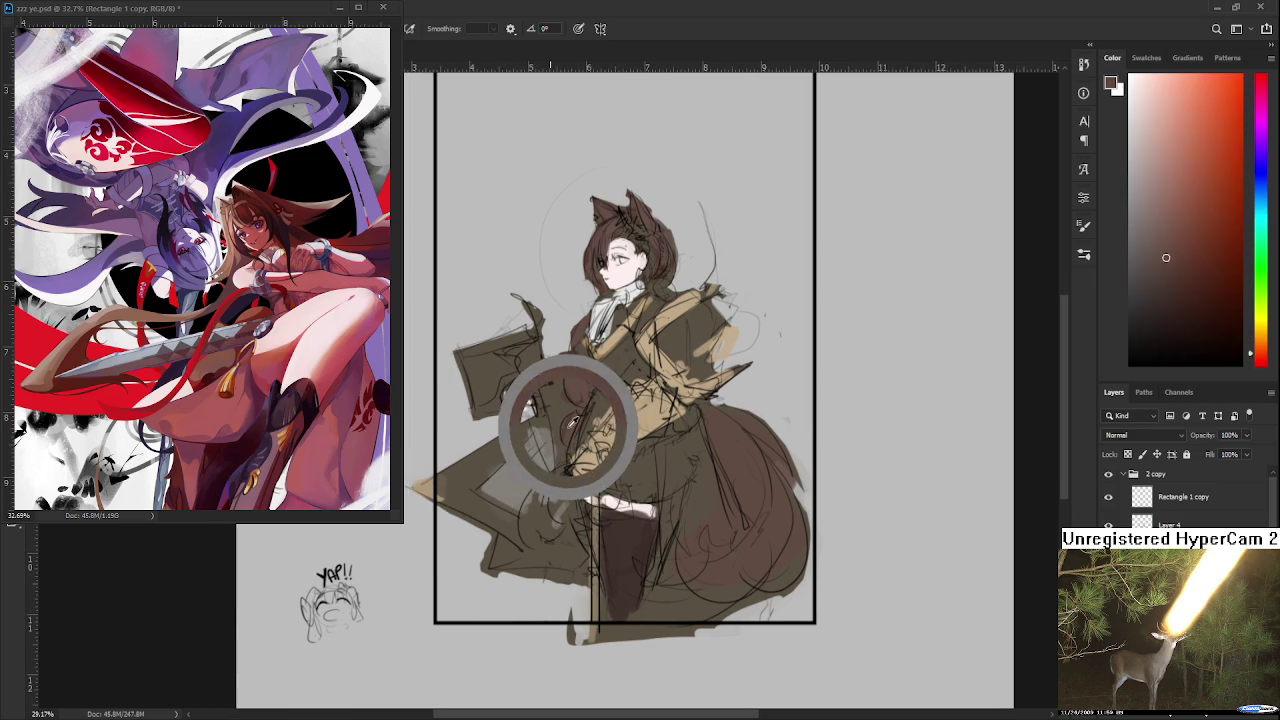
left_click(518, 472, "alt")
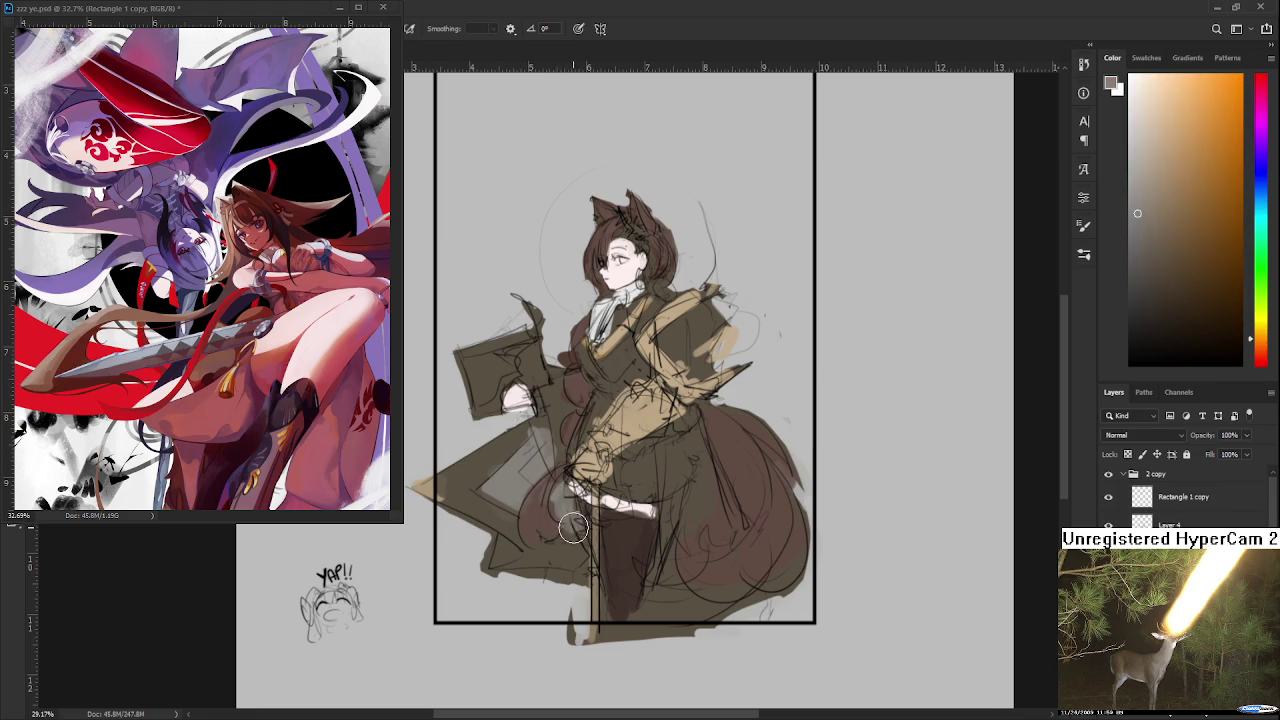
Step: Toggle the eraser and back to the brush, then paint dark brown beside the shoulder
left_click_drag(595, 524, 586, 551)
key("e")
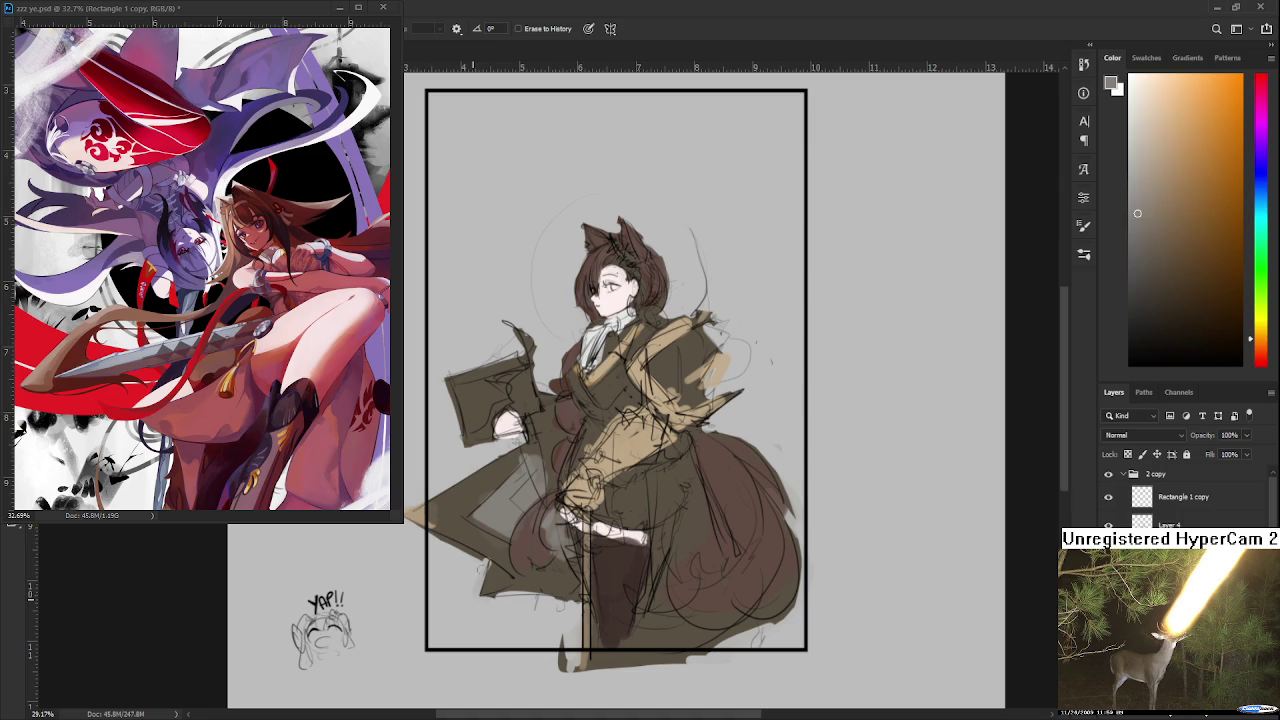
left_click_drag(688, 483, 671, 551)
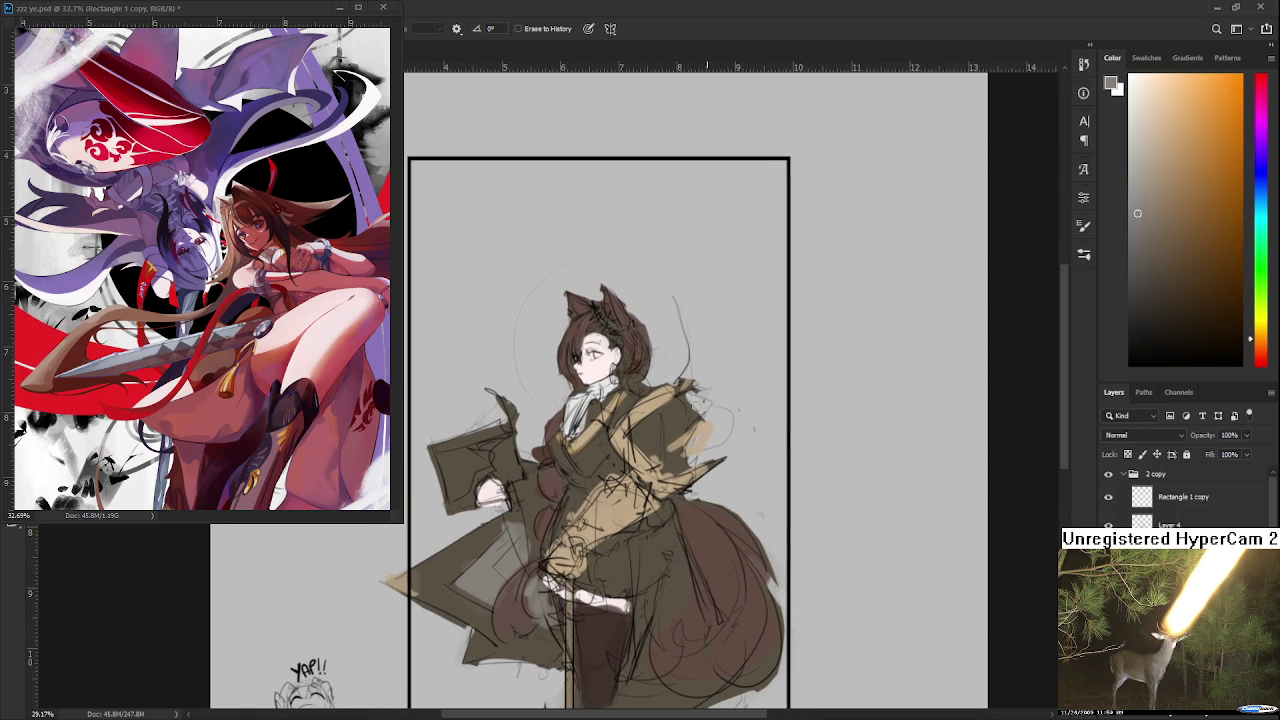
key("b")
left_click_drag(557, 457, 600, 614)
mouse_move(673, 456)
left_mouse_down()
mouse_move(715, 416)
mouse_move(578, 487)
mouse_move(600, 467)
left_mouse_up()
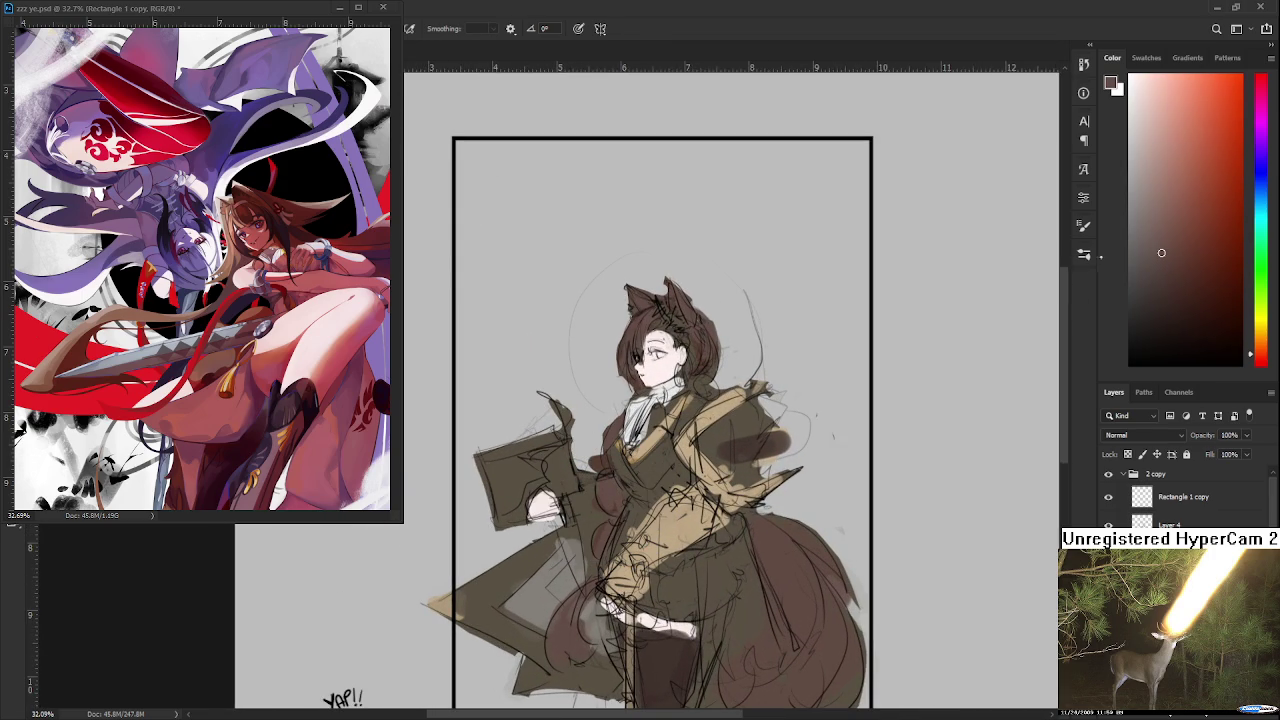
Step: Paint lighter brown over the held book
left_click(1168, 219)
left_click_drag(495, 485, 510, 525)
left_click_drag(495, 460, 530, 525)
left_click_drag(530, 445, 544, 468)
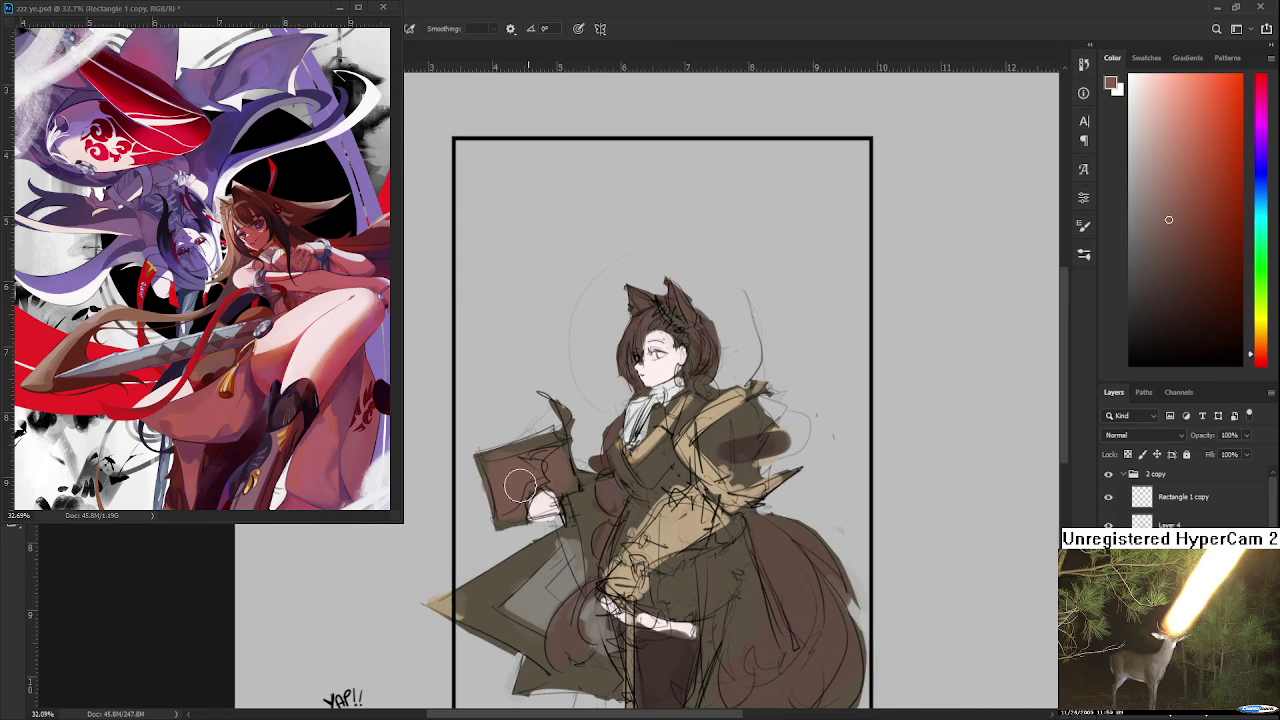
left_click(547, 495, "alt")
left_click(530, 482, "alt")
scroll(597, 503, "up", 2)
Step: Sample tan from the chest and paint it over the hair and ear
left_click(651, 457, "alt")
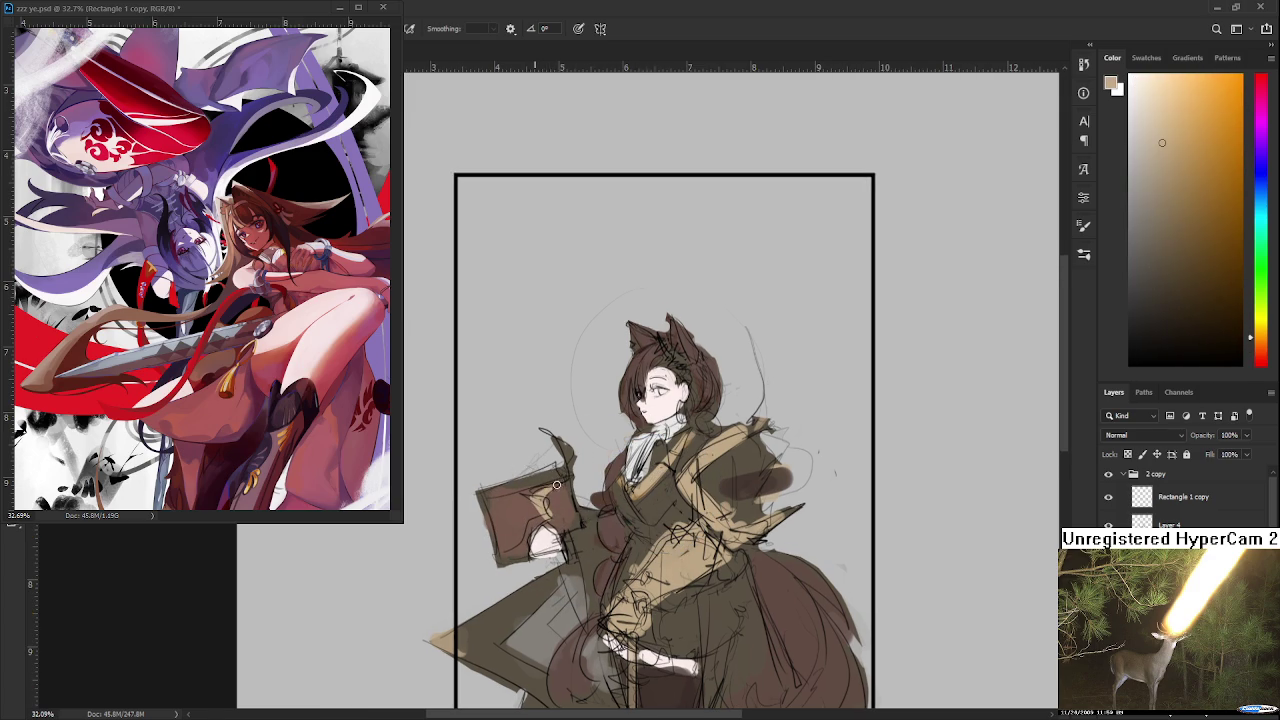
left_click_drag(604, 480, 581, 427)
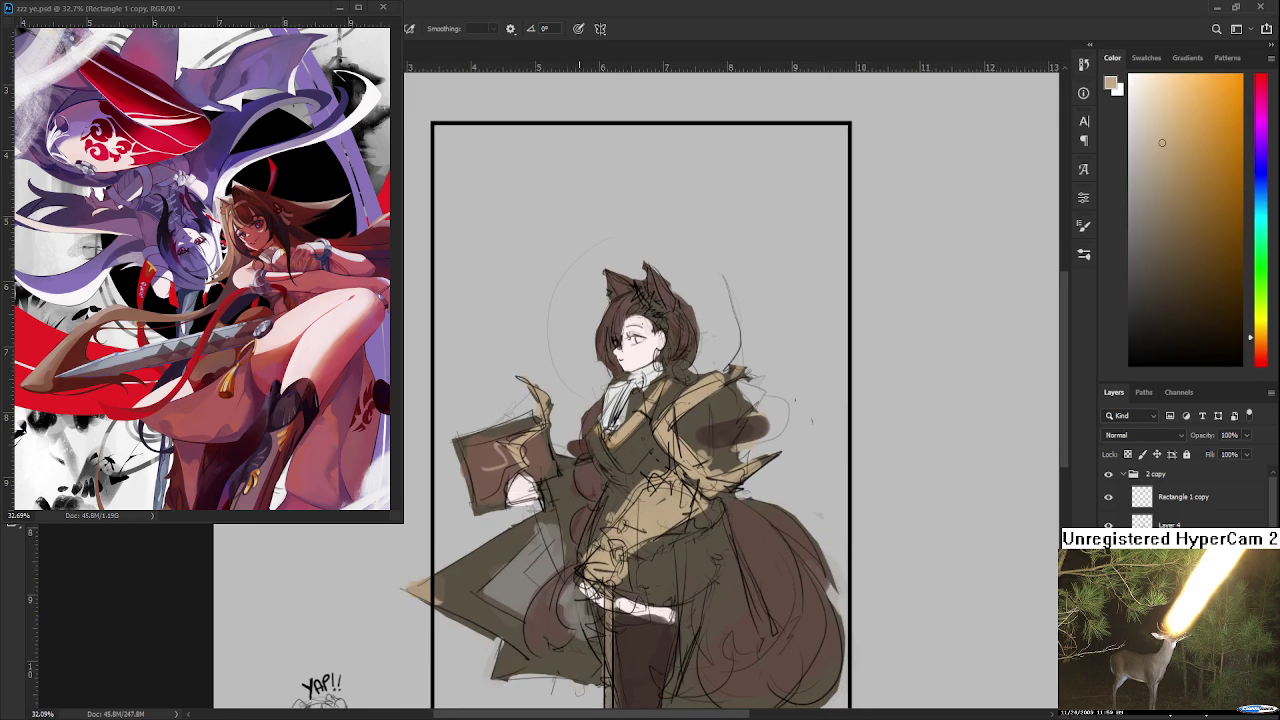
scroll(600, 400, "down", 2)
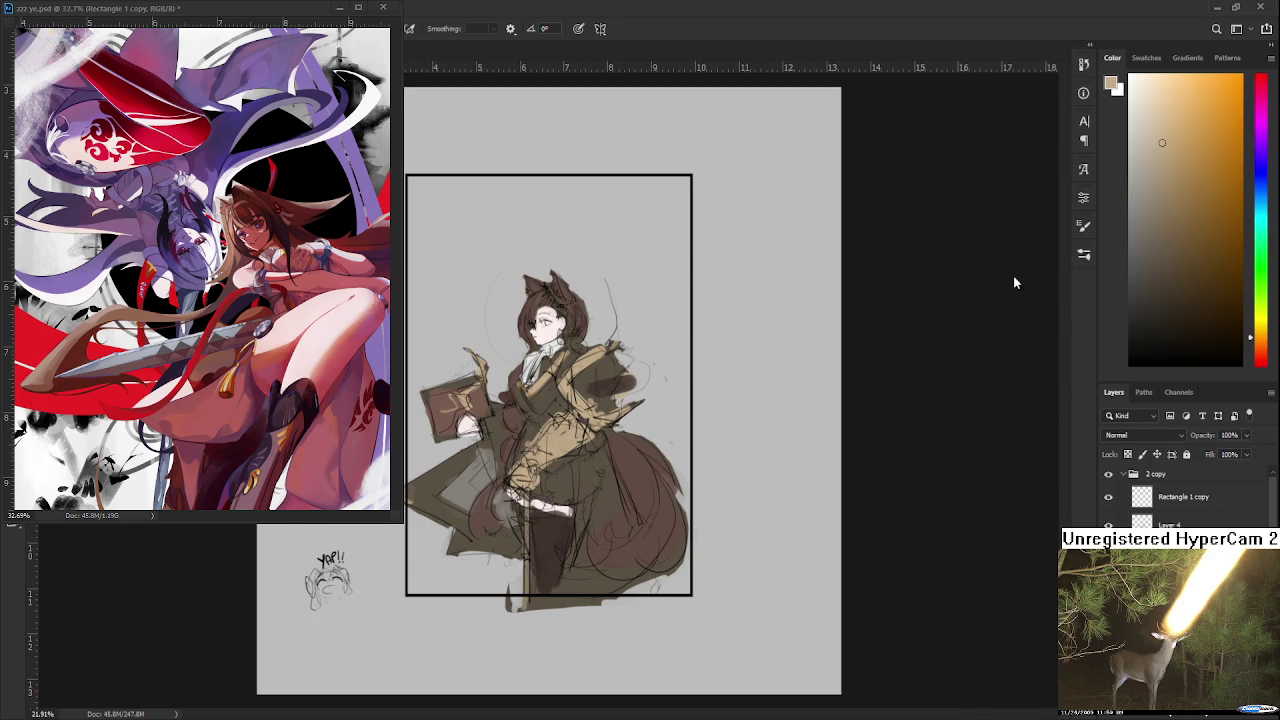
scroll(548, 301, "up", 5)
left_click(674, 464, "alt")
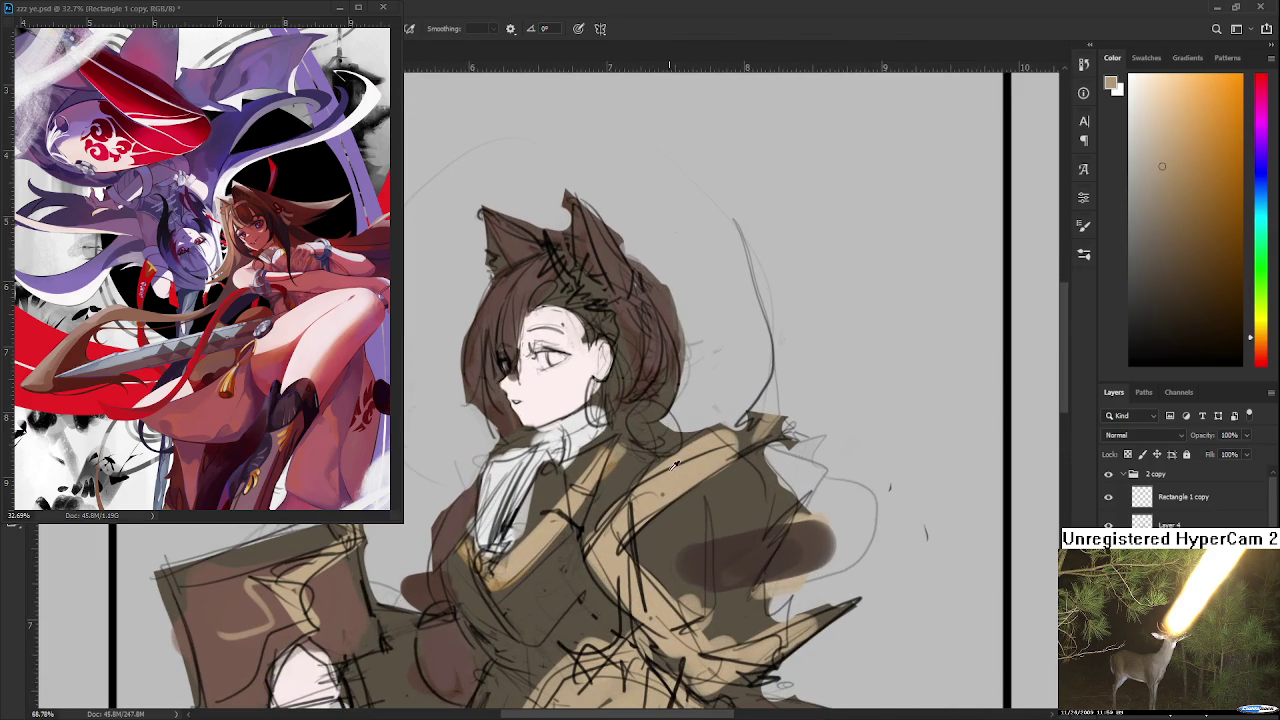
left_click_drag(650, 430, 660, 635)
left_click_drag(577, 486, 621, 537)
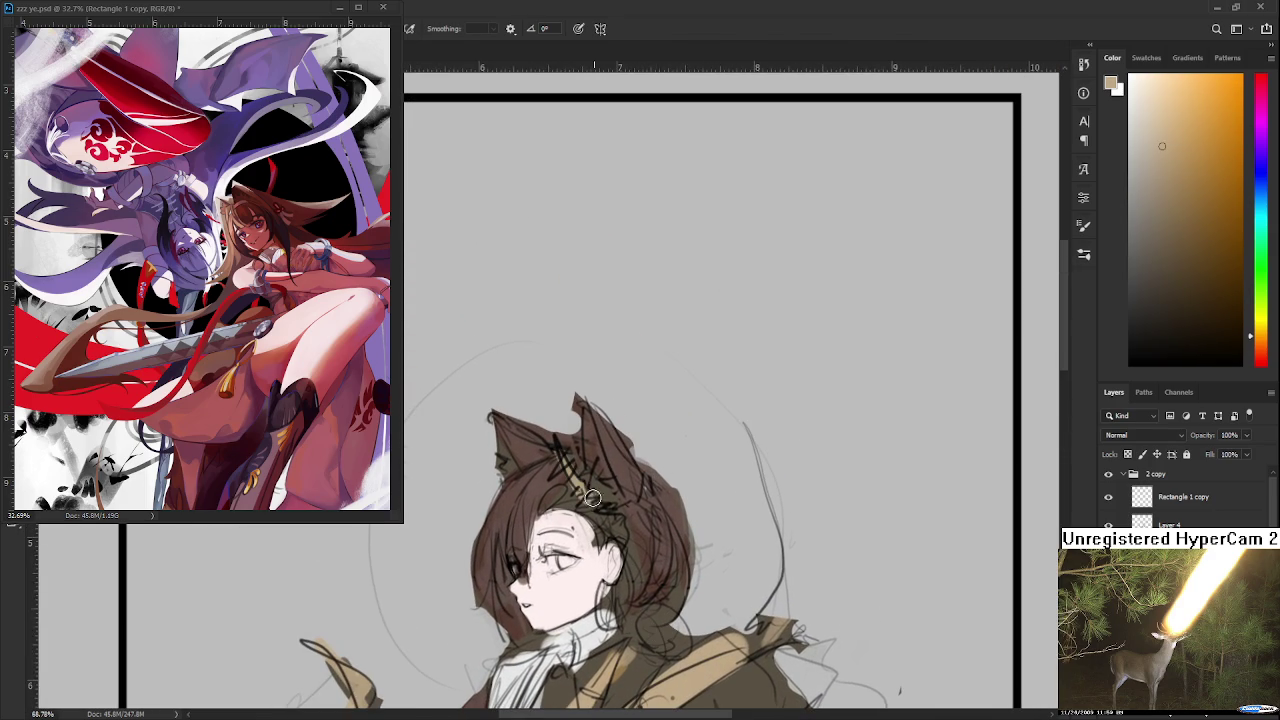
left_click(590, 618, "alt")
left_click(606, 500, "alt")
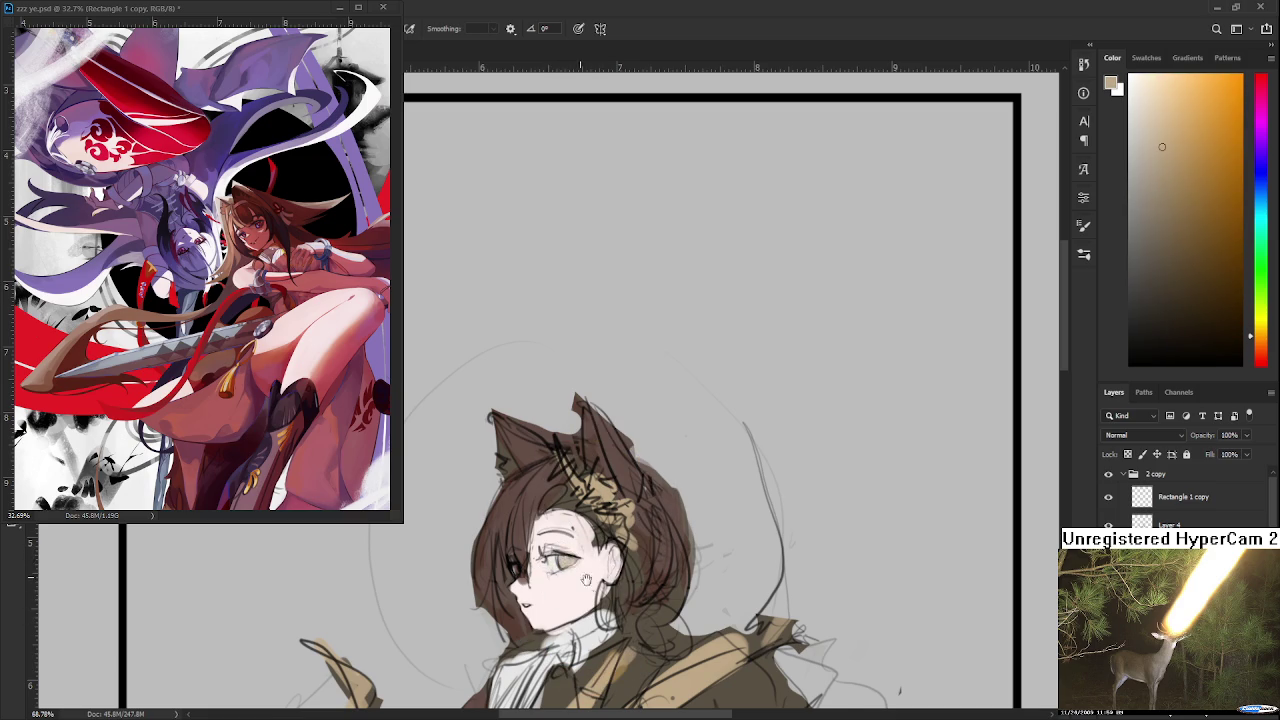
Step: Shade the chest, waist and skirt with dark brown
scroll(576, 577, "down", 3)
scroll(576, 577, "down", 3)
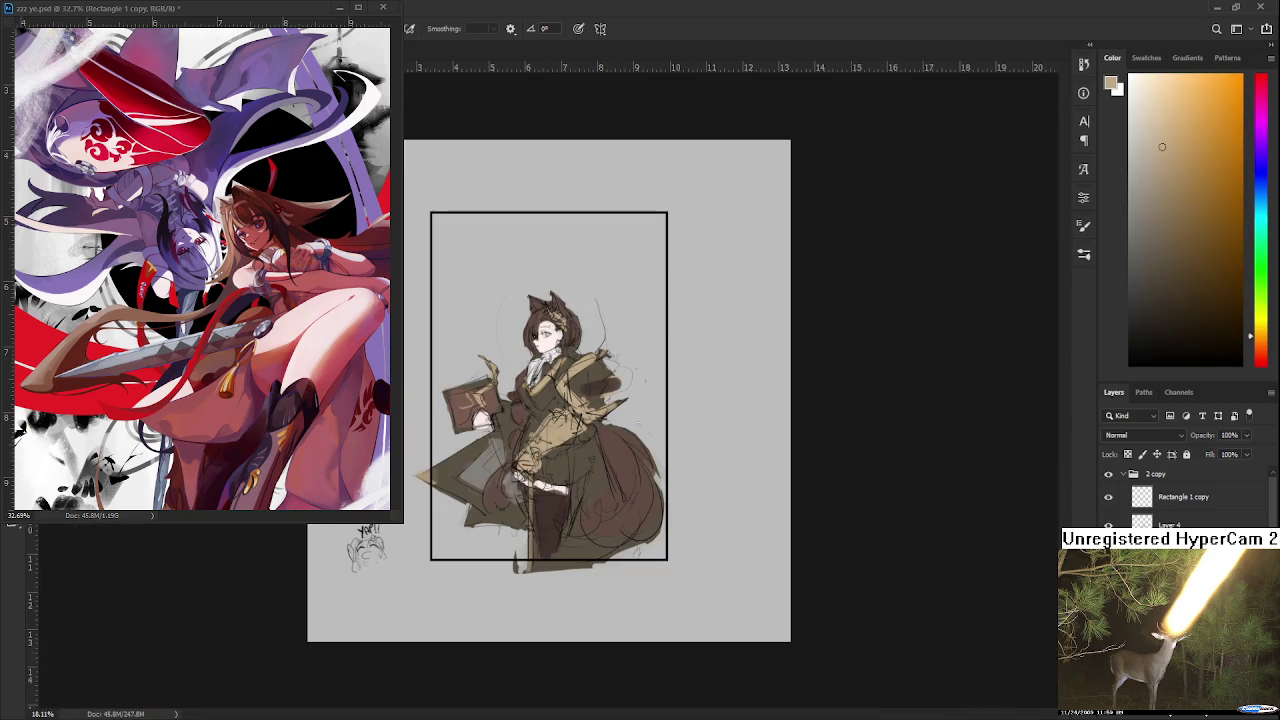
scroll(496, 370, "up", 2)
scroll(496, 370, "up", 1)
scroll(496, 370, "up", 1)
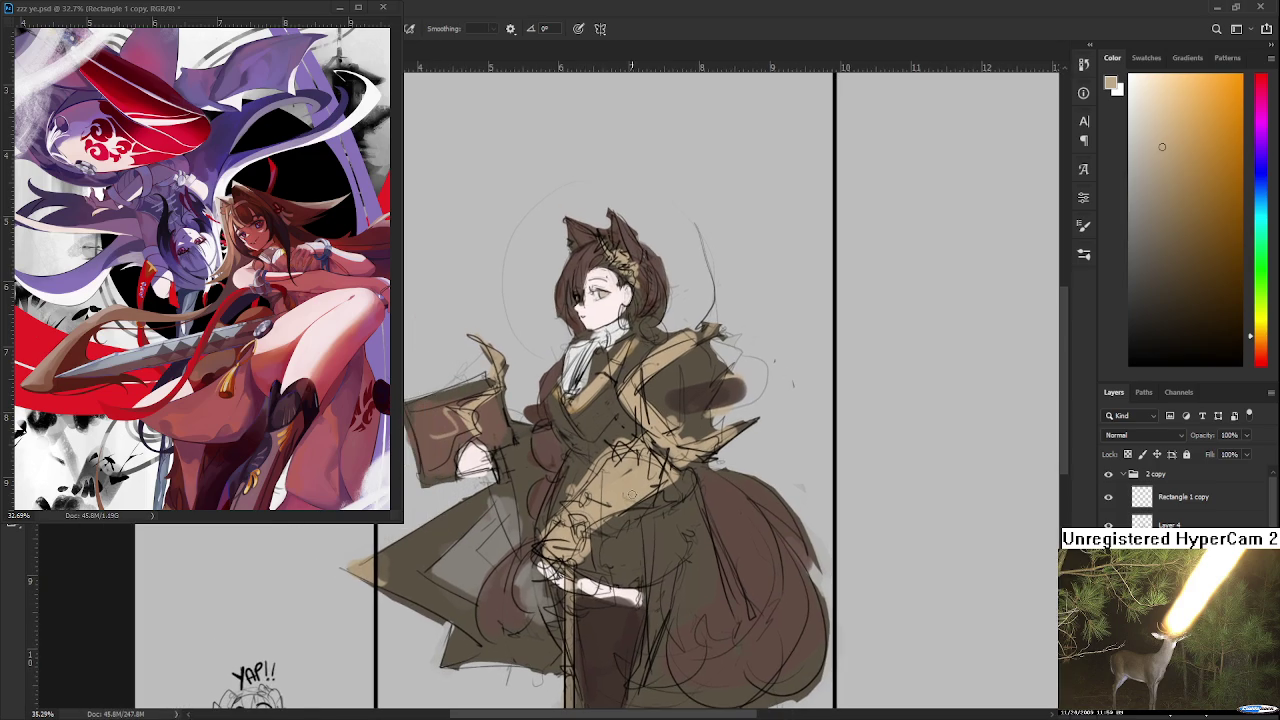
scroll(596, 456, "up", 1)
left_click(595, 421, "alt")
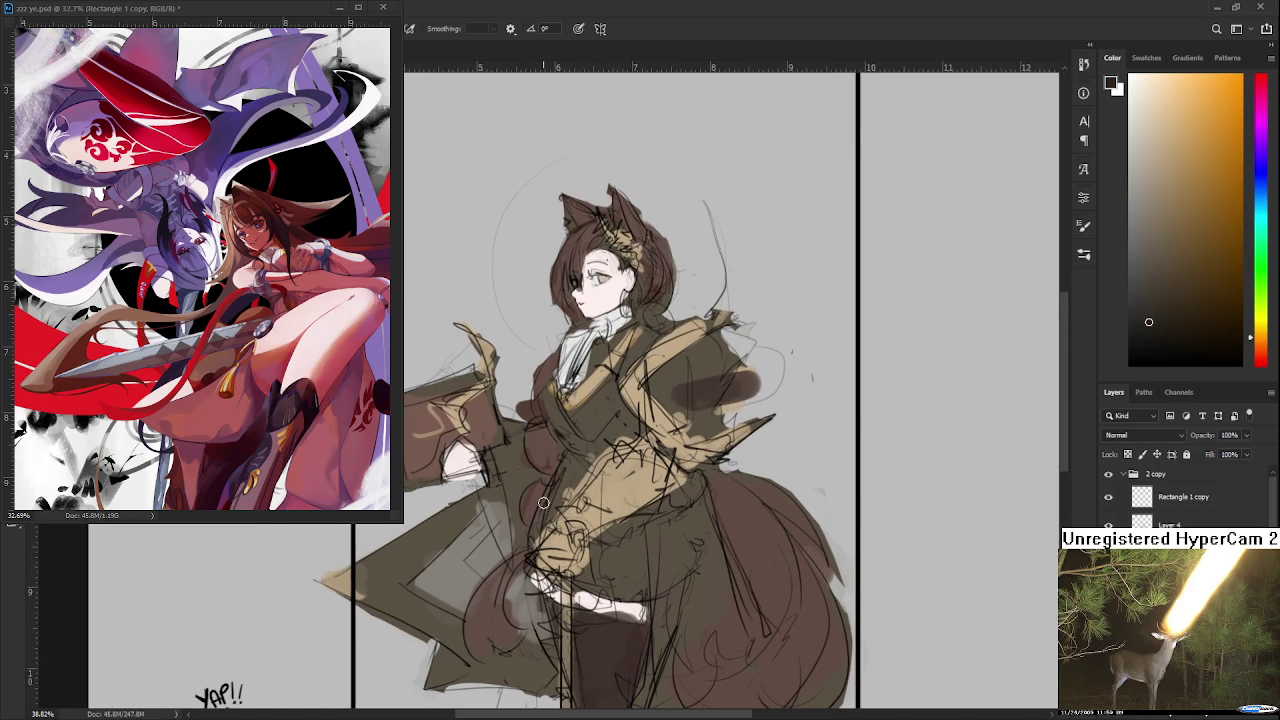
left_click_drag(548, 438, 632, 418)
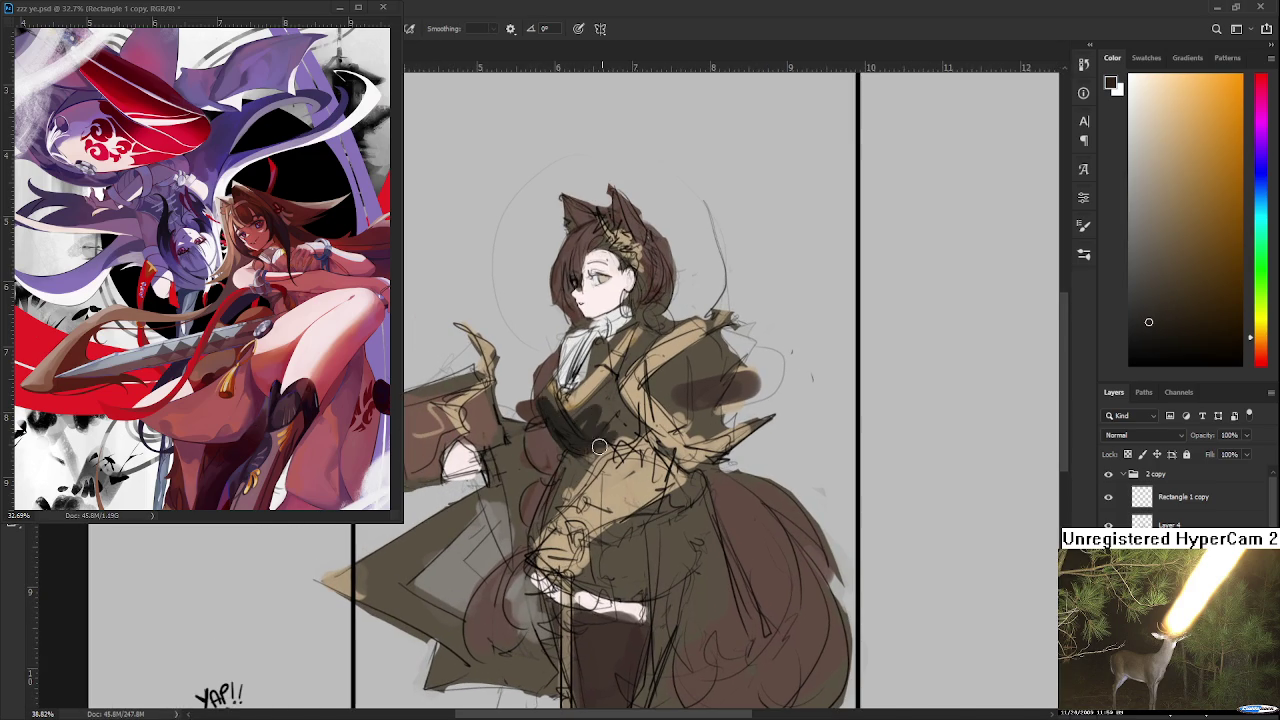
left_click(585, 438, "alt")
left_click(573, 430, "alt")
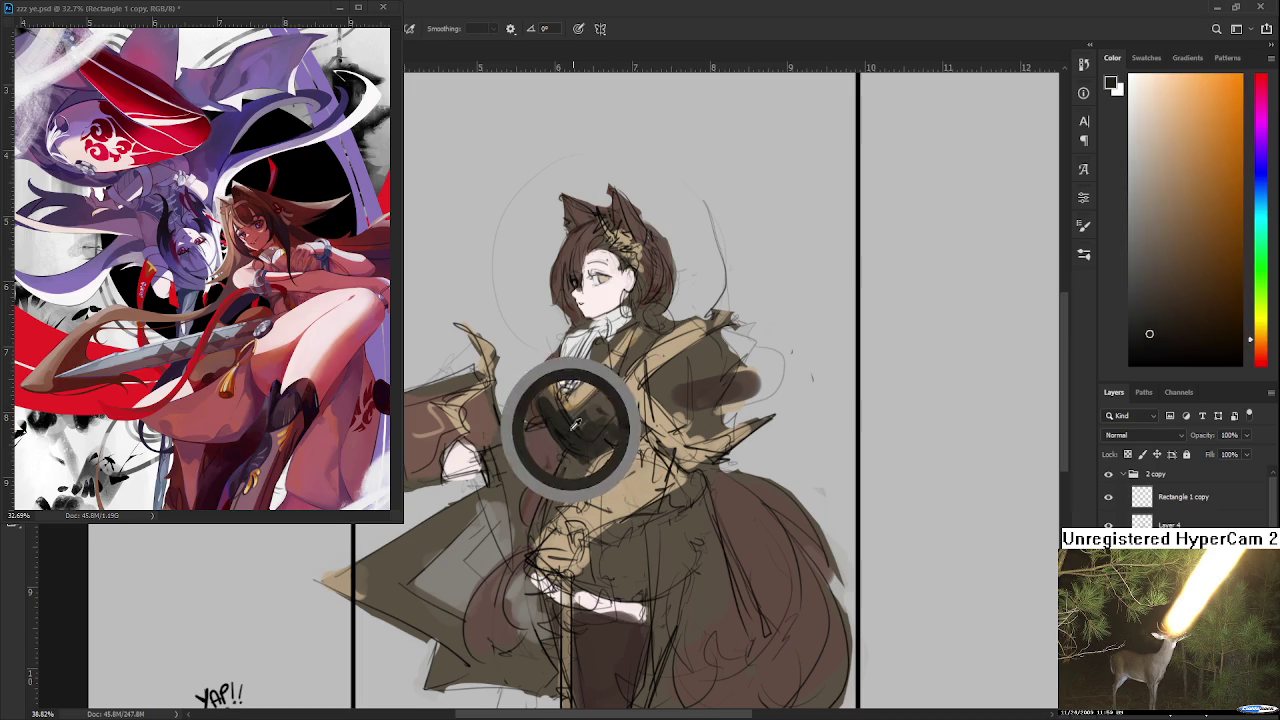
left_click_drag(581, 451, 540, 530)
left_click_drag(650, 515, 660, 585)
mouse_move(640, 540)
left_mouse_down()
mouse_move(695, 600)
mouse_move(672, 665)
left_mouse_up()
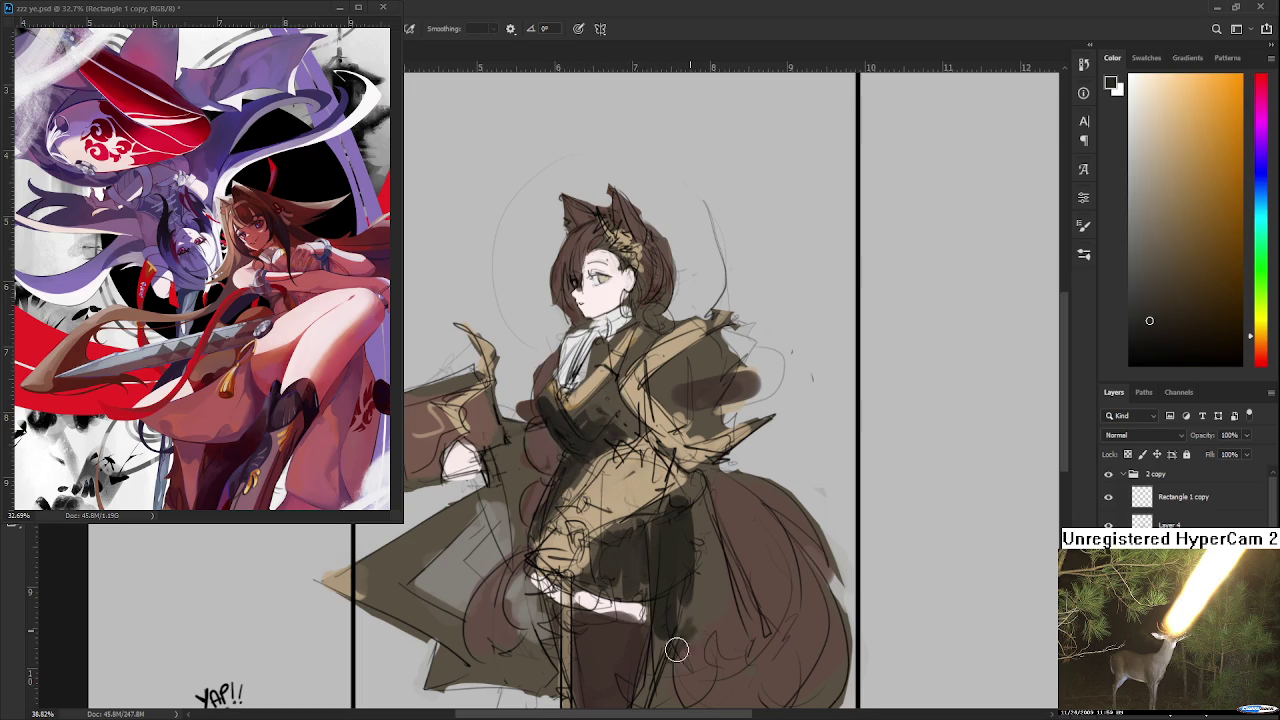
Step: Add dark brown shading to the skirt's right side, the belt, and the torso's left side
left_click_drag(696, 456, 704, 531)
left_click_drag(690, 440, 686, 466)
mouse_move(605, 468)
left_mouse_down()
mouse_move(611, 485)
mouse_move(608, 425)
left_mouse_up()
left_click_drag(592, 498, 638, 381)
left_click_drag(562, 400, 566, 450)
left_click_drag(558, 390, 570, 455)
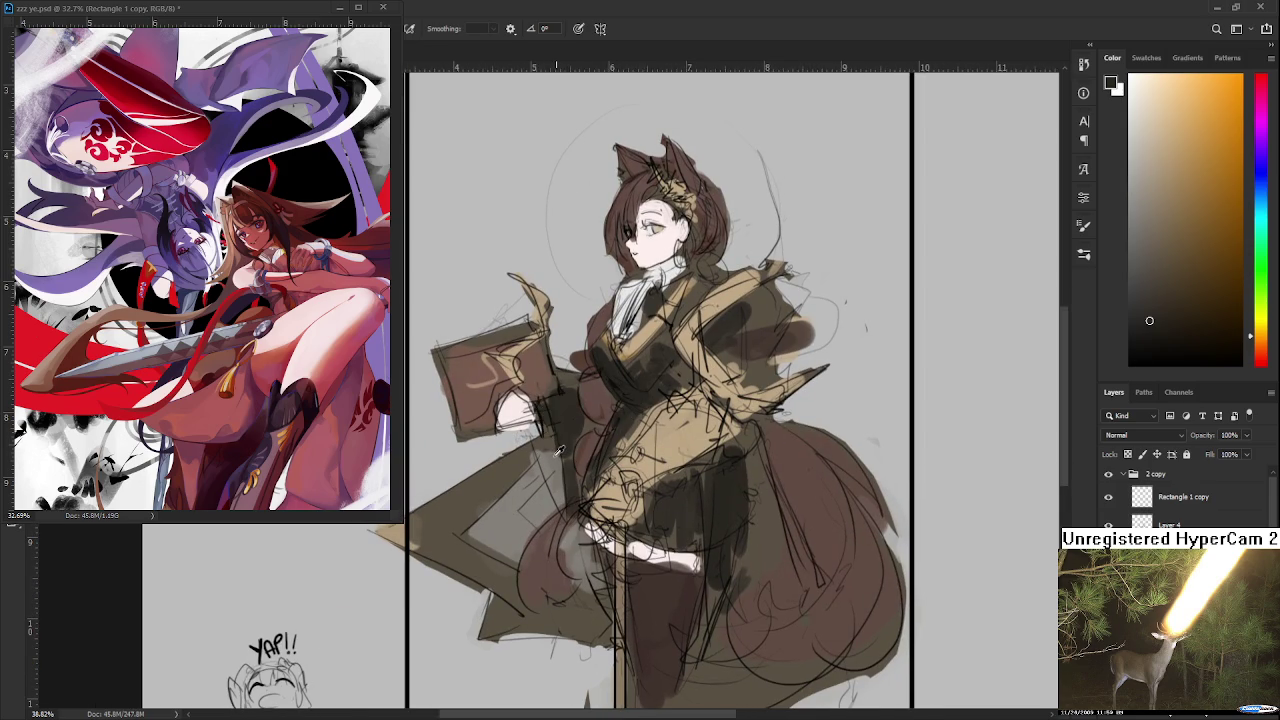
Step: Darken the coat below and left of the book and cover its grey lower-left patch
left_click(557, 432, "alt")
left_click(557, 457, "alt")
left_click_drag(540, 458, 566, 508)
left_click(563, 439, "alt")
mouse_move(563, 439)
left_mouse_down()
mouse_move(608, 419)
mouse_move(538, 448)
mouse_move(472, 512)
mouse_move(535, 540)
mouse_move(580, 604)
mouse_move(620, 585)
mouse_move(665, 590)
mouse_move(655, 570)
left_mouse_up()
left_click(613, 394, "alt")
left_click(503, 523, "alt")
Step: Paint dark brown strokes over the coat hem below the hand
mouse_move(776, 532)
left_mouse_down()
mouse_move(680, 451)
mouse_move(610, 590)
left_mouse_up()
left_click(612, 594, "alt")
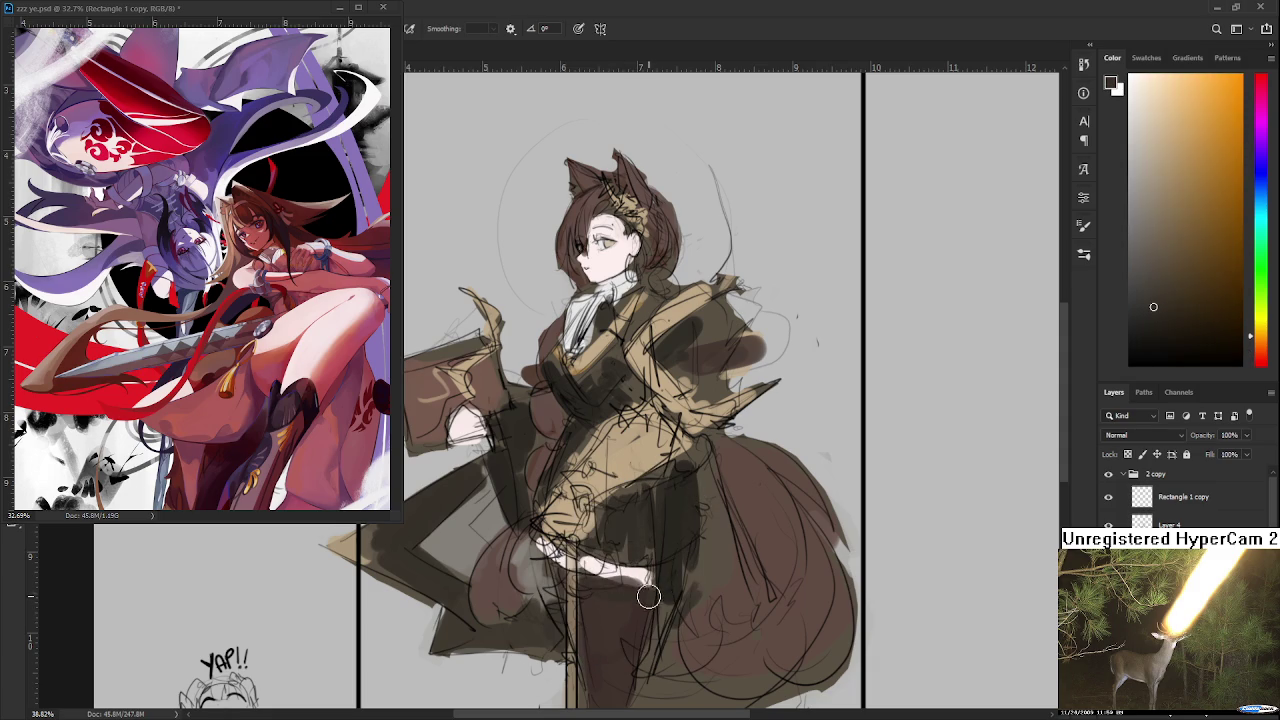
mouse_move(582, 591)
left_mouse_down()
mouse_move(645, 600)
mouse_move(650, 585)
mouse_move(610, 605)
mouse_move(614, 588)
mouse_move(642, 635)
mouse_move(642, 719)
left_mouse_up()
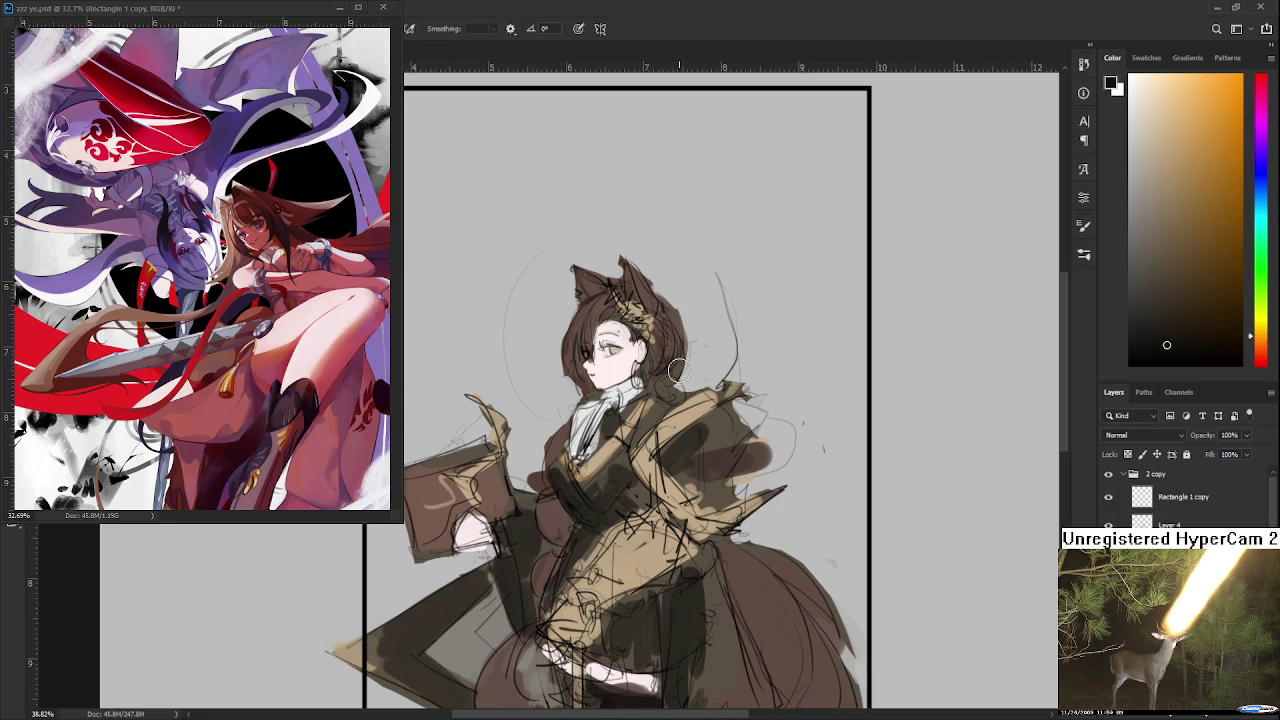
scroll(677, 370, "down", 1)
scroll(680, 380, "down", 2)
Step: Zoom in on the face, shrink the brush, and sample the pale skin and beige iris colours
scroll(686, 390, "down", 1)
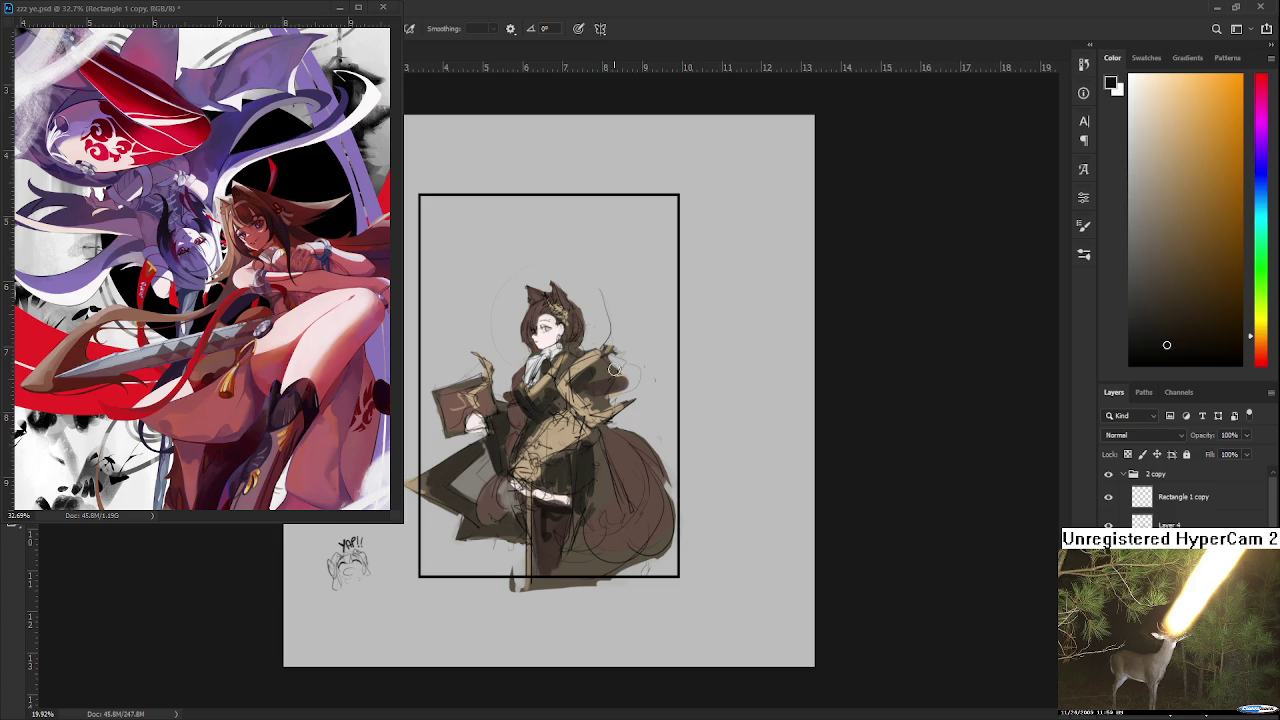
scroll(615, 375, "up", 3)
scroll(615, 390, "up", 3)
scroll(615, 405, "up", 2)
scroll(615, 420, "up", 2)
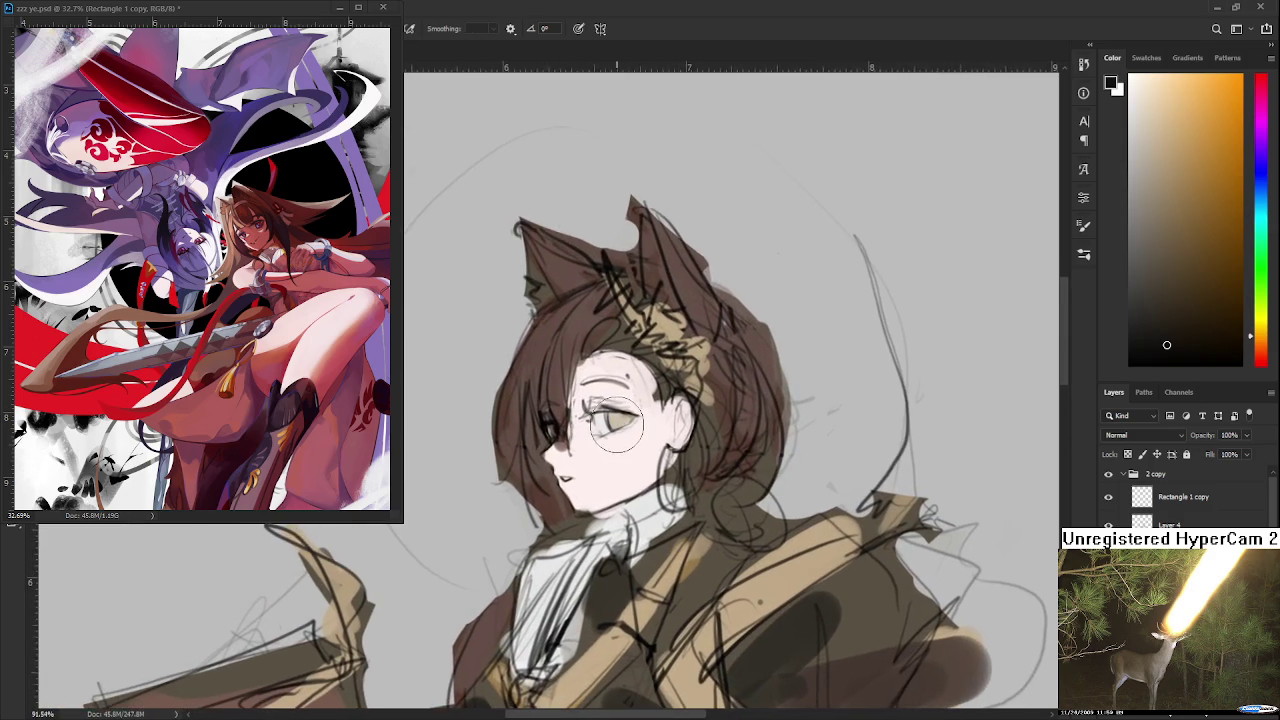
scroll(615, 420, "up", 2)
left_click(580, 470, "alt")
key("bracketleft")
key("bracketleft")
key("bracketleft")
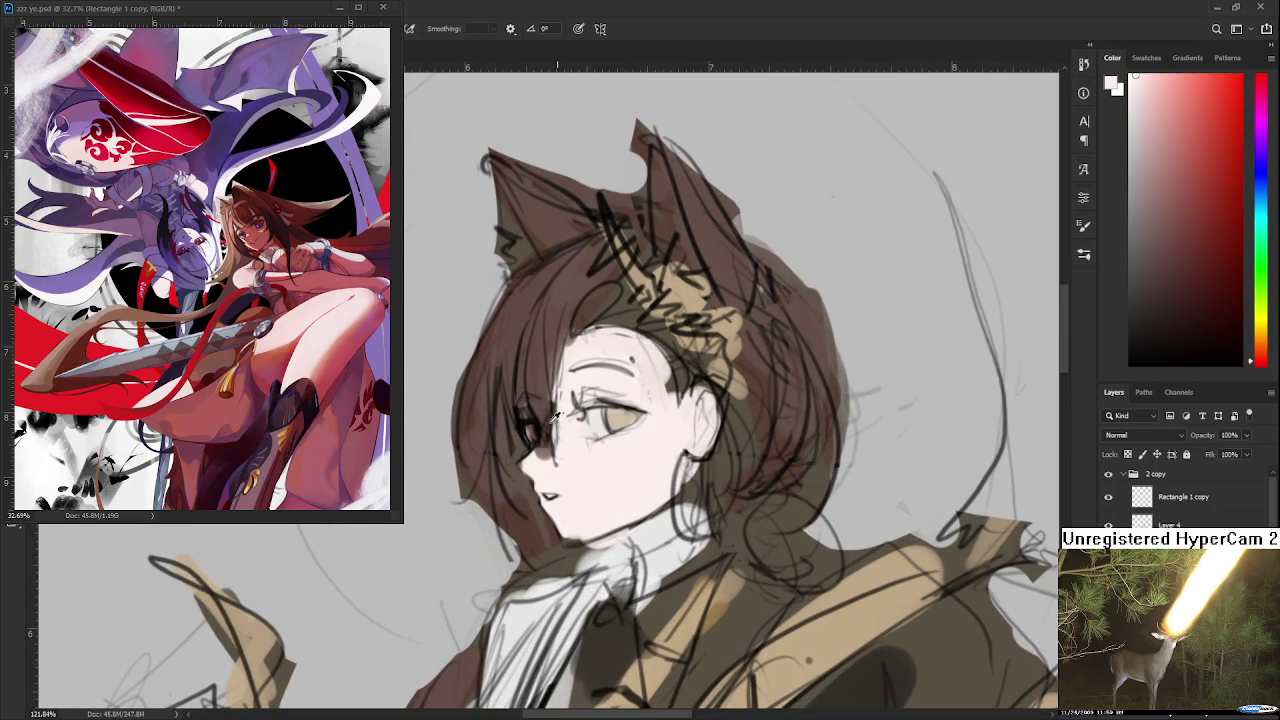
left_click(620, 410, "alt")
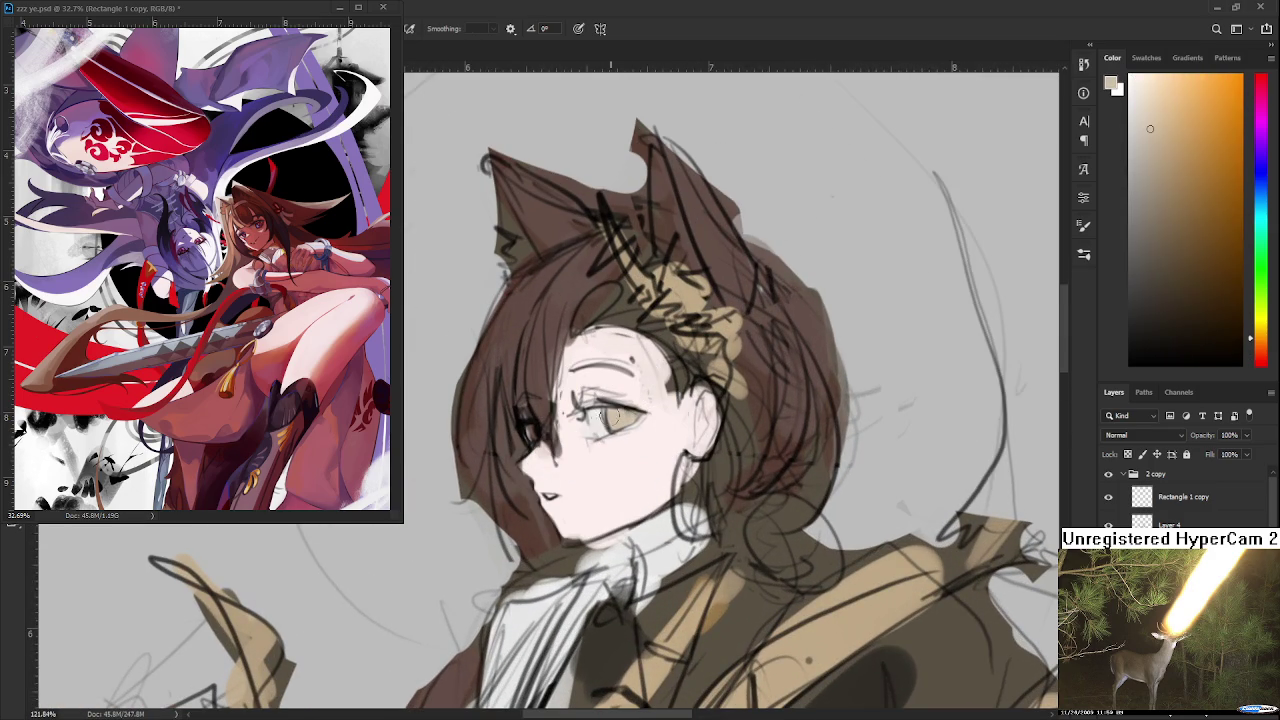
left_click(601, 412, "alt")
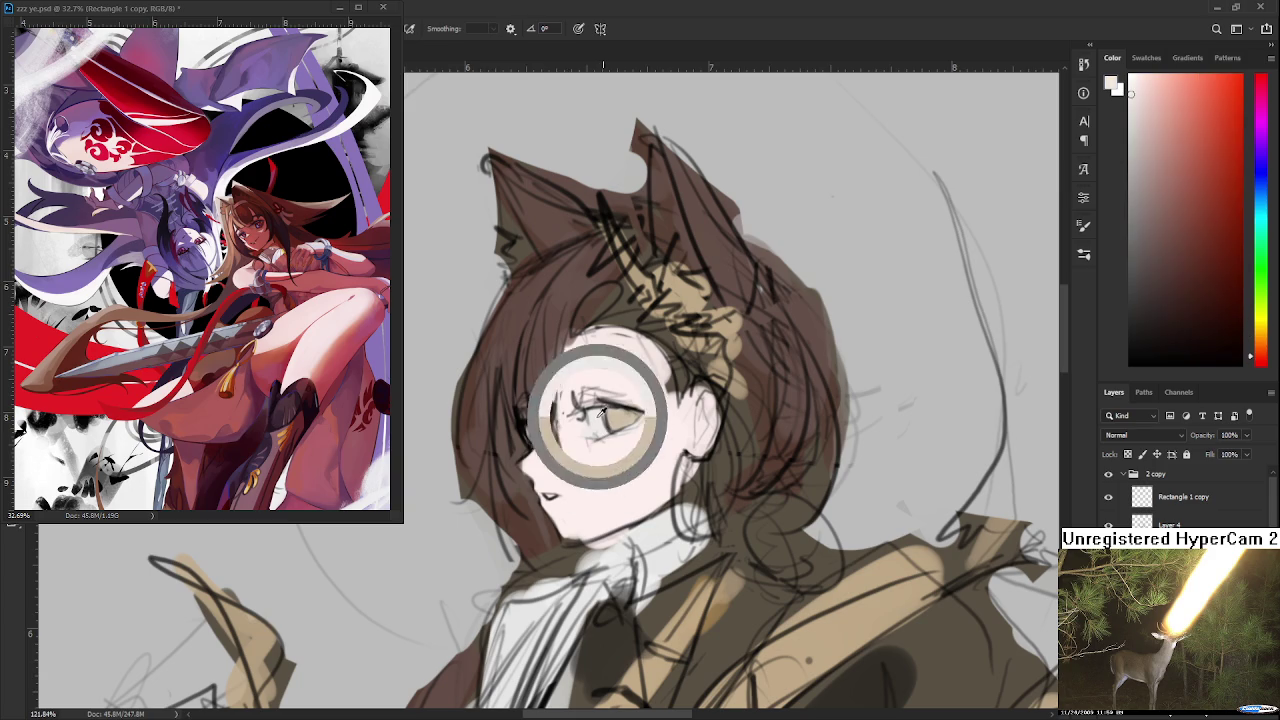
Step: Sample the hair's brown and paint a dark brown stroke over the eyebrow
scroll(585, 420, "down", 3)
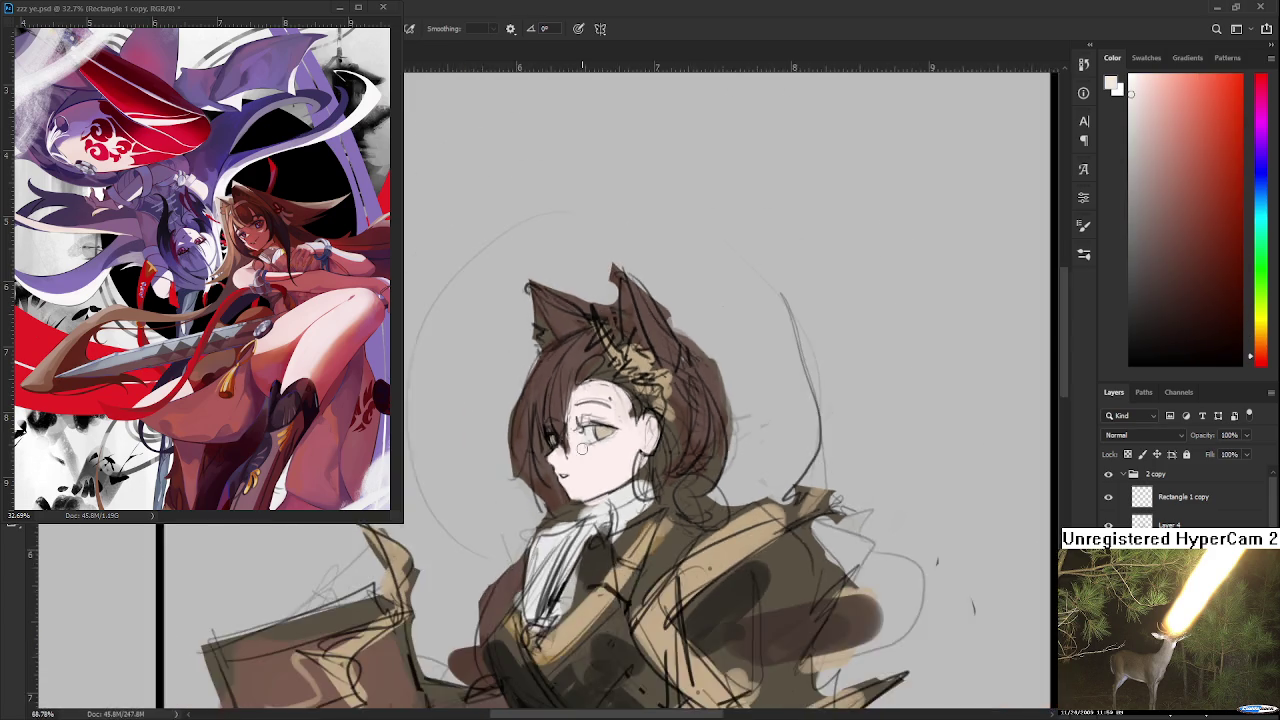
scroll(585, 420, "down", 2)
scroll(585, 420, "down", 2)
scroll(585, 422, "up", 2)
scroll(585, 422, "up", 4)
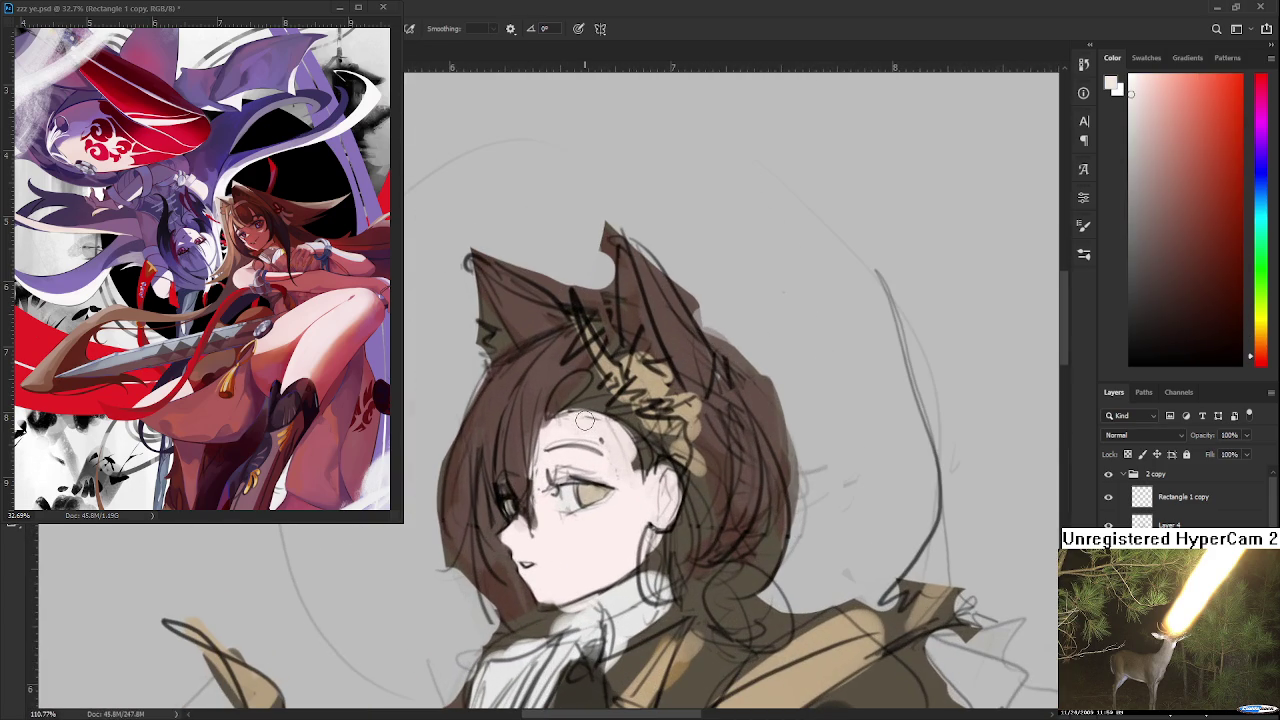
left_click(542, 395, "alt")
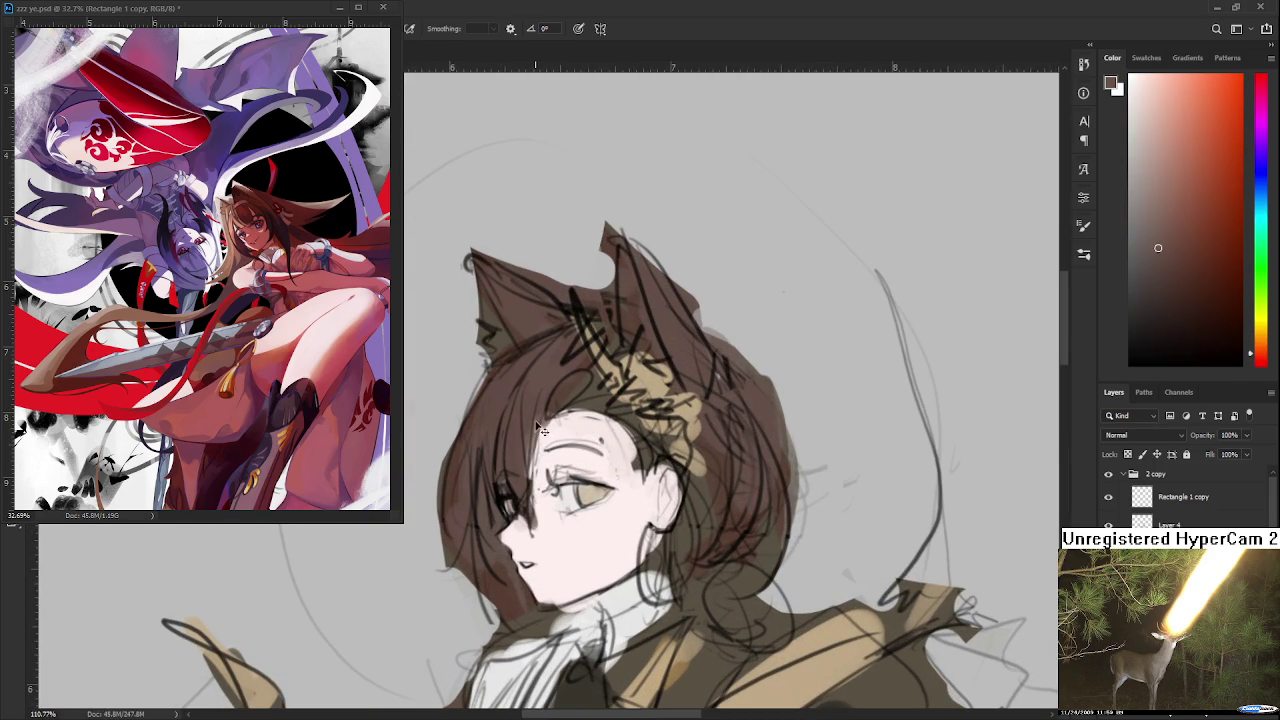
mouse_move(549, 446)
left_mouse_down()
mouse_move(605, 452)
mouse_move(605, 425)
left_mouse_up()
Step: Sample pale pink skin tones around the eye and forehead for touch-ups
left_click(582, 430, "alt")
left_click(554, 451, "alt")
left_click(568, 462, "alt")
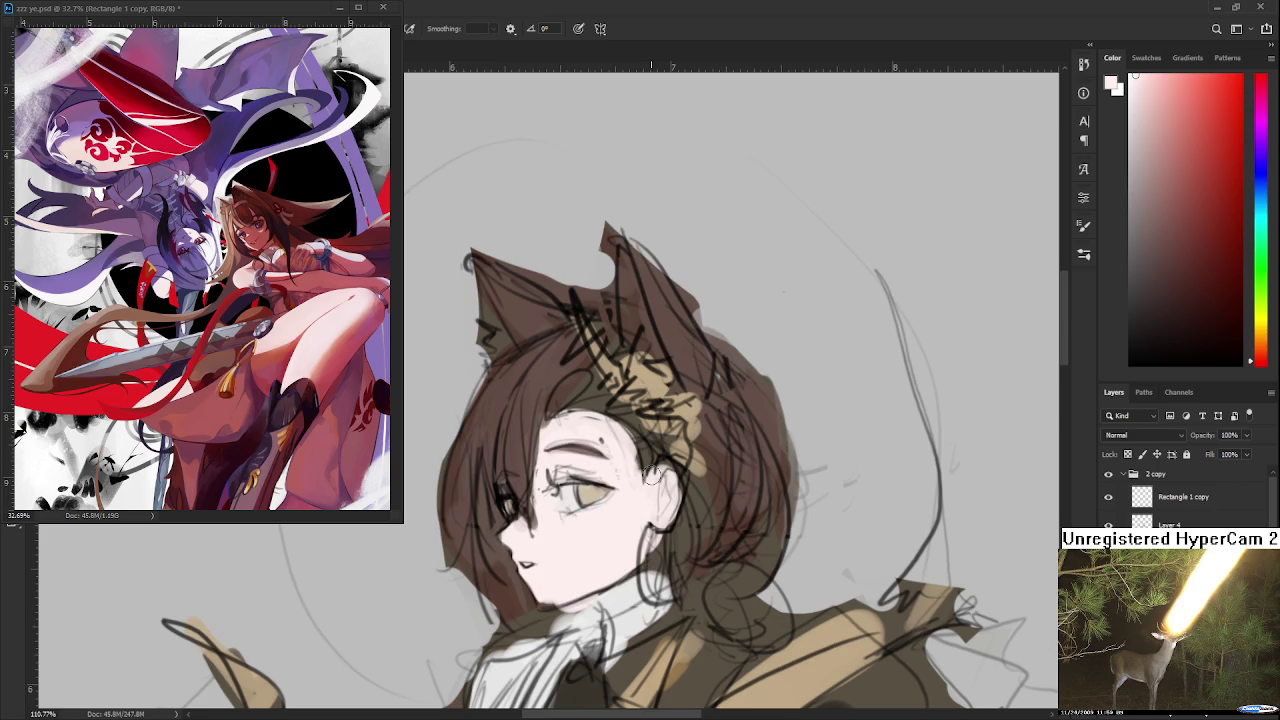
left_click(590, 446, "alt")
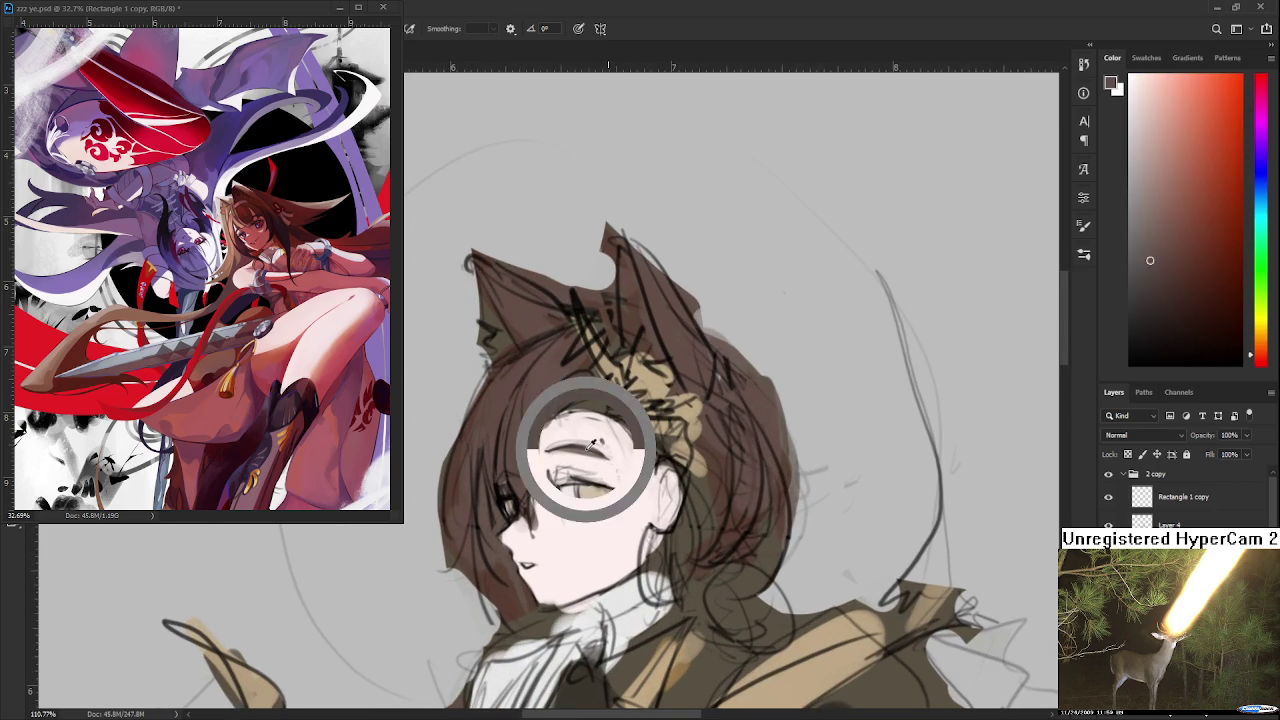
left_click(624, 468, "alt")
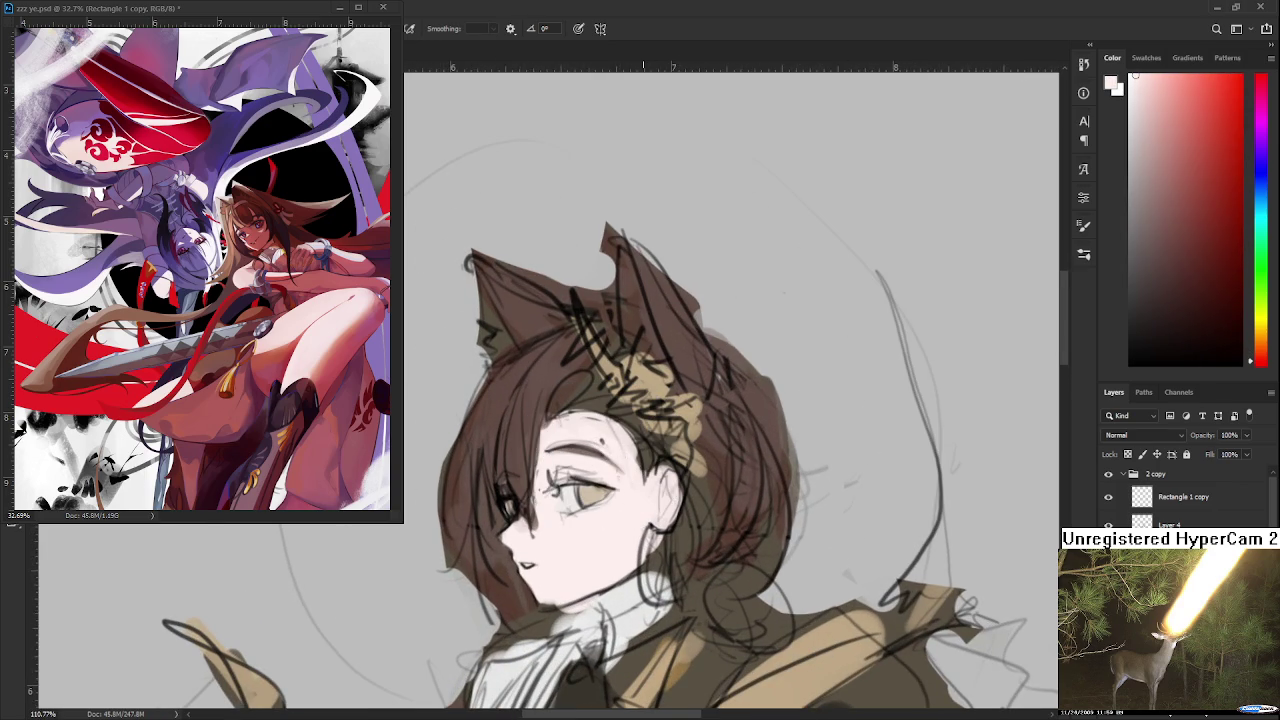
scroll(650, 458, "down", 2)
scroll(660, 455, "down", 2)
scroll(675, 452, "down", 2)
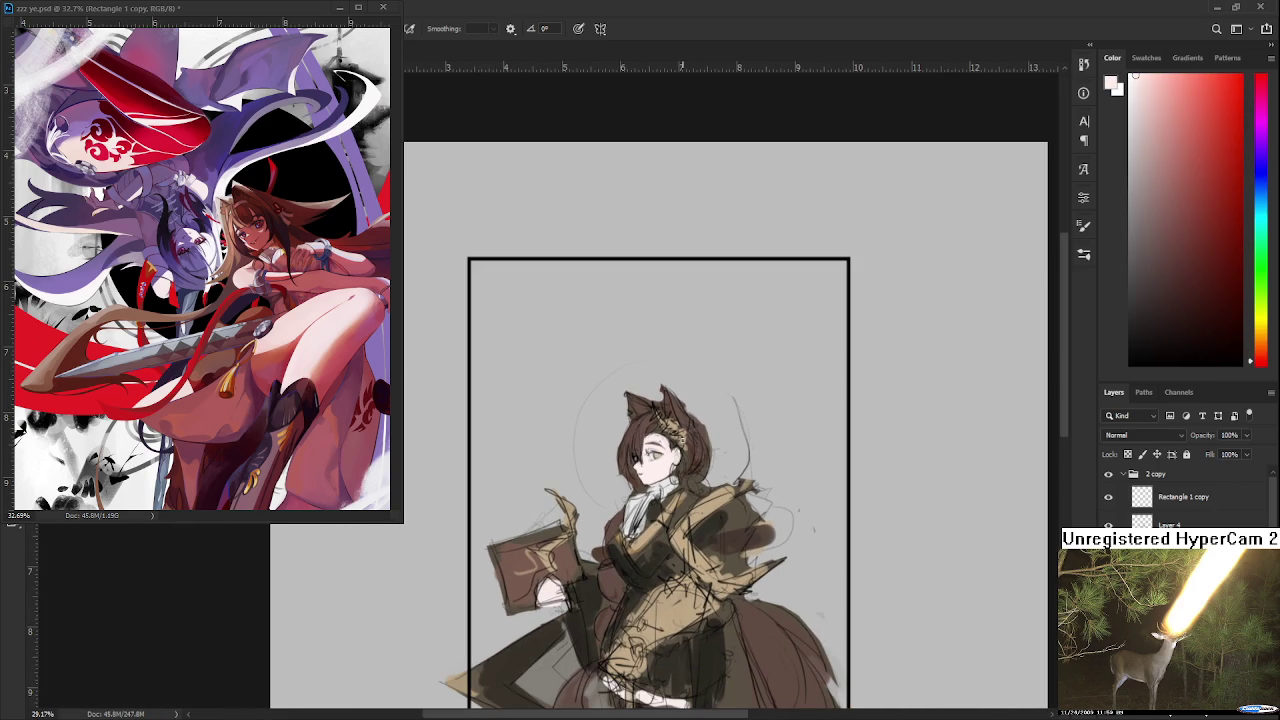
Step: Recentre the framed figure and mirror the view to check its proportions
scroll(688, 434, "down", 1)
left_click_drag(698, 428, 569, 288)
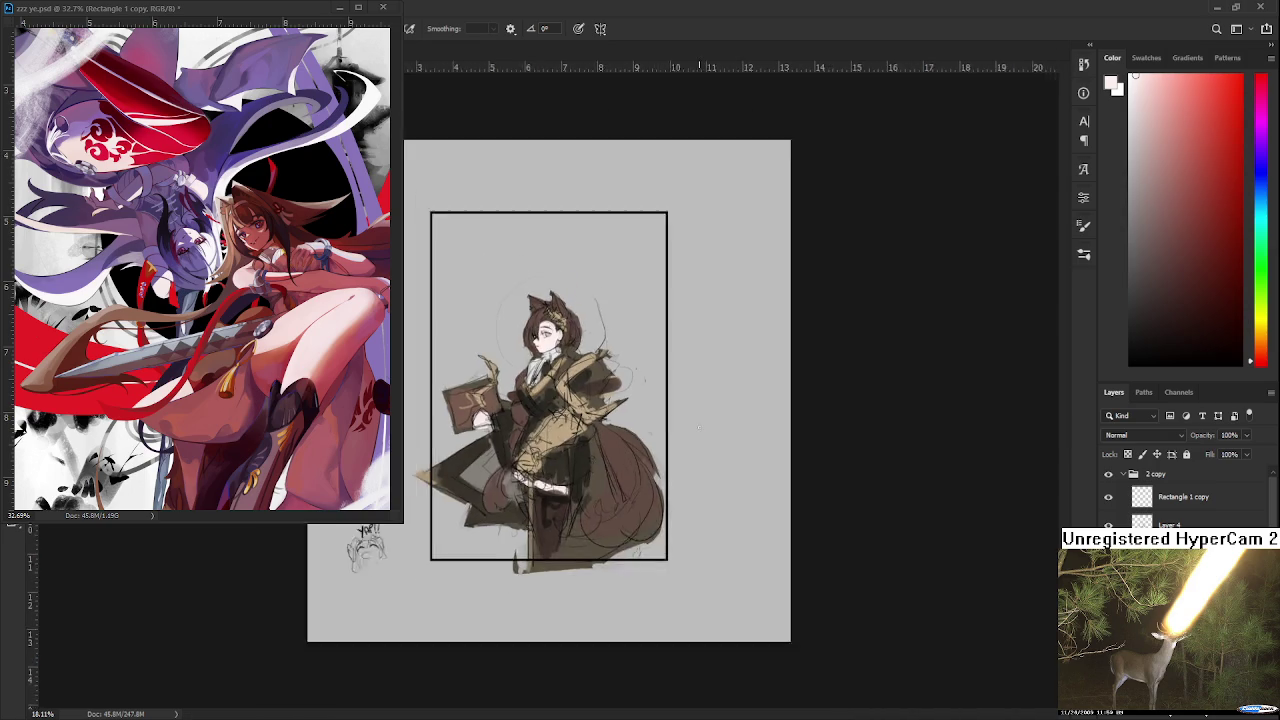
left_click_drag(628, 535, 708, 542)
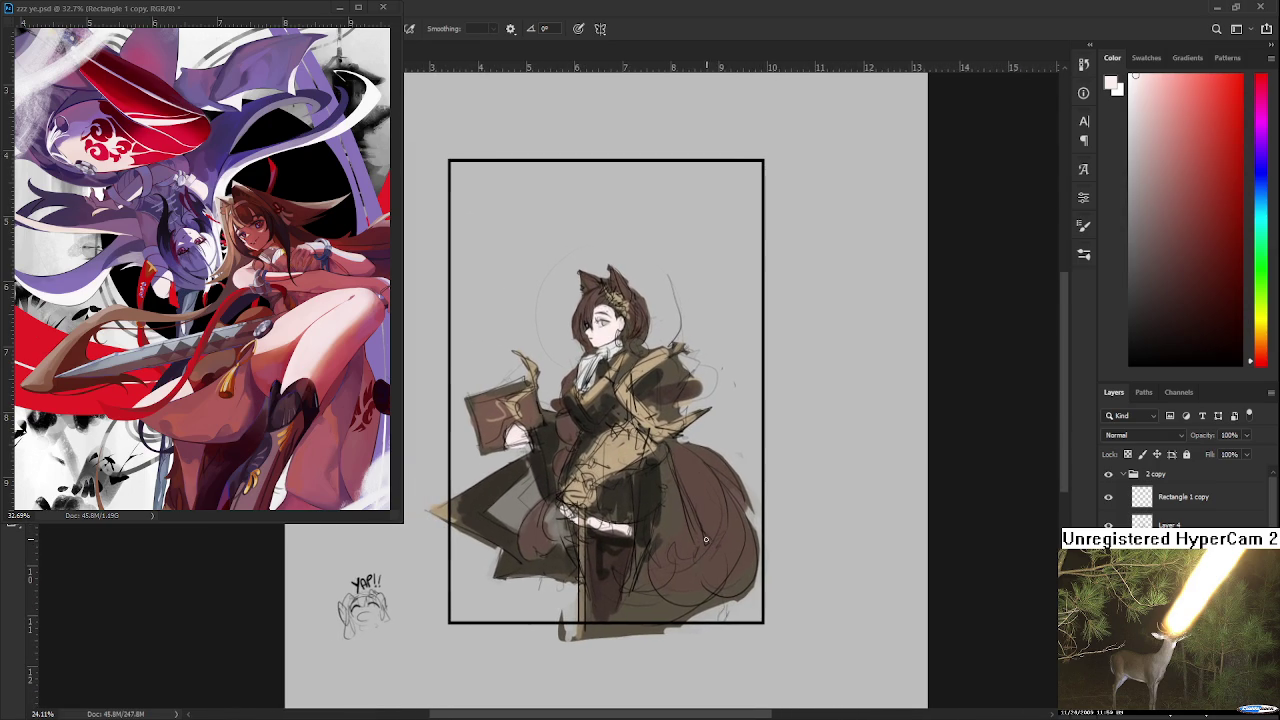
key("h")
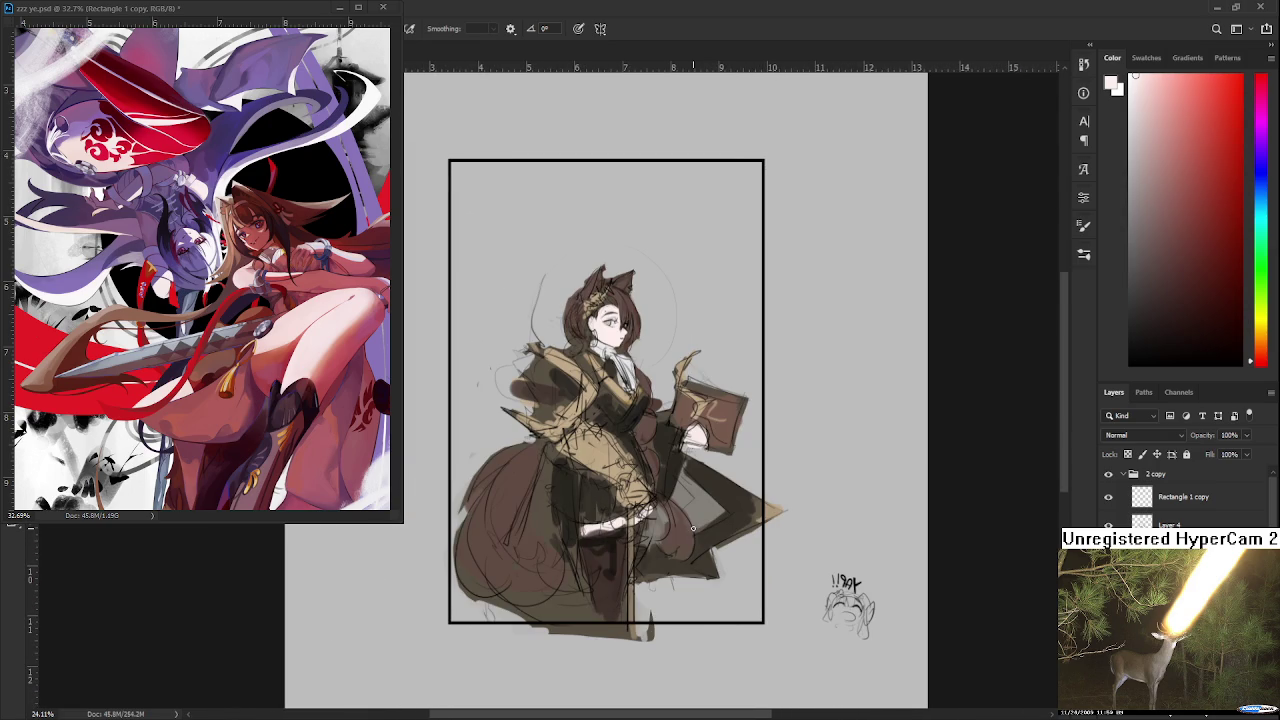
key("h")
Step: Free-transform the figure layer, skewing its right side slightly to correct the lean
key("ctrl+t")
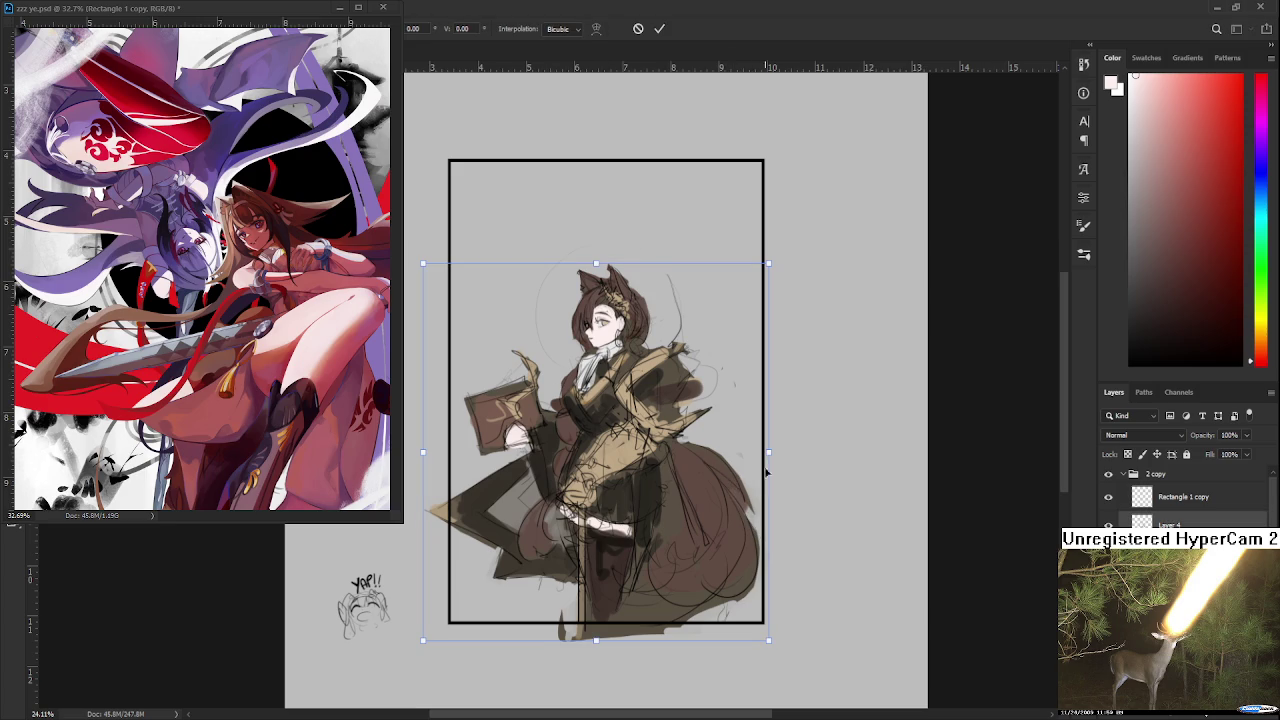
left_click_drag(770, 453, 770, 466)
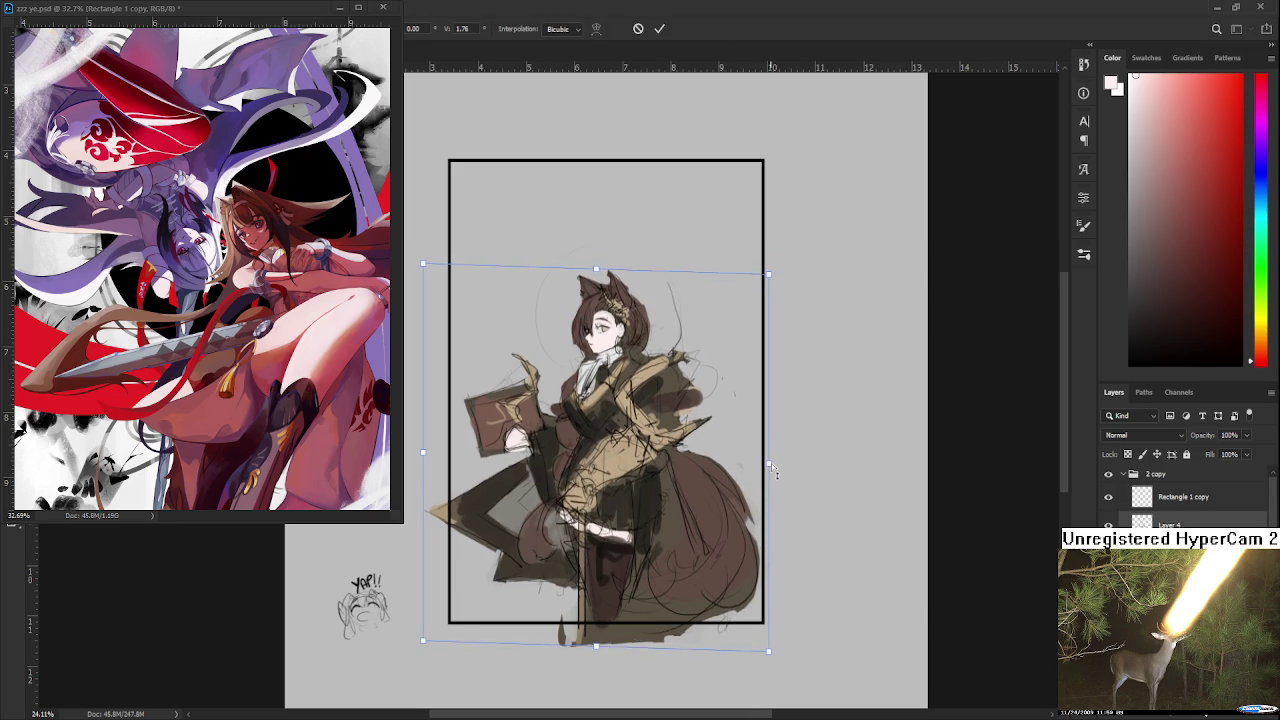
scroll(618, 358, "up", 2)
scroll(618, 358, "up", 2)
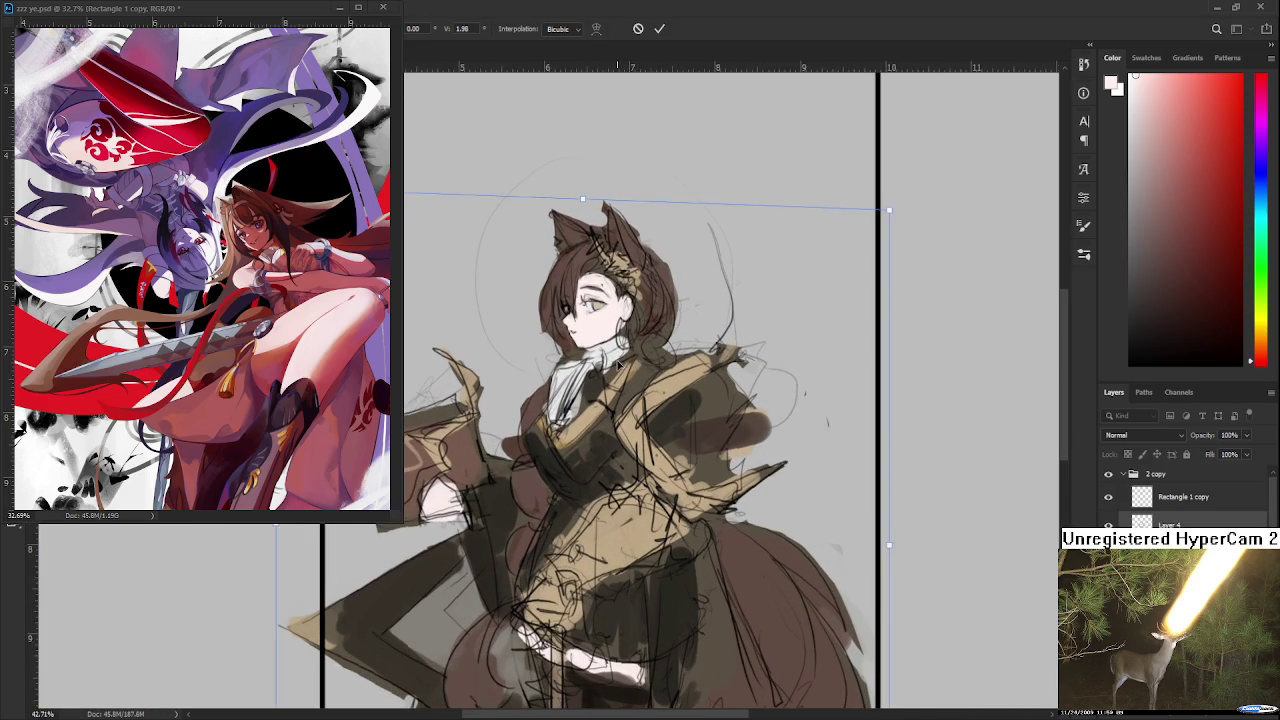
key("Return")
scroll(617, 350, "up", 1)
scroll(616, 335, "up", 3)
scroll(612, 325, "down", 3)
scroll(612, 325, "down", 2)
scroll(595, 330, "up", 3)
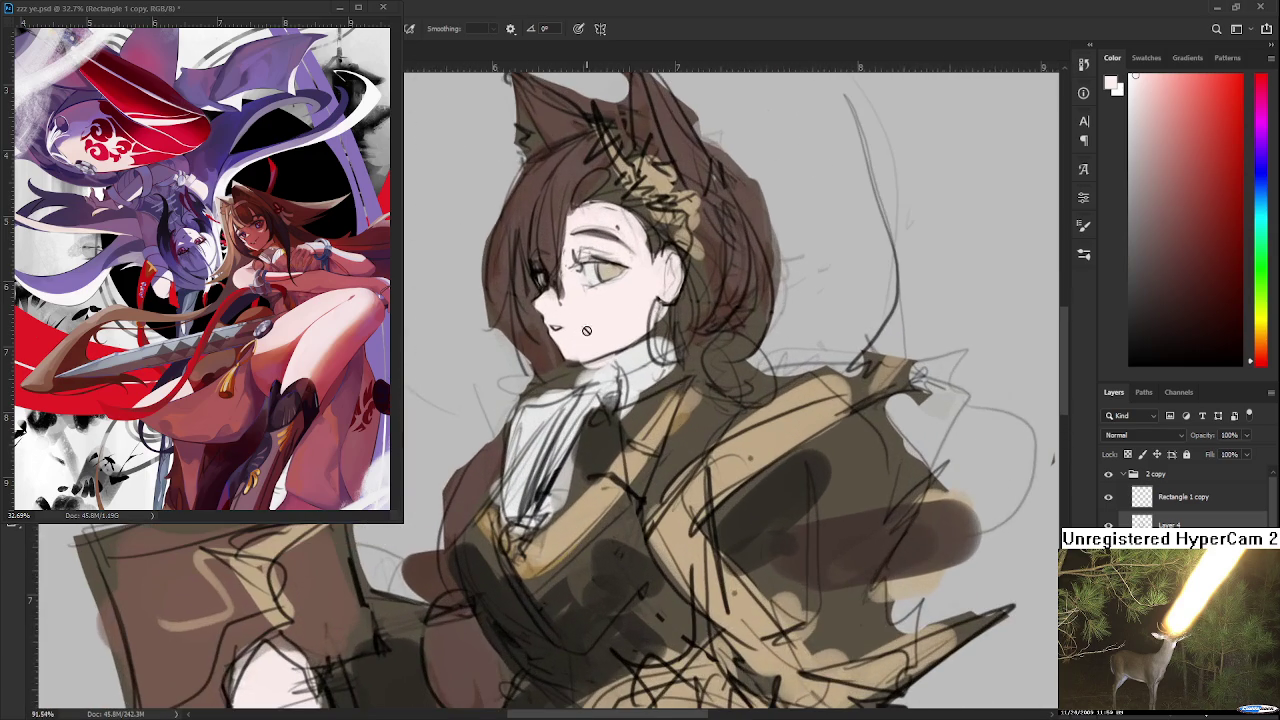
scroll(645, 350, "up", 2)
scroll(645, 350, "up", 2)
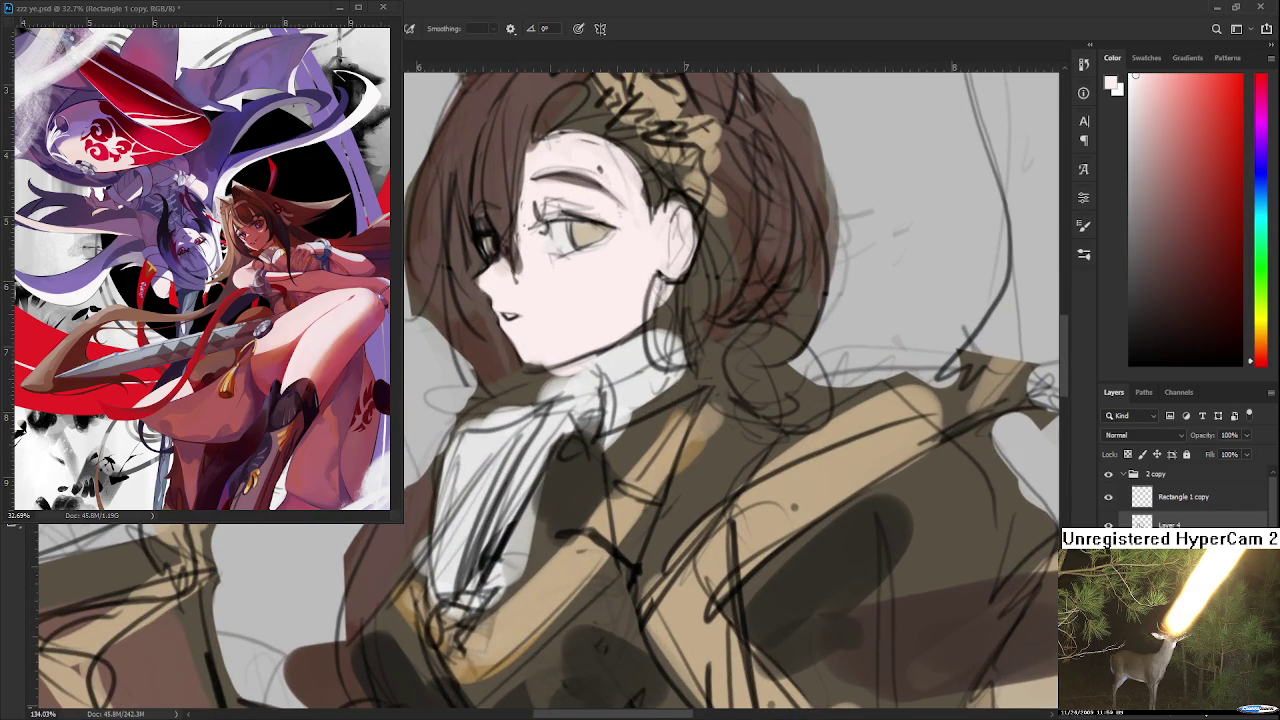
Step: Paint a dark brownish-grey shadow along the neckline, then sample light pink and yellowish grey
left_click(510, 380, "alt")
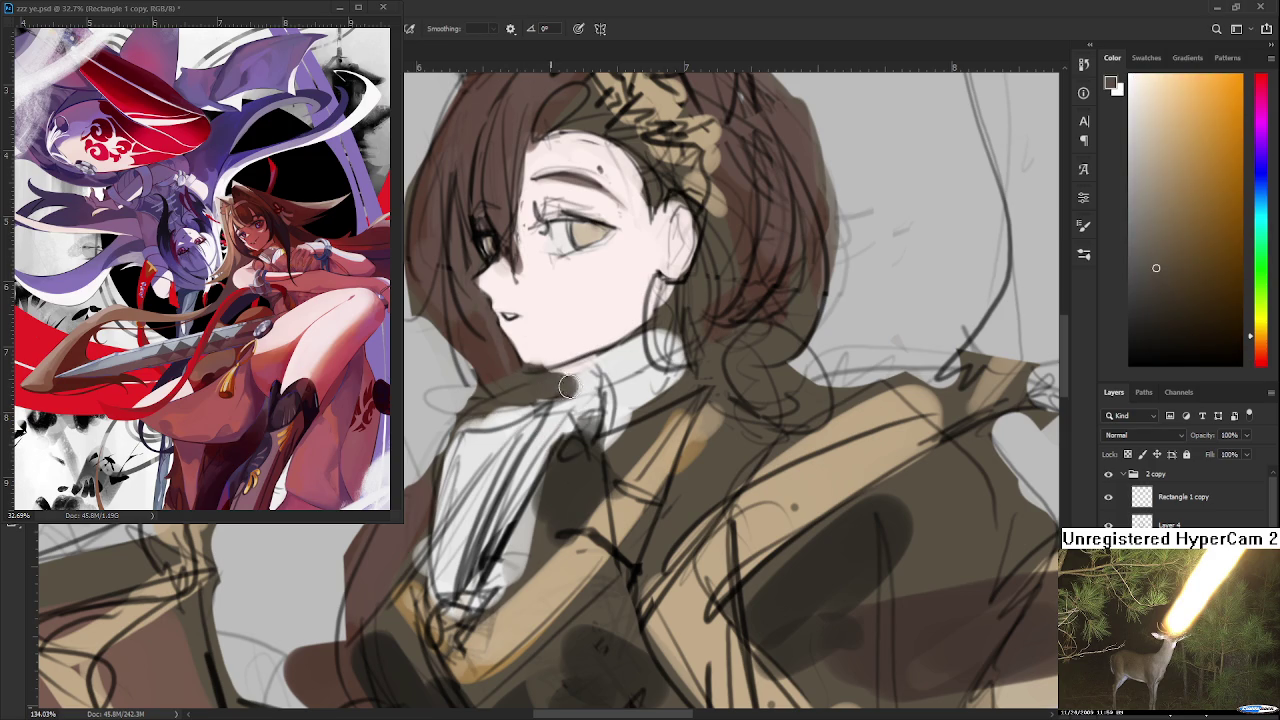
left_click_drag(567, 378, 604, 380)
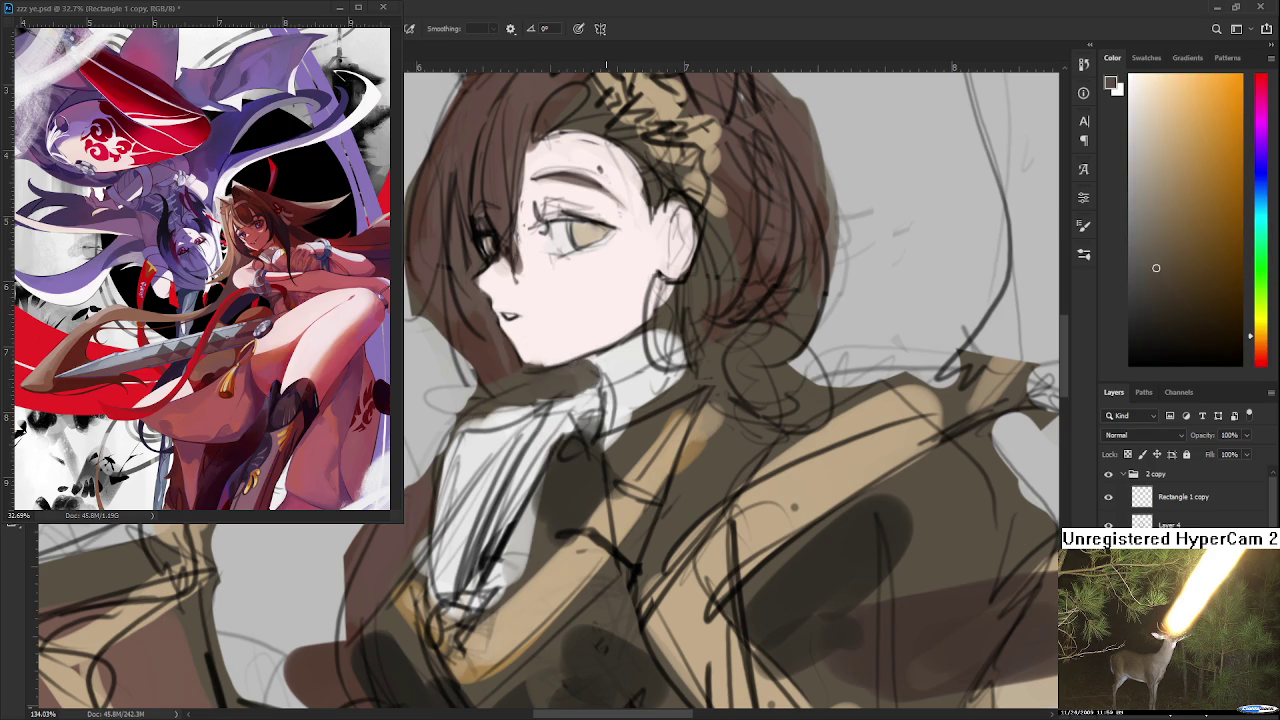
scroll(559, 314, "down", 3)
scroll(559, 314, "up", 1)
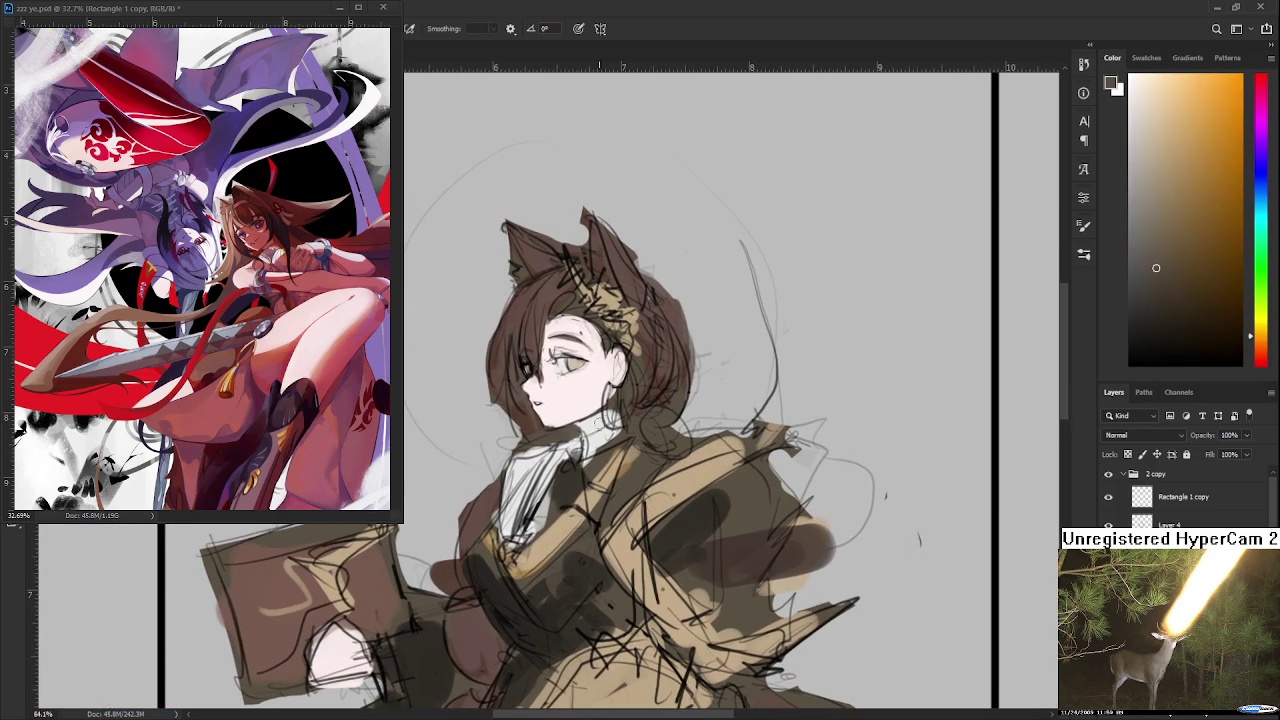
left_click(598, 405, "alt")
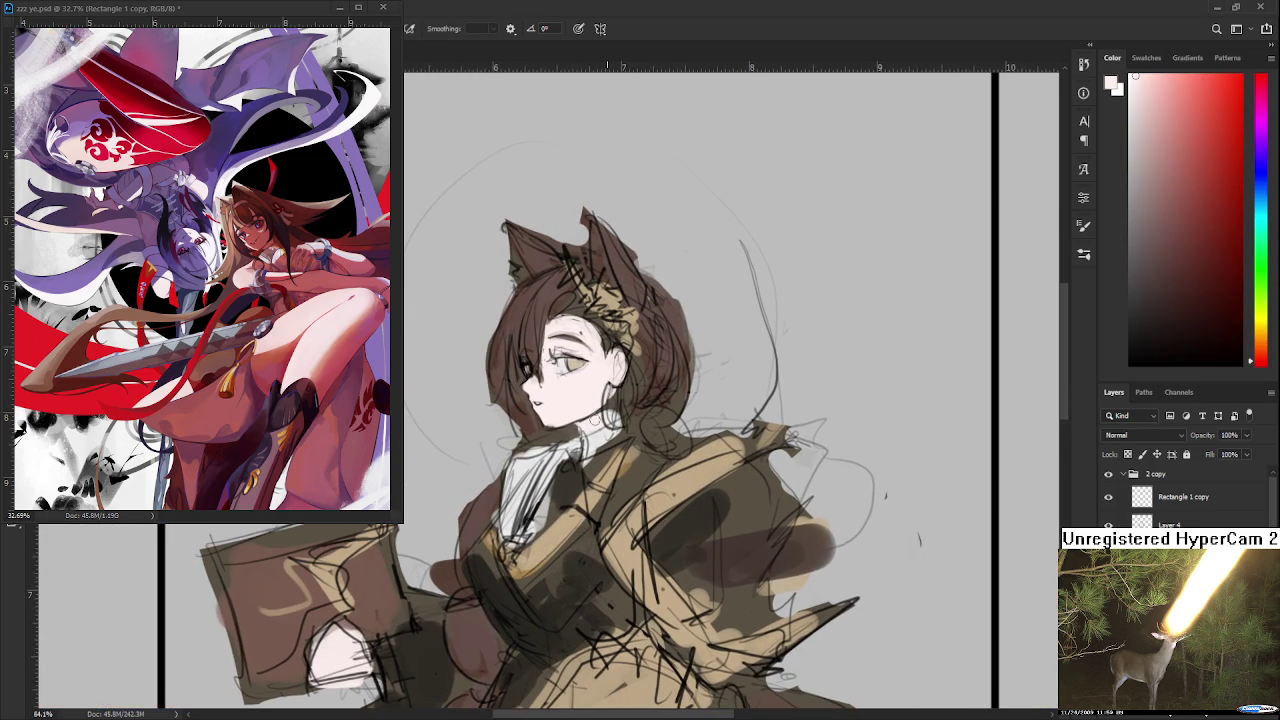
left_click(598, 427, "alt")
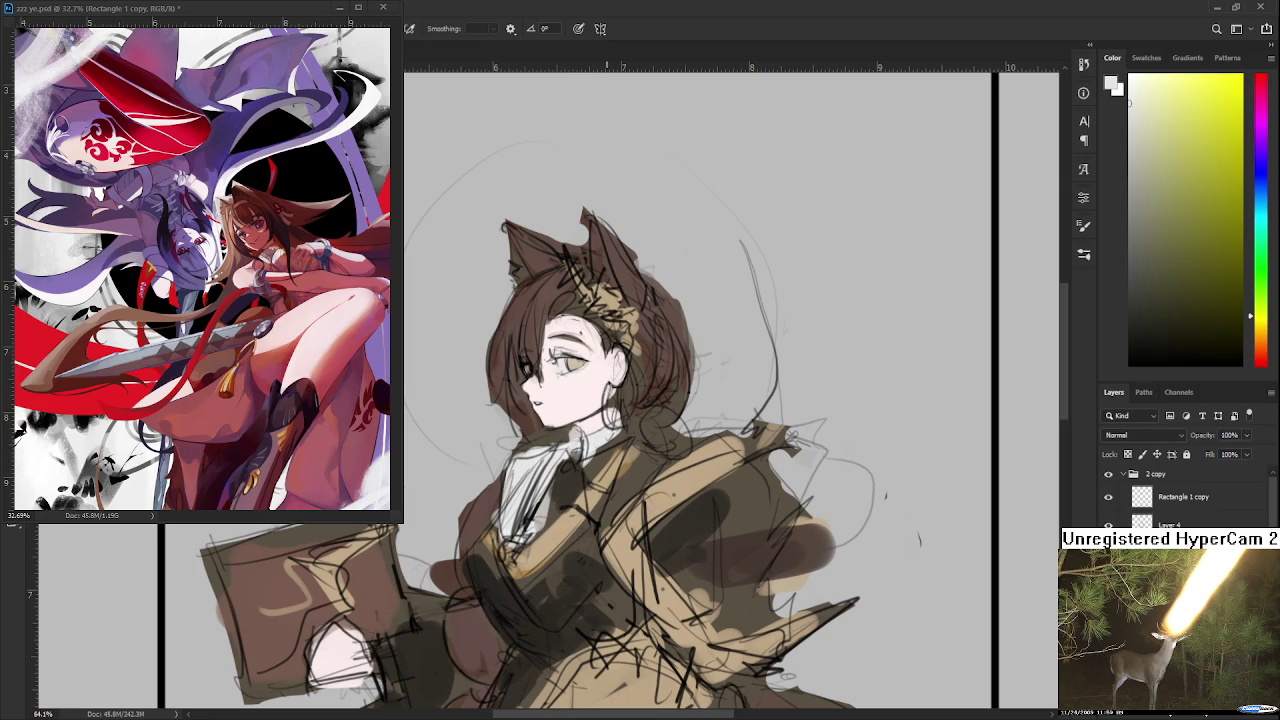
scroll(705, 391, "down", 3)
scroll(705, 391, "down", 2)
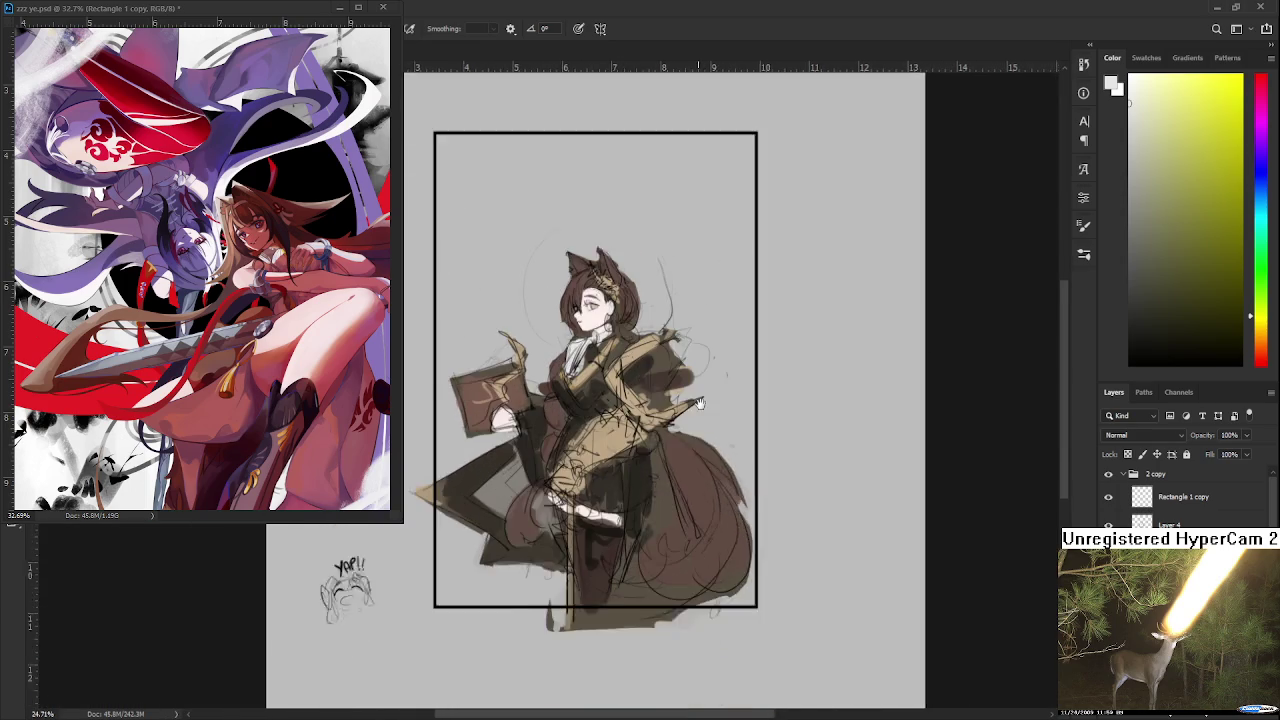
Step: Skew the fox-eared girl sketch with Free Transform so its left side rises, and apply it
scroll(705, 391, "down", 1)
scroll(705, 391, "down", 1)
scroll(700, 390, "down", 1)
scroll(680, 388, "up", 1)
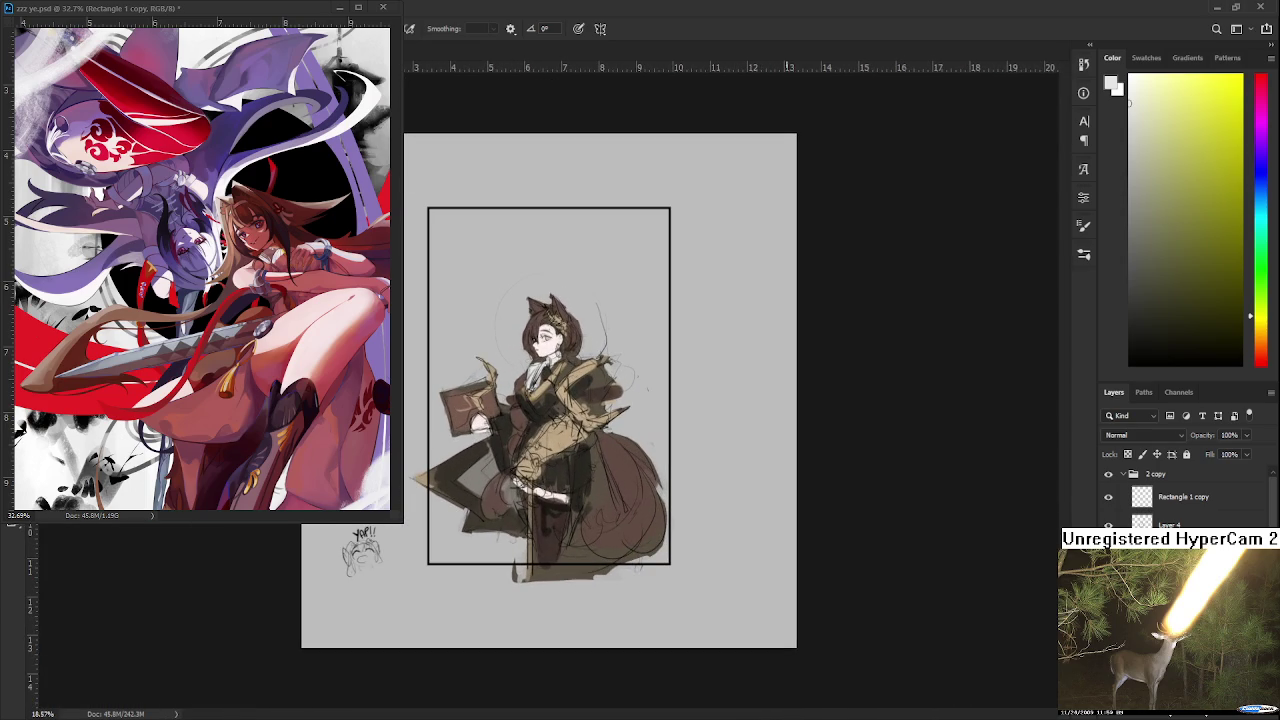
key("ctrl+t")
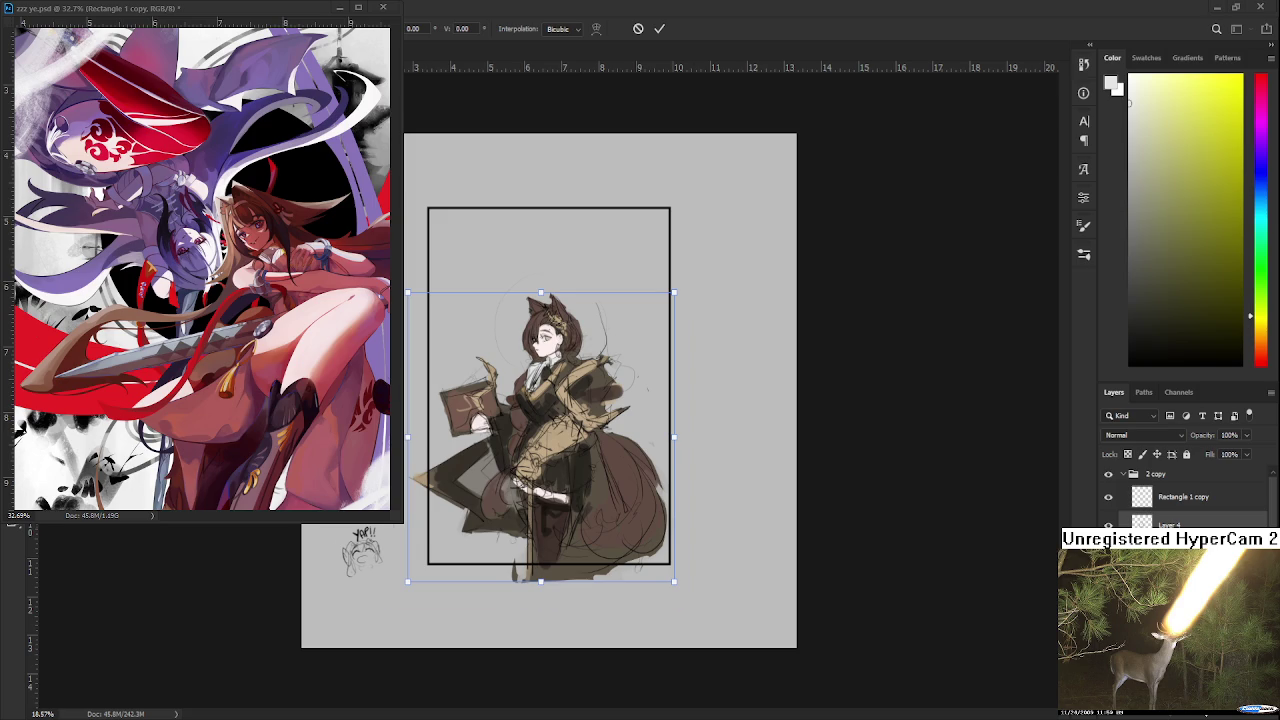
scroll(592, 479, "up", 1)
scroll(592, 479, "up", 1)
scroll(592, 479, "up", 2)
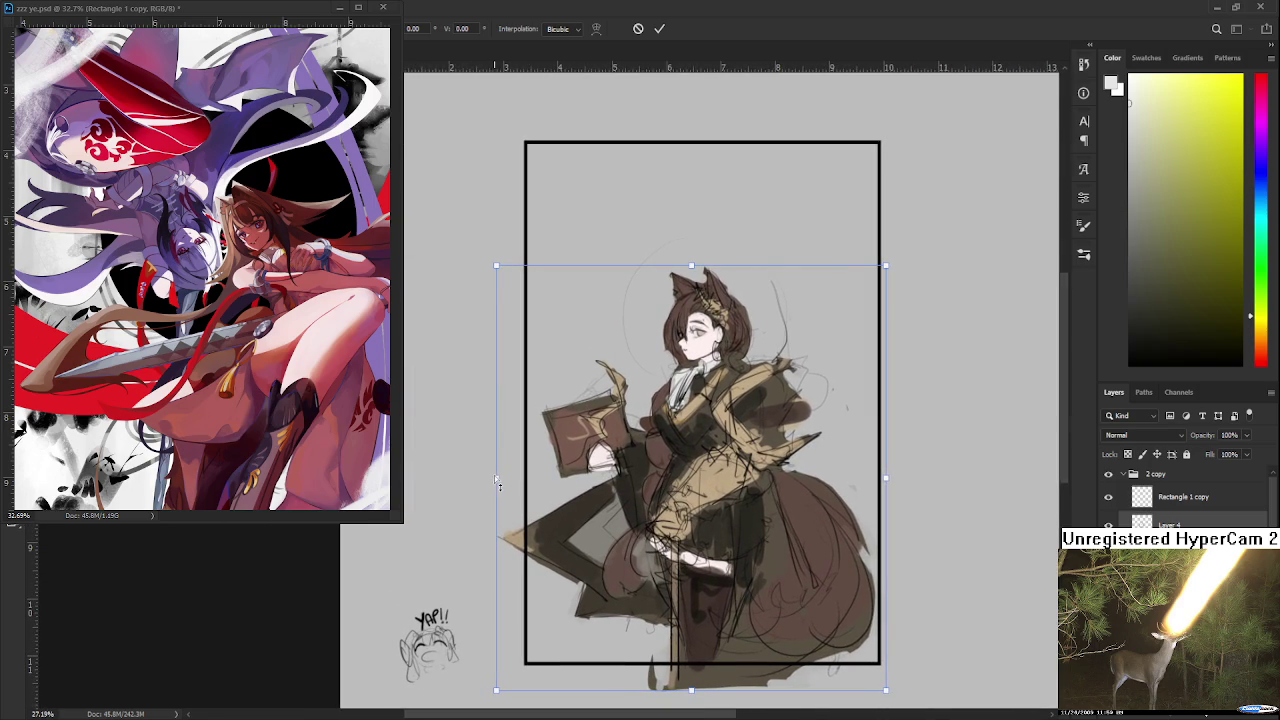
left_click_drag(498, 483, 500, 478)
key("Return")
Step: Look over the skewed sketch and pick a pale bluish-grey painting colour
scroll(714, 449, "down", 4)
scroll(631, 356, "up", 3)
scroll(631, 356, "up", 1)
scroll(631, 356, "up", 1)
scroll(628, 370, "up", 2)
scroll(624, 390, "down", 1)
scroll(624, 390, "down", 2)
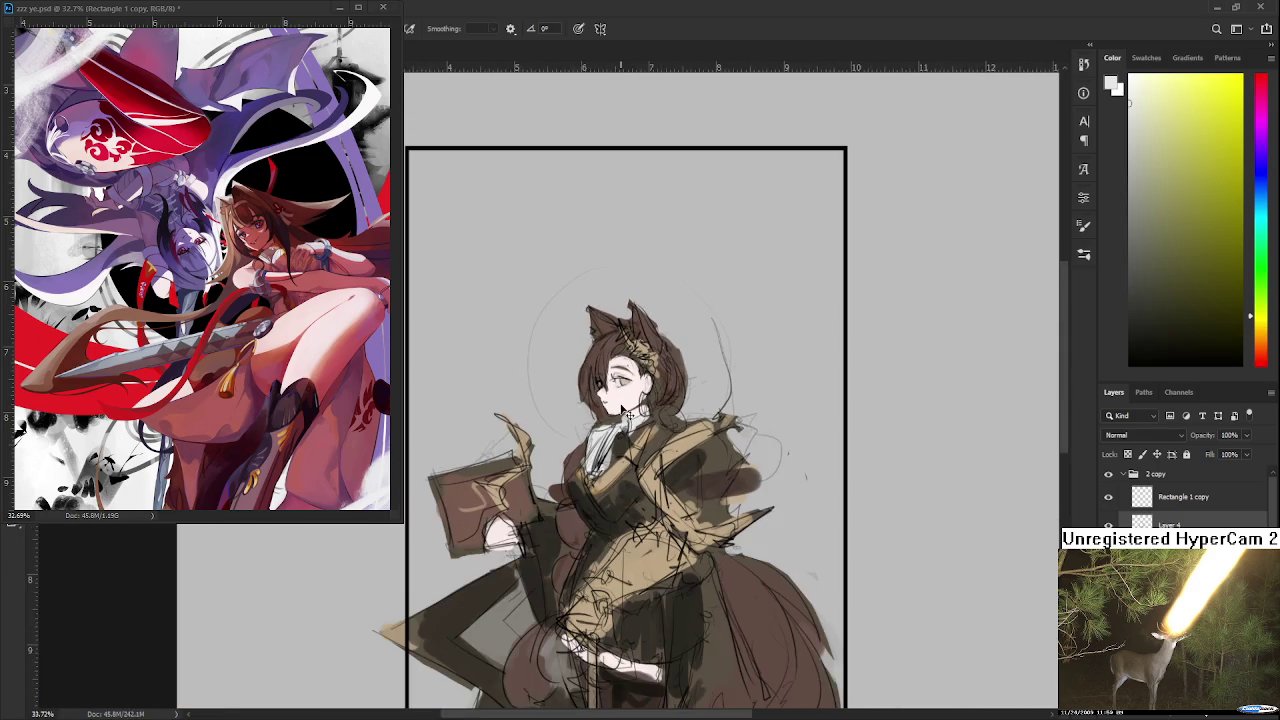
scroll(624, 395, "down", 1)
scroll(620, 405, "down", 1)
scroll(620, 405, "up", 2)
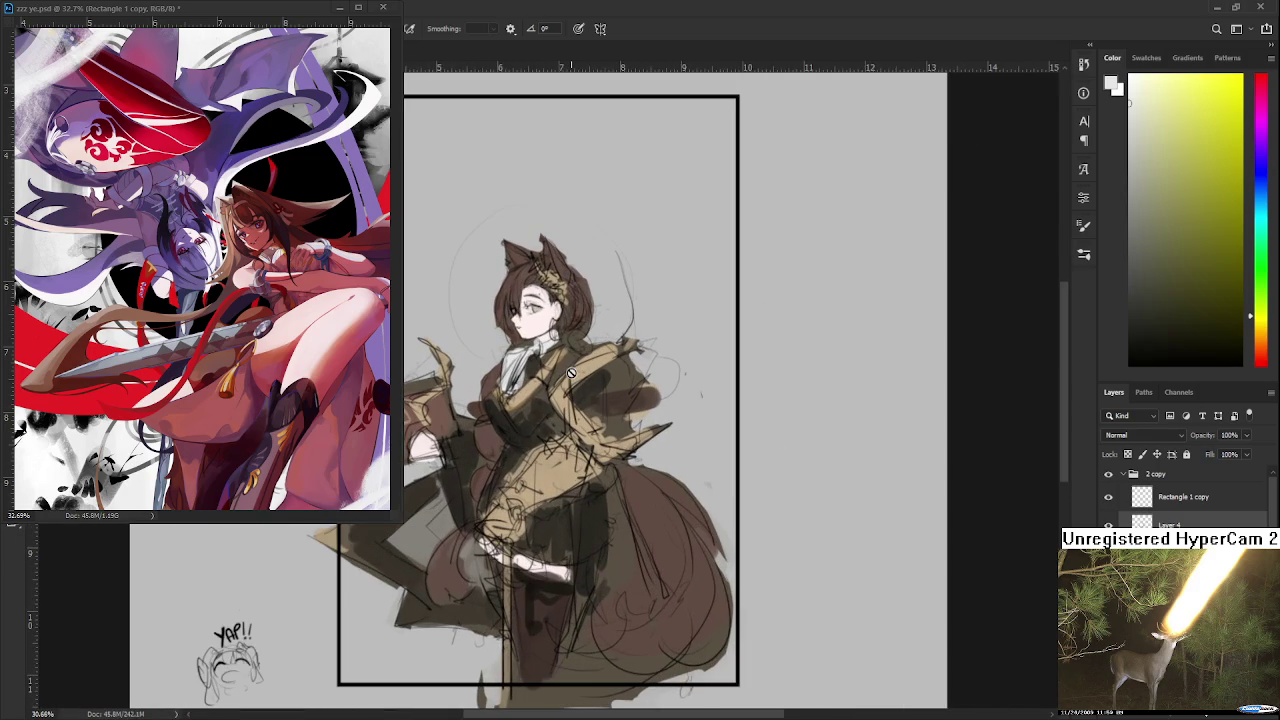
scroll(590, 395, "down", 1)
scroll(612, 438, "left", 1)
scroll(612, 438, "up", 2)
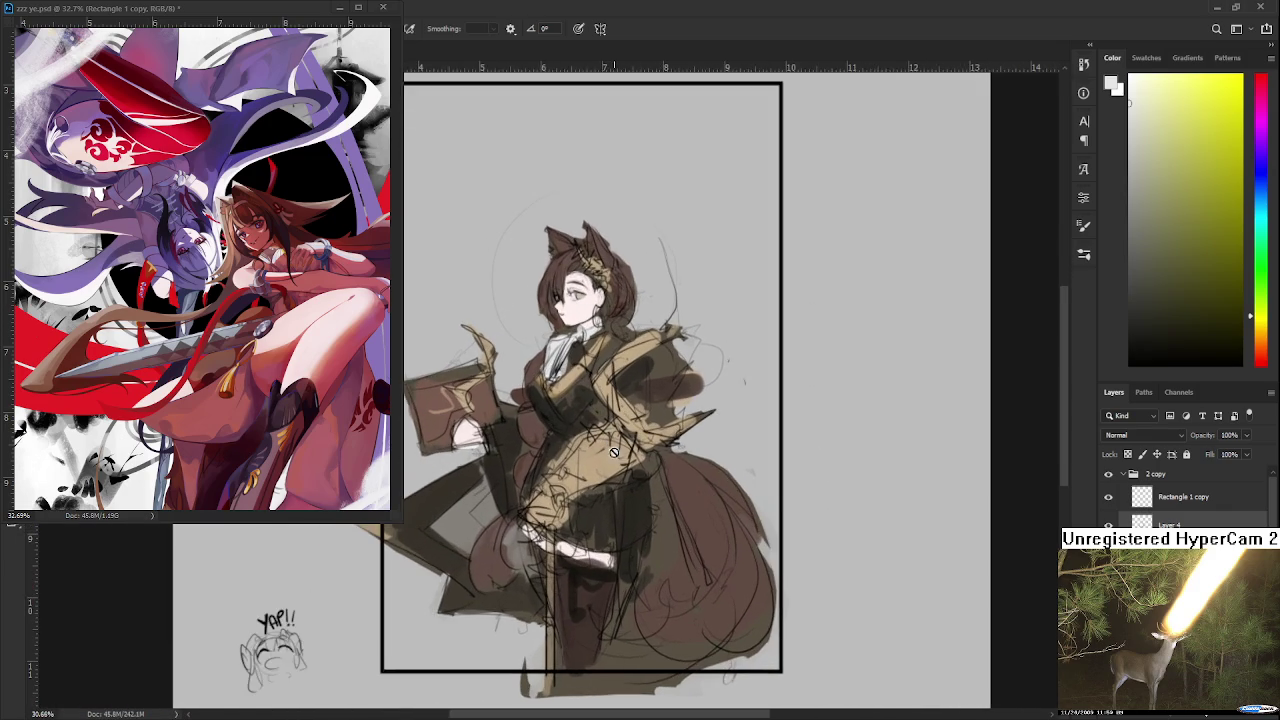
scroll(650, 460, "left", 1)
scroll(704, 500, "down", 1)
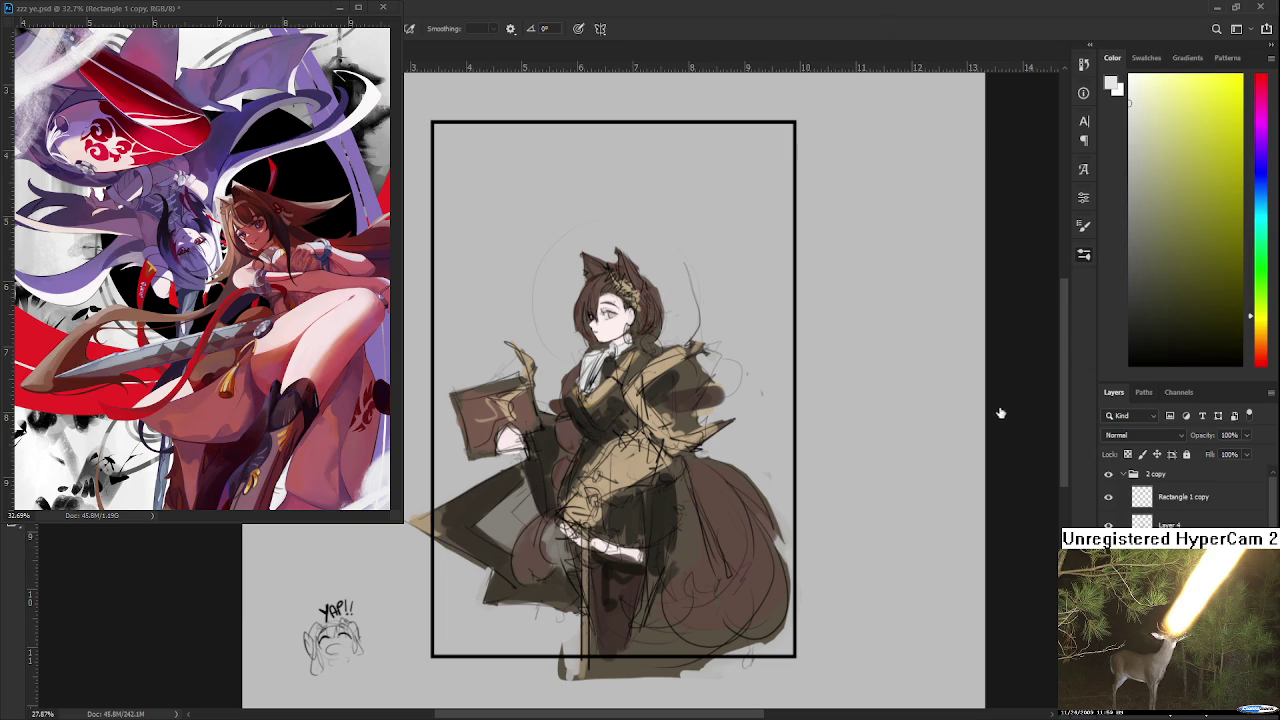
left_click(1083, 226)
Step: Brush translucent light-blue shading over the skirt and purple shading over the tail and lower skirt
key("ctrl+plus")
left_click_drag(1259, 199, 1260, 172)
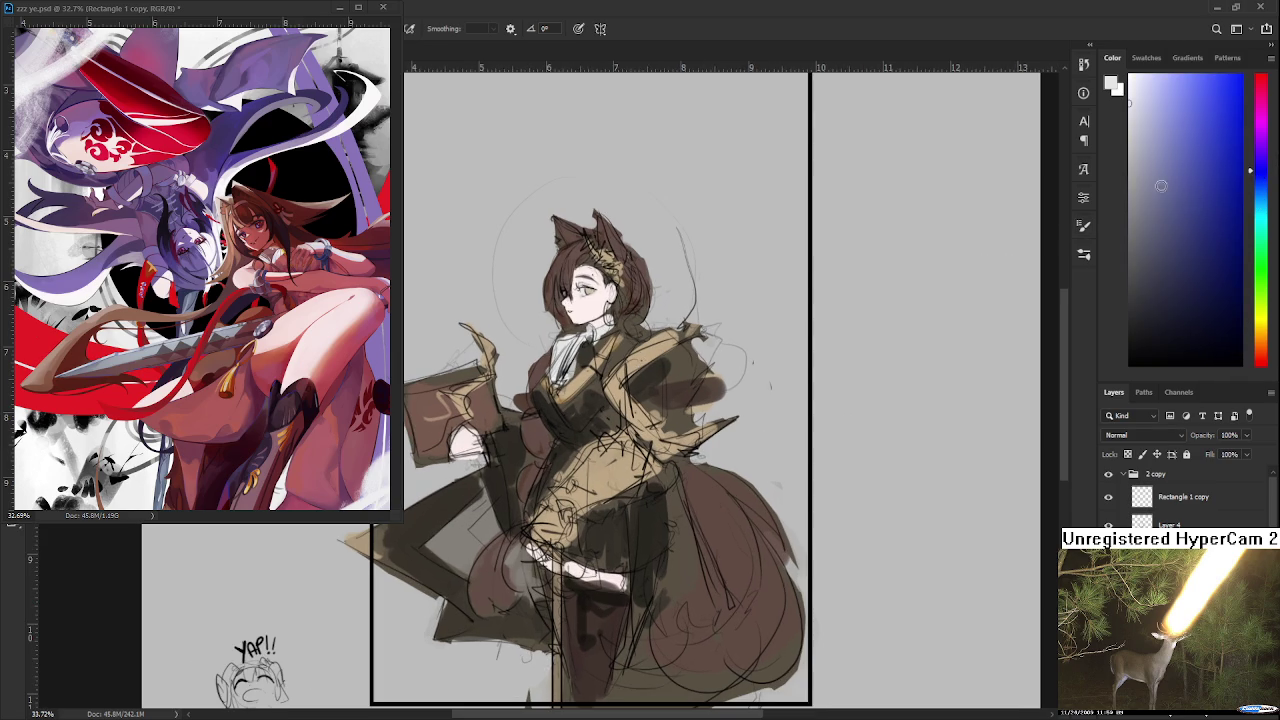
left_click_drag(1171, 193, 1159, 233)
key("ctrl+minus")
key("bracketright")
key("bracketright")
key("bracketright")
mouse_move(655, 590)
left_mouse_down()
mouse_move(720, 512)
mouse_move(630, 398)
mouse_move(585, 470)
left_mouse_up()
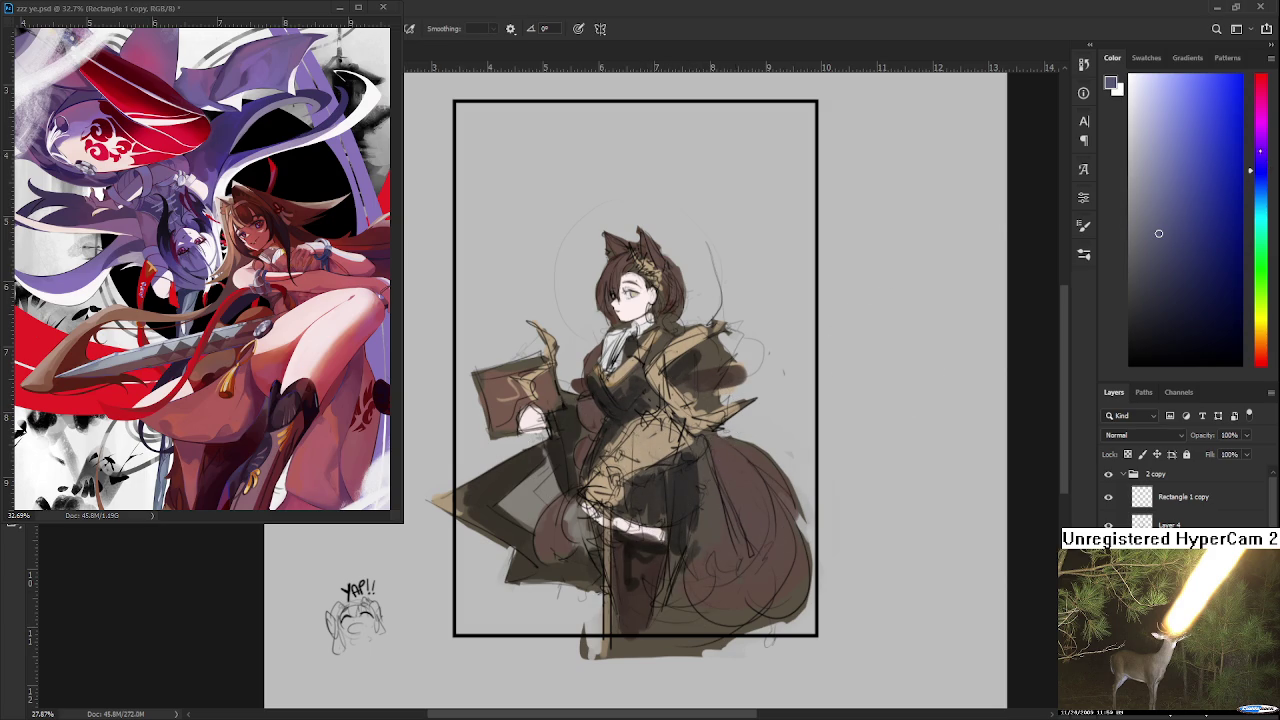
left_click_drag(1197, 155, 1209, 143)
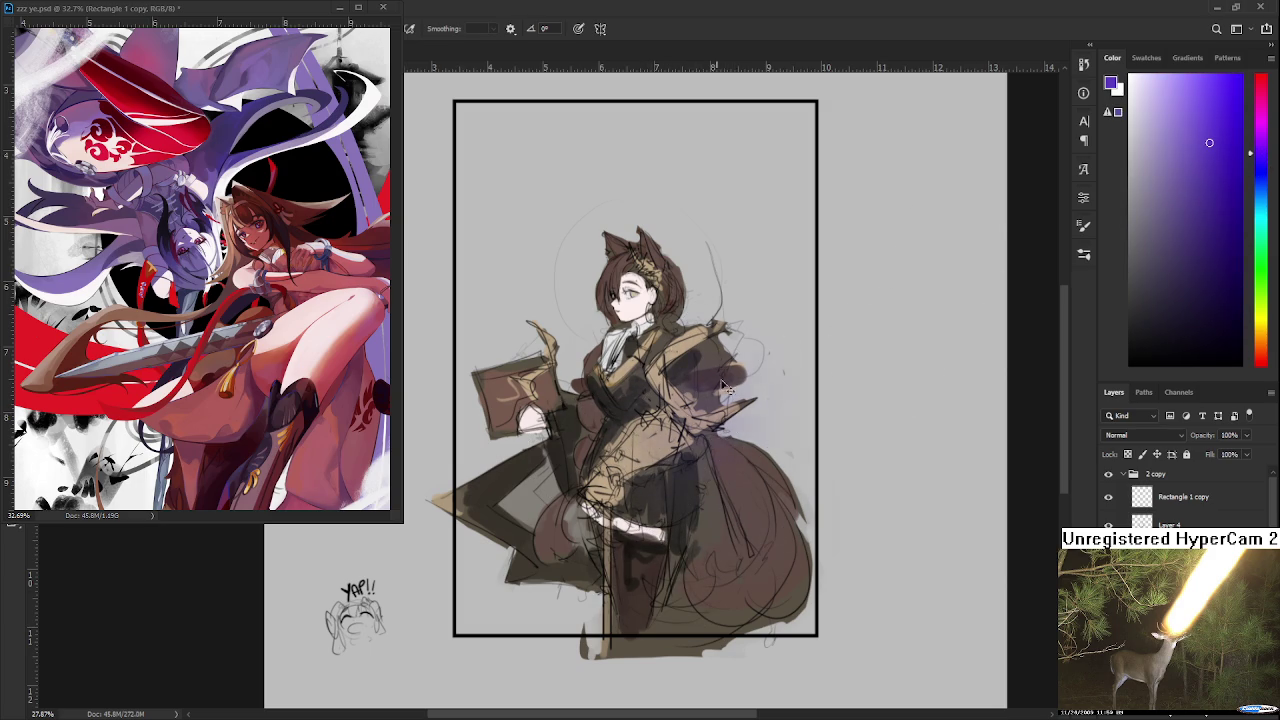
left_click_drag(778, 458, 523, 518)
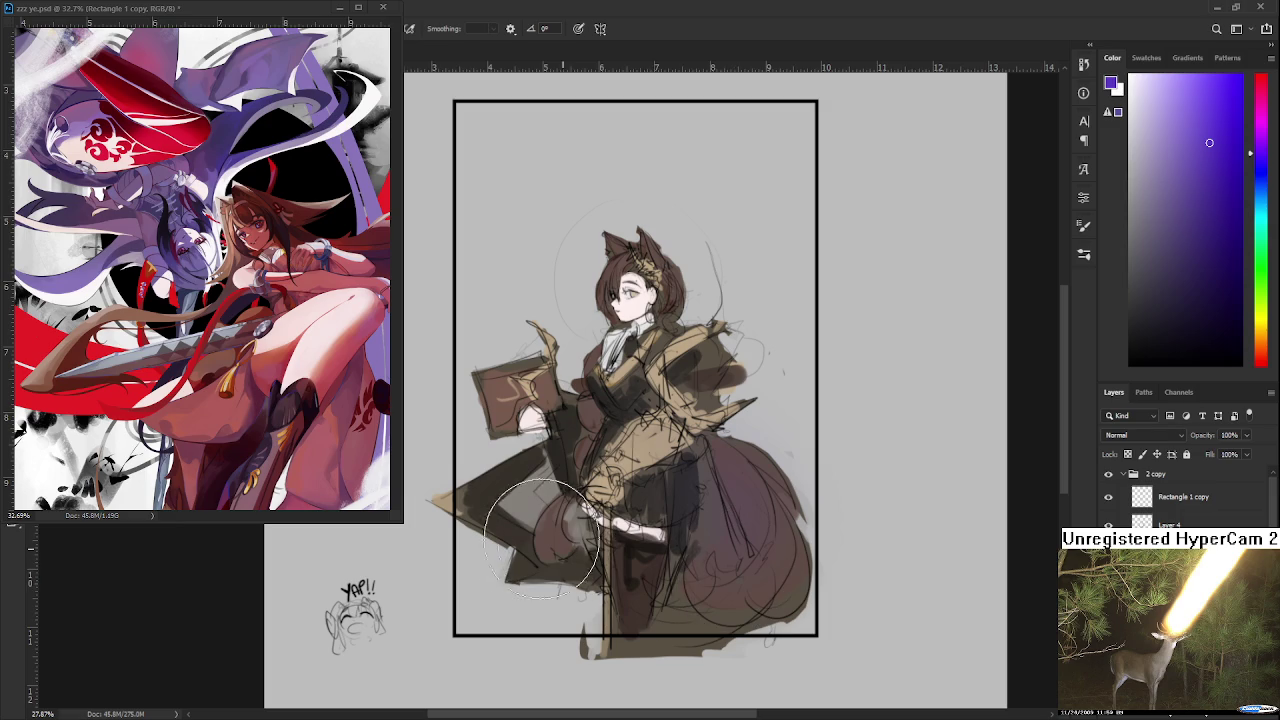
Step: Paint tan and brighter orange shading over the torso and skirt, then zoom out to check
left_click_drag(620, 420, 652, 500)
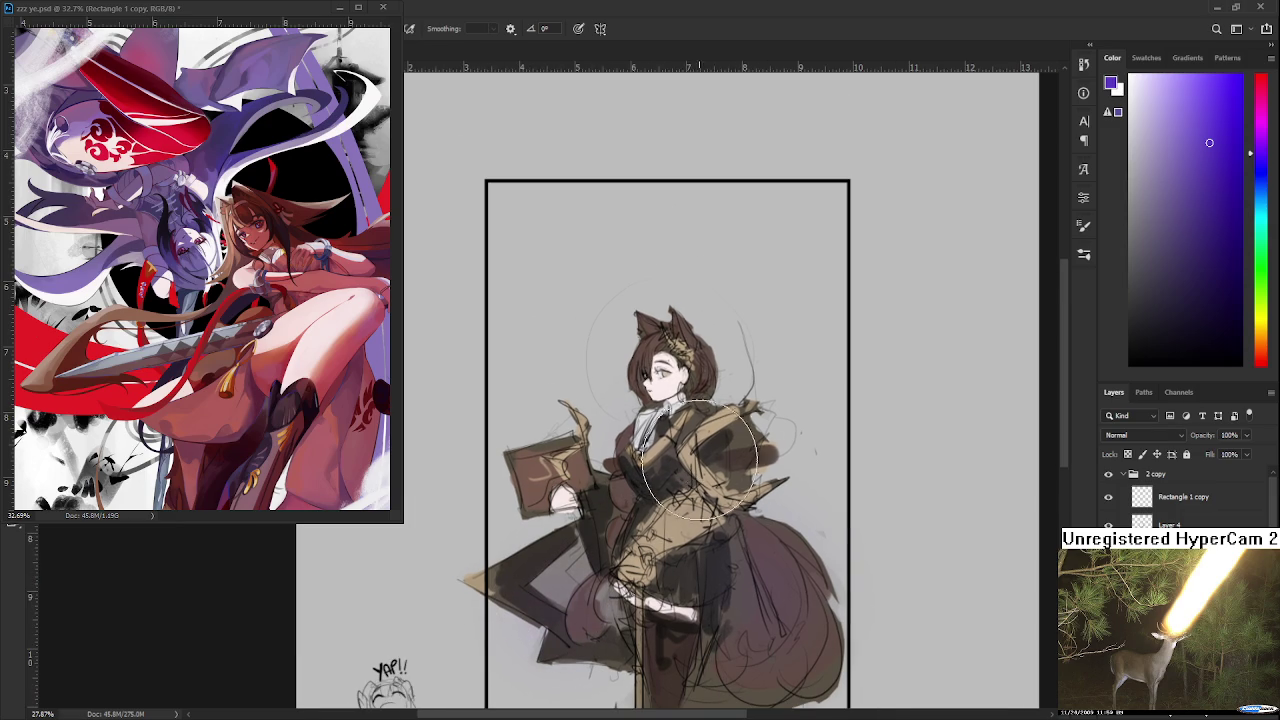
left_click(697, 521, "alt")
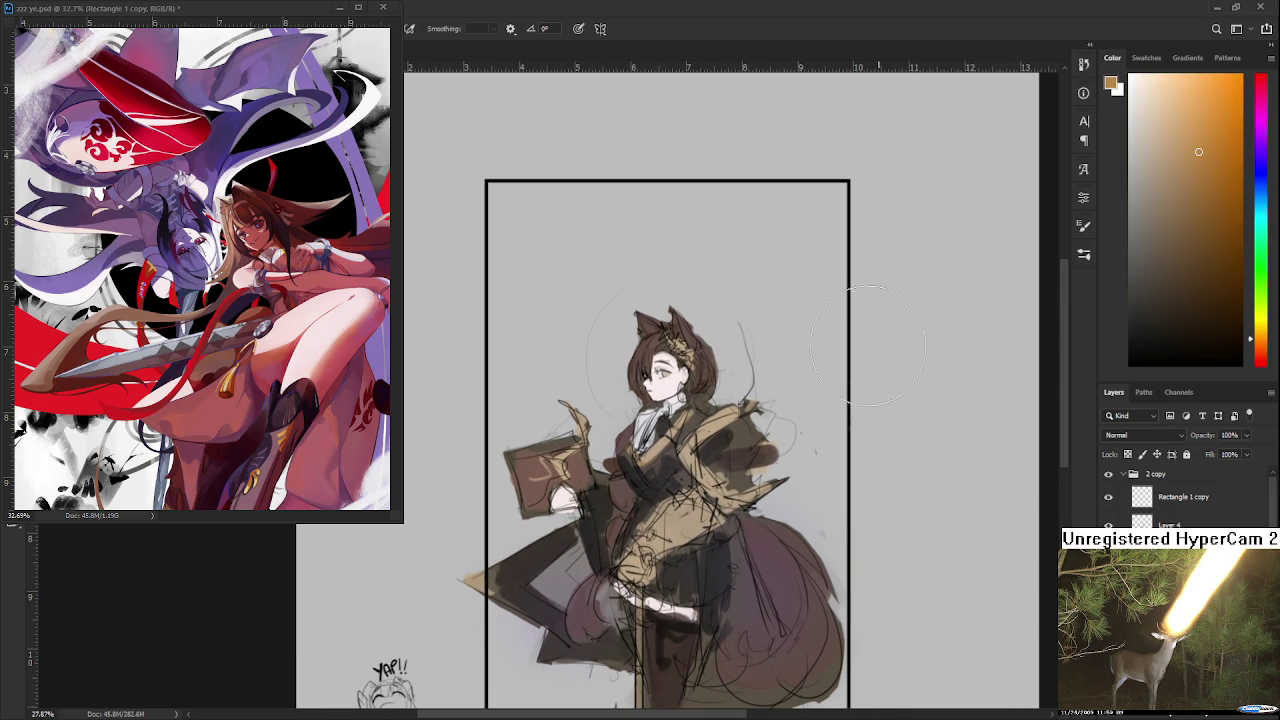
left_click_drag(666, 527, 680, 560)
left_click(1225, 127)
left_click_drag(600, 475, 710, 560)
mouse_move(640, 490)
left_mouse_down()
mouse_move(688, 522)
mouse_move(665, 450)
left_mouse_up()
scroll(700, 380, "down", 2)
mouse_move(817, 466)
left_mouse_down()
mouse_move(806, 446)
mouse_move(654, 385)
left_mouse_up()
key("ctrl+plus")
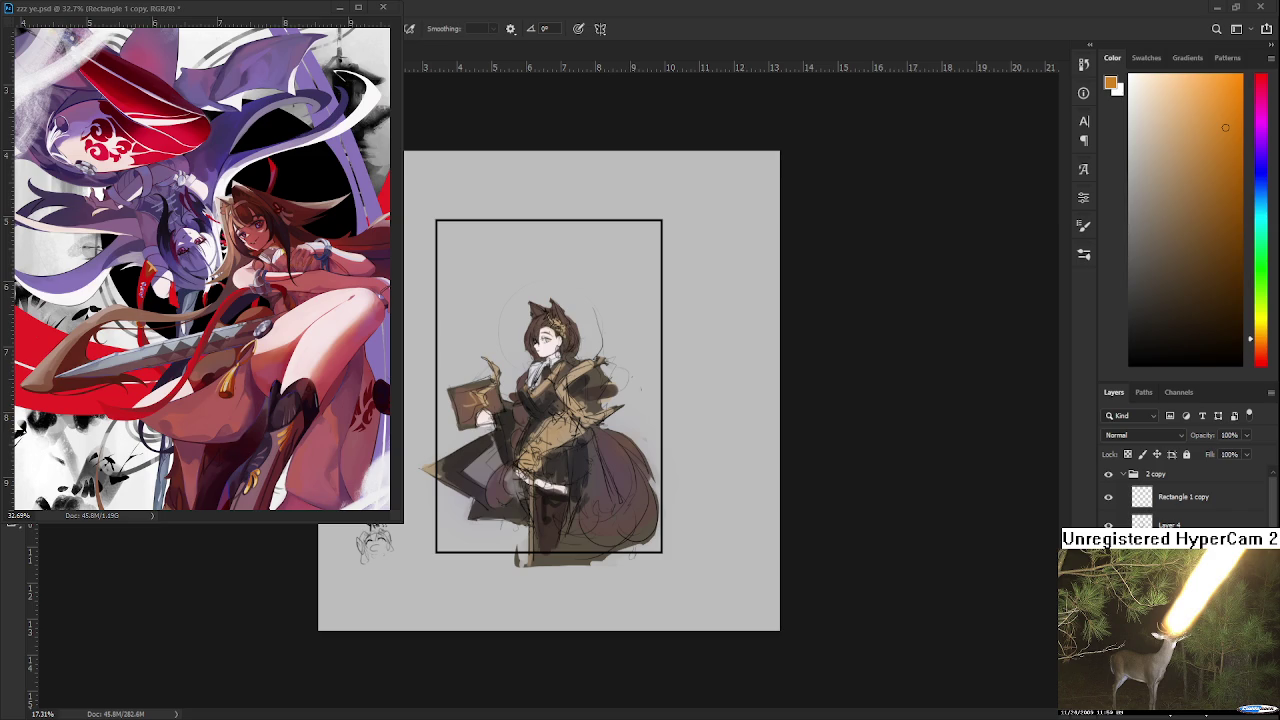
scroll(545, 377, "up", 1)
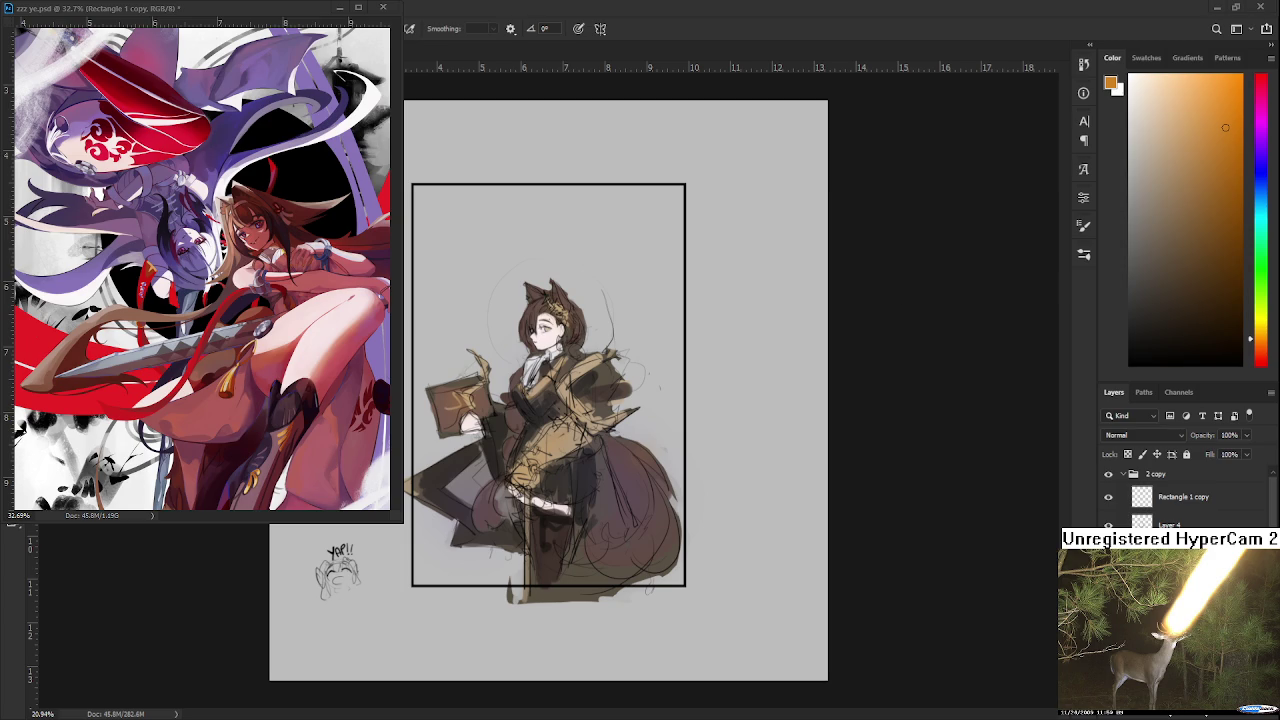
Step: Inspect the girl's upper body up close, then shift the paint colour toward blue
left_click_drag(490, 193, 686, 191)
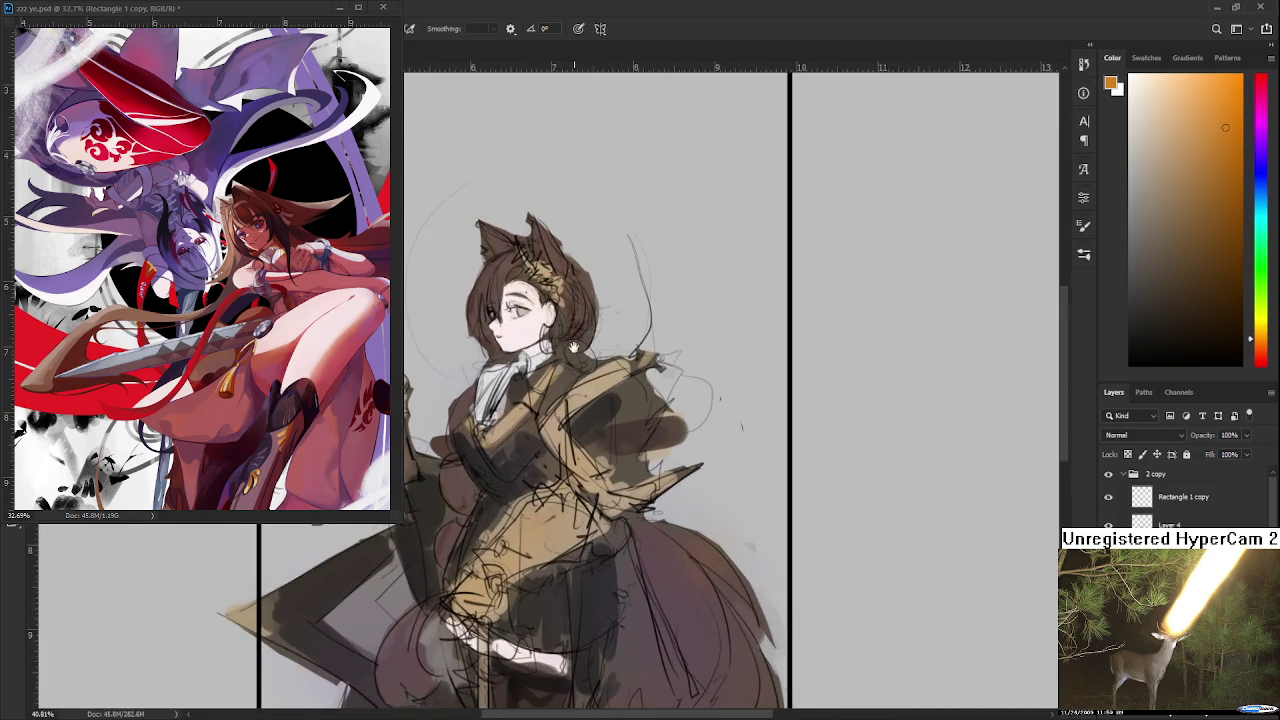
scroll(578, 470, "up", 2)
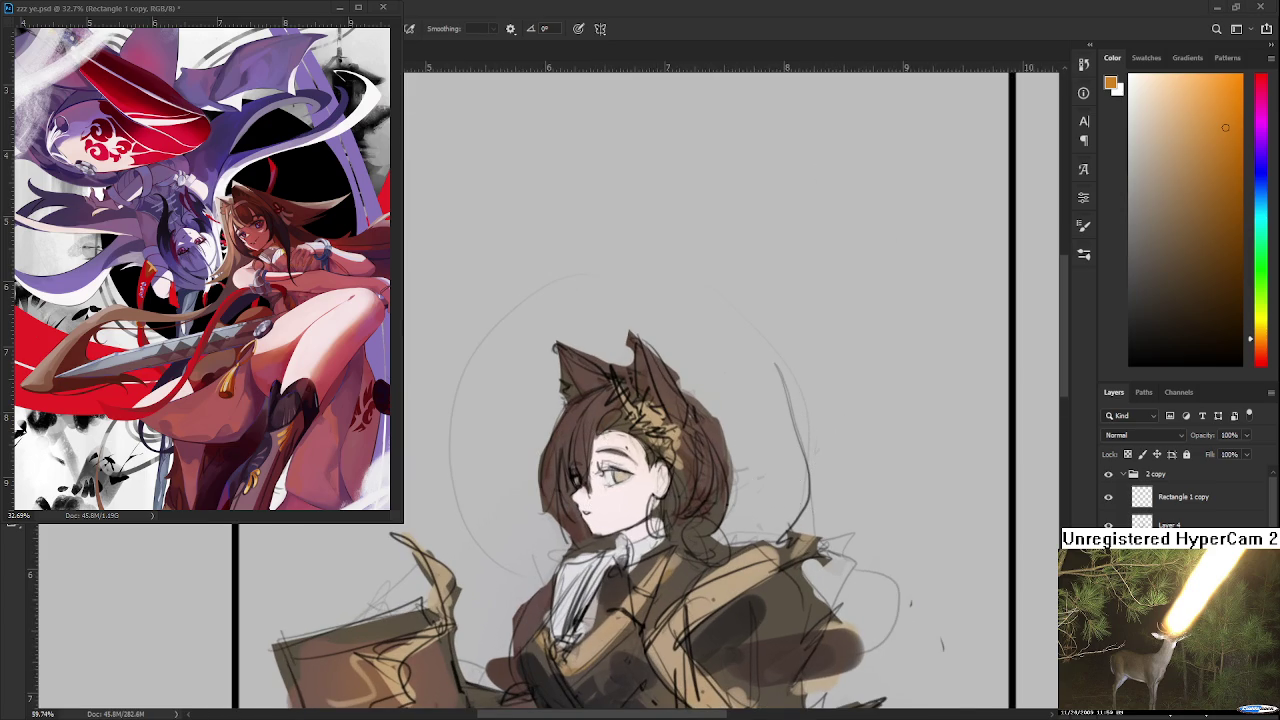
scroll(735, 400, "down", 2)
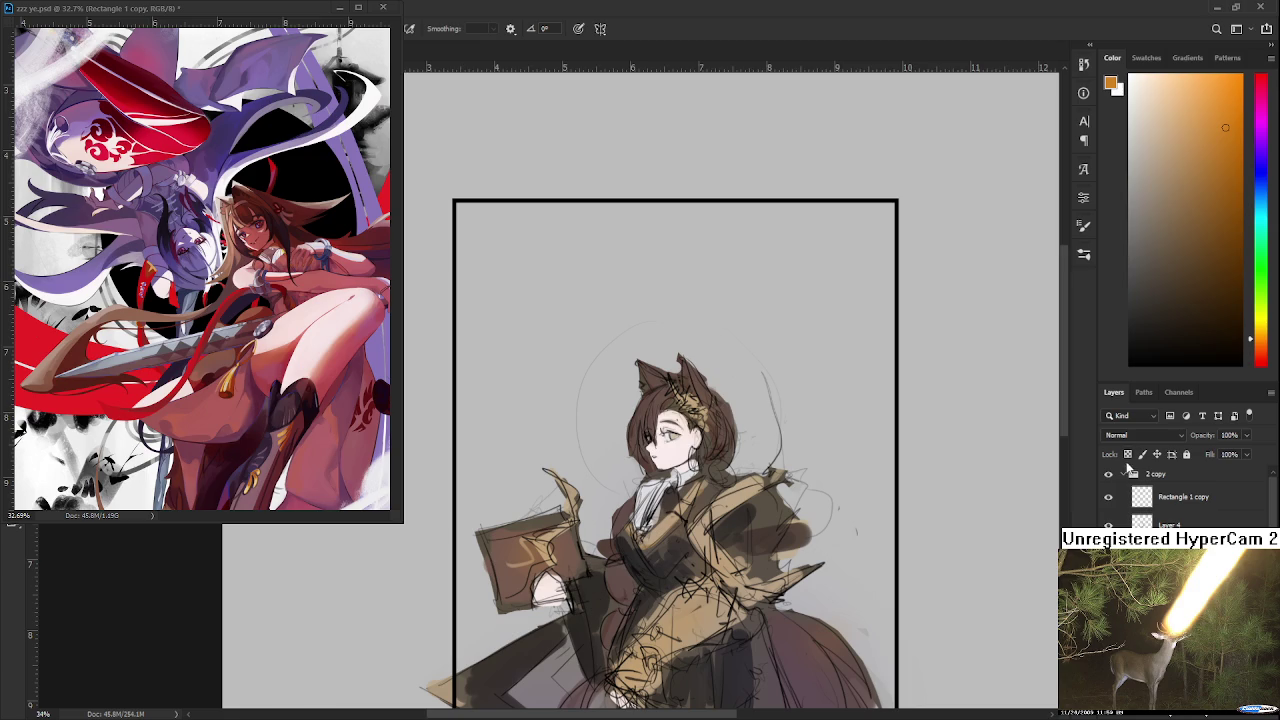
scroll(1125, 436, "down", 3)
scroll(705, 650, "up", 1)
left_click(1262, 182)
Step: Fill the figure with a dark blue using the Paint Bucket, then undo it
left_click_drag(1262, 186, 1262, 176)
mouse_move(1171, 258)
left_mouse_down()
mouse_move(1205, 276)
mouse_move(1175, 237)
left_mouse_up()
key("g")
left_click(663, 481)
scroll(663, 483, "down", 1)
scroll(663, 484, "down", 1)
key("ctrl+z")
Step: Try several lighter and darker purple fills on the figure, undoing each one
left_click(738, 470)
key("ctrl+z")
left_click(1167, 181)
left_click(637, 498)
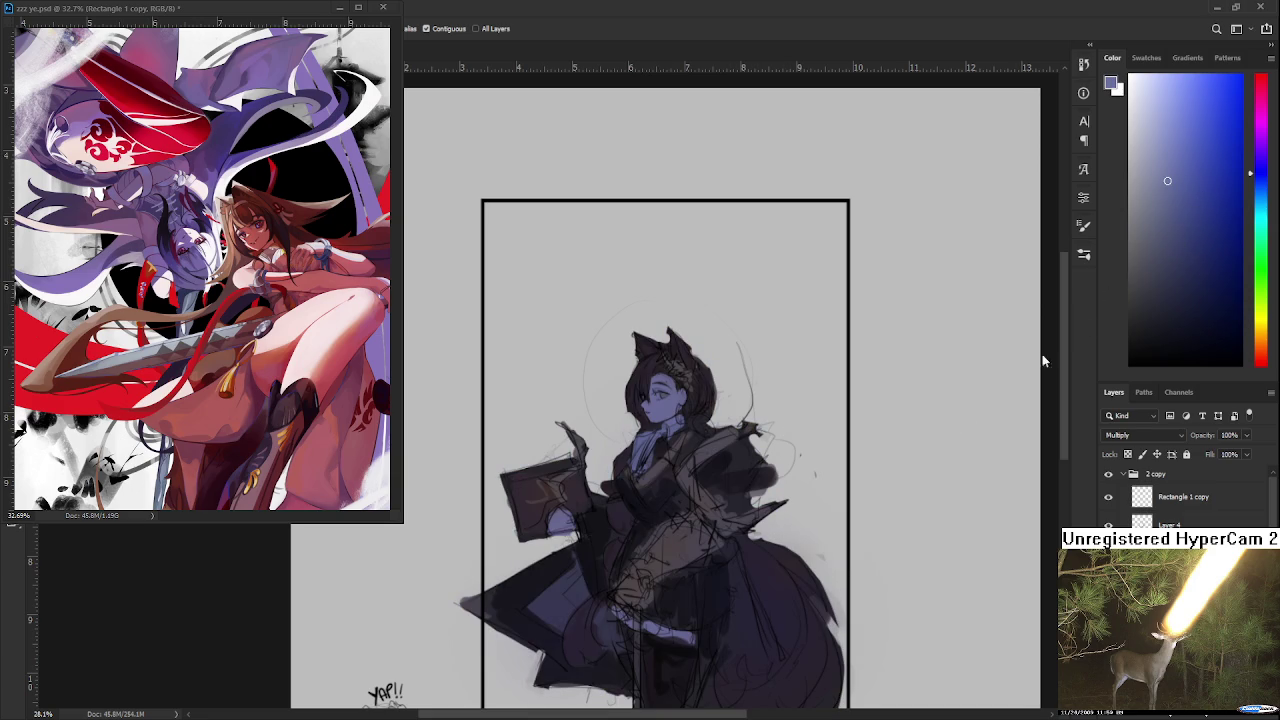
key("ctrl+z")
left_click(1165, 168)
left_click(645, 431)
scroll(578, 355, "down", 1)
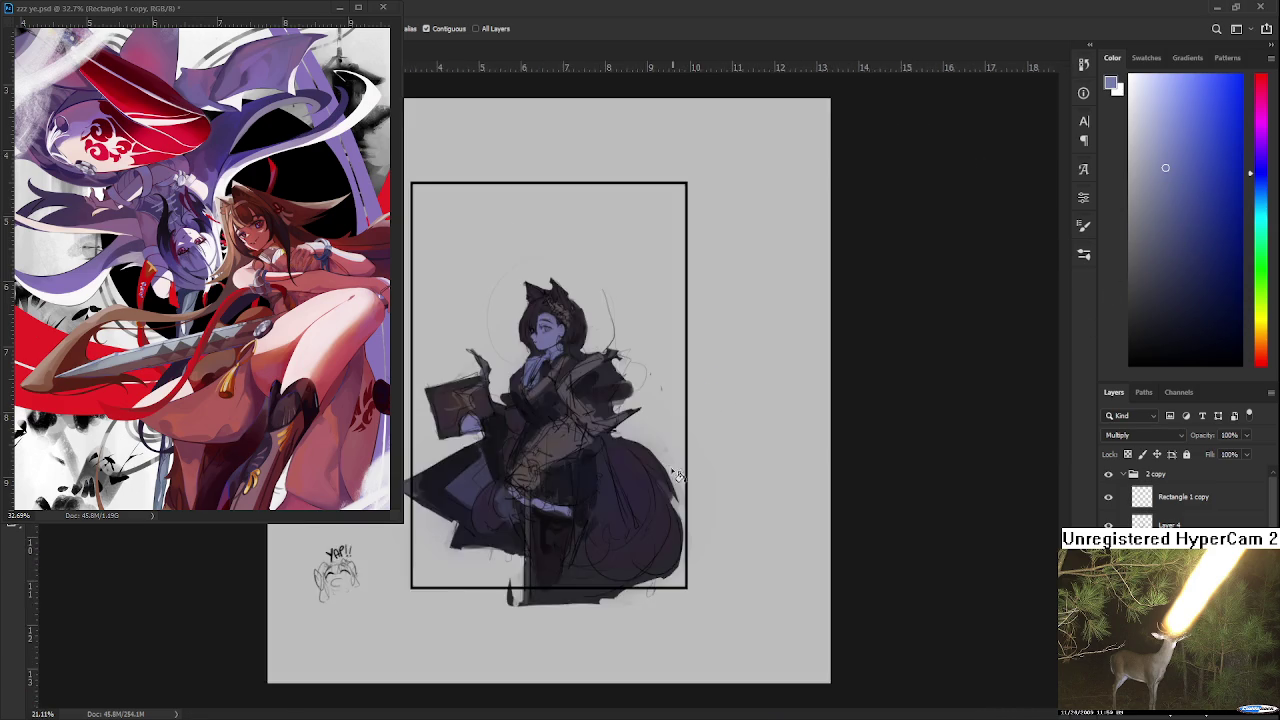
scroll(578, 355, "up", 2)
scroll(578, 355, "up", 1)
scroll(578, 355, "down", 1)
scroll(578, 355, "up", 1)
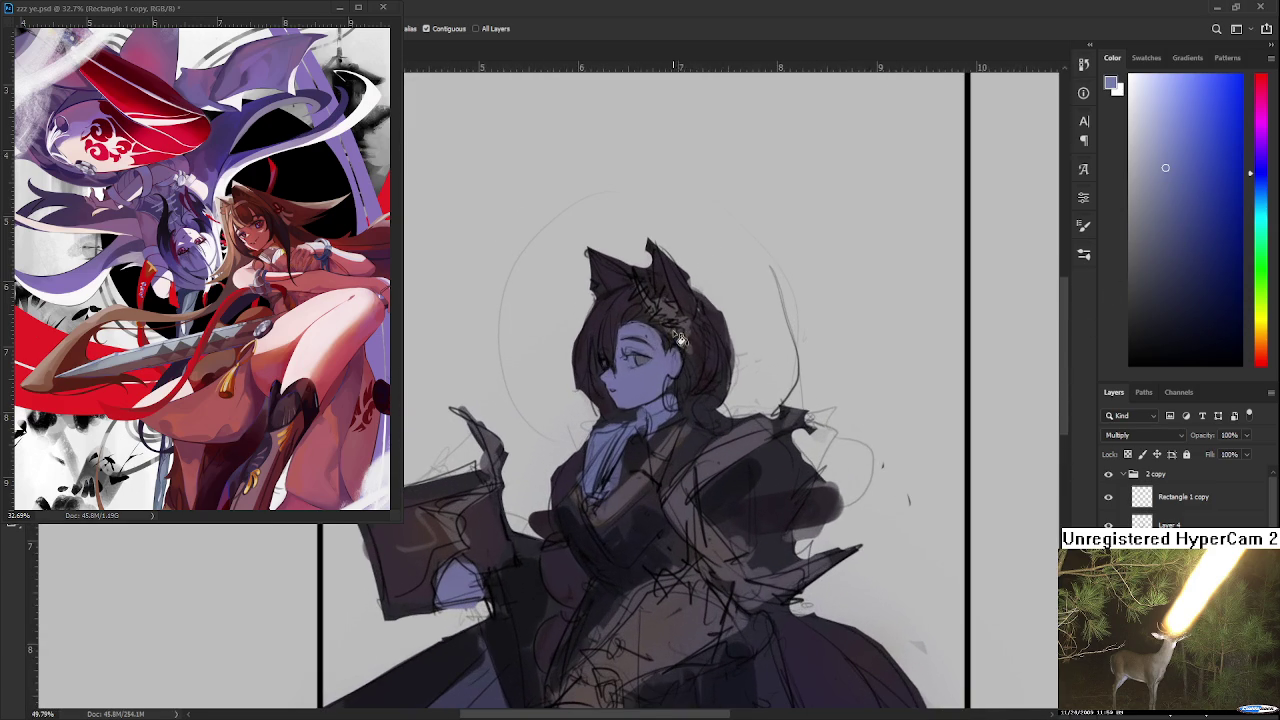
scroll(720, 318, "up", 1)
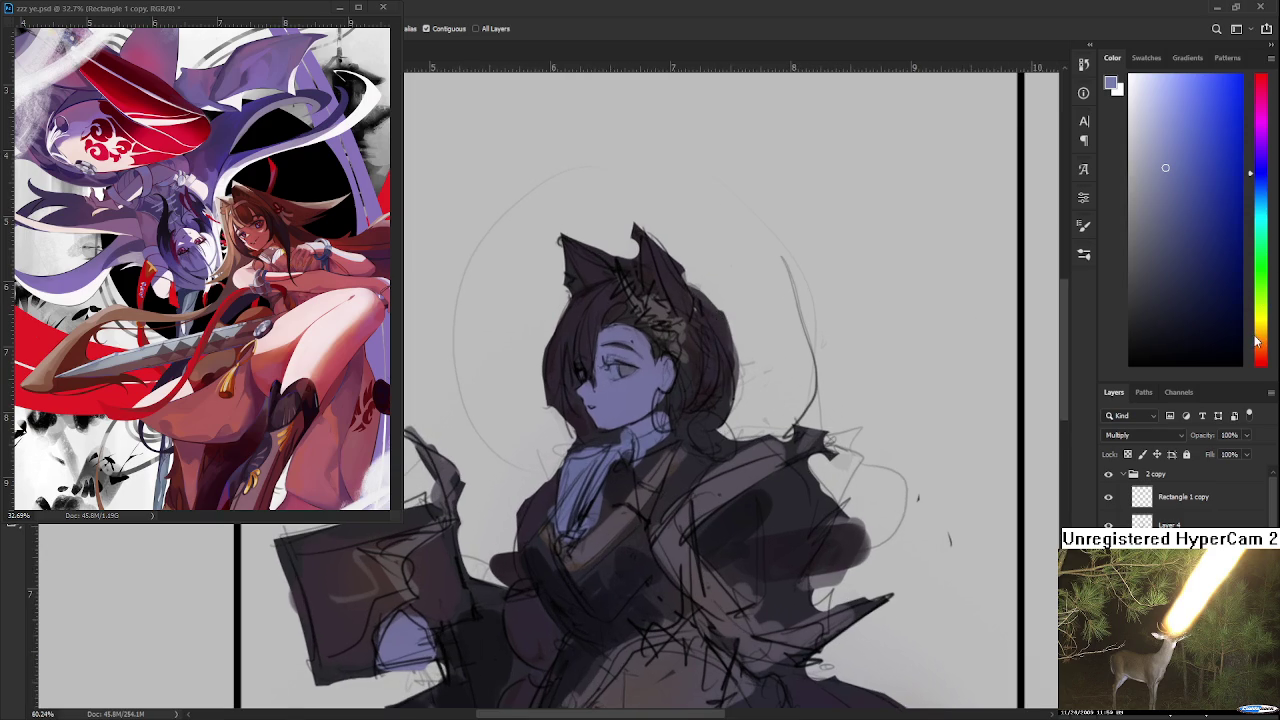
key("ctrl+z")
Step: Fill the figure with dark brown, then replace it with a lighter reddish brown
left_click_drag(1258, 342, 1260, 356)
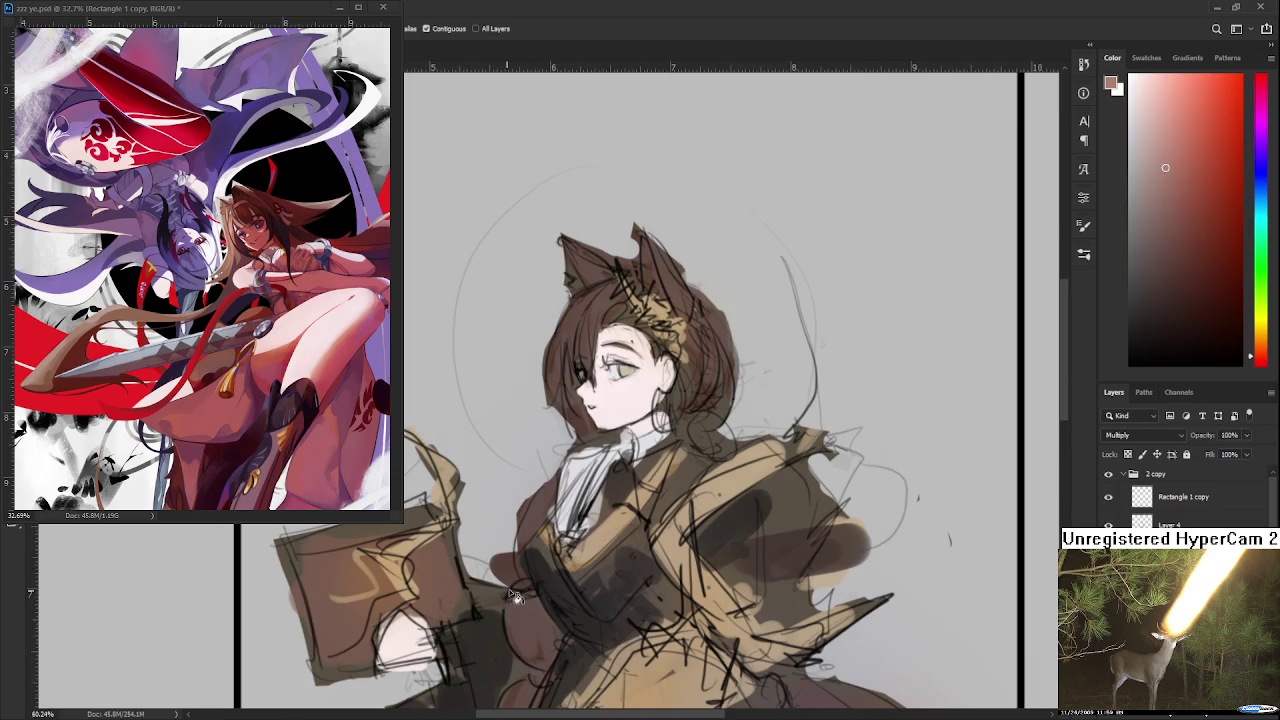
key("alt+BackSpace")
scroll(513, 598, "down", 2)
scroll(590, 555, "up", 1)
key("ctrl+z")
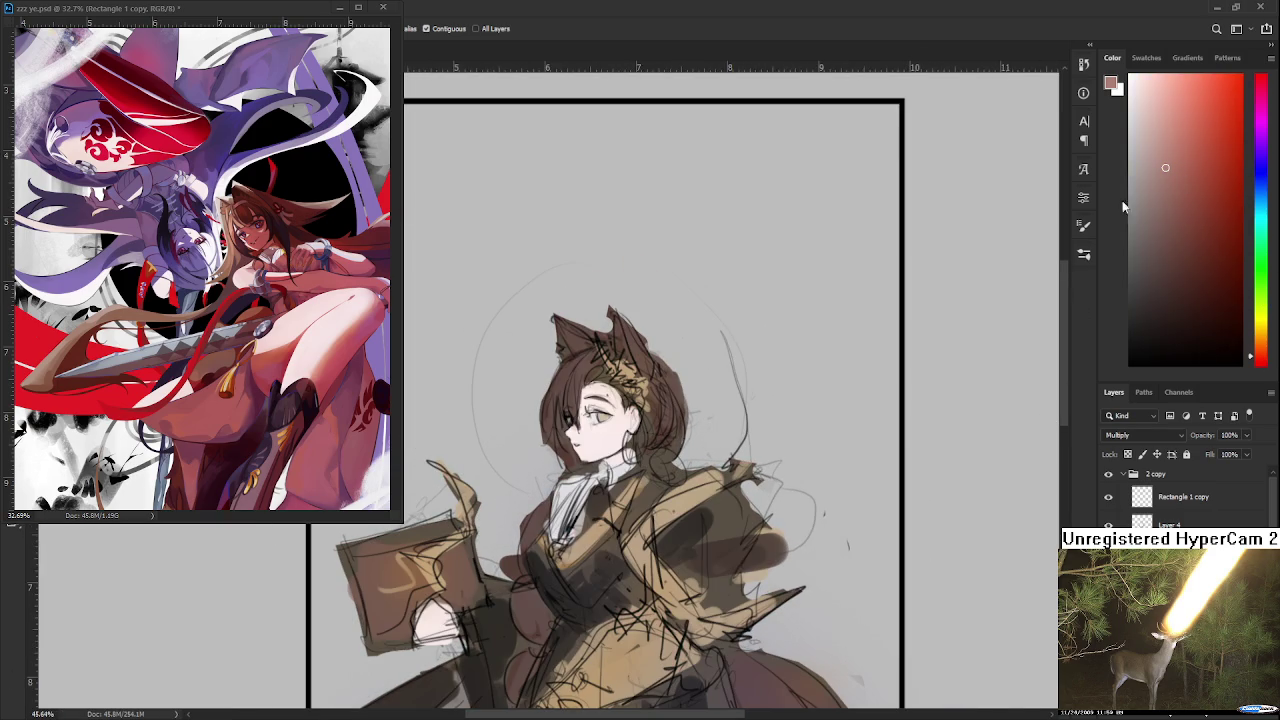
left_click(1184, 180)
key("alt+BackSpace")
scroll(686, 381, "down", 2)
scroll(680, 380, "up", 2)
scroll(650, 376, "up", 1)
scroll(630, 373, "up", 1)
scroll(631, 380, "down", 1)
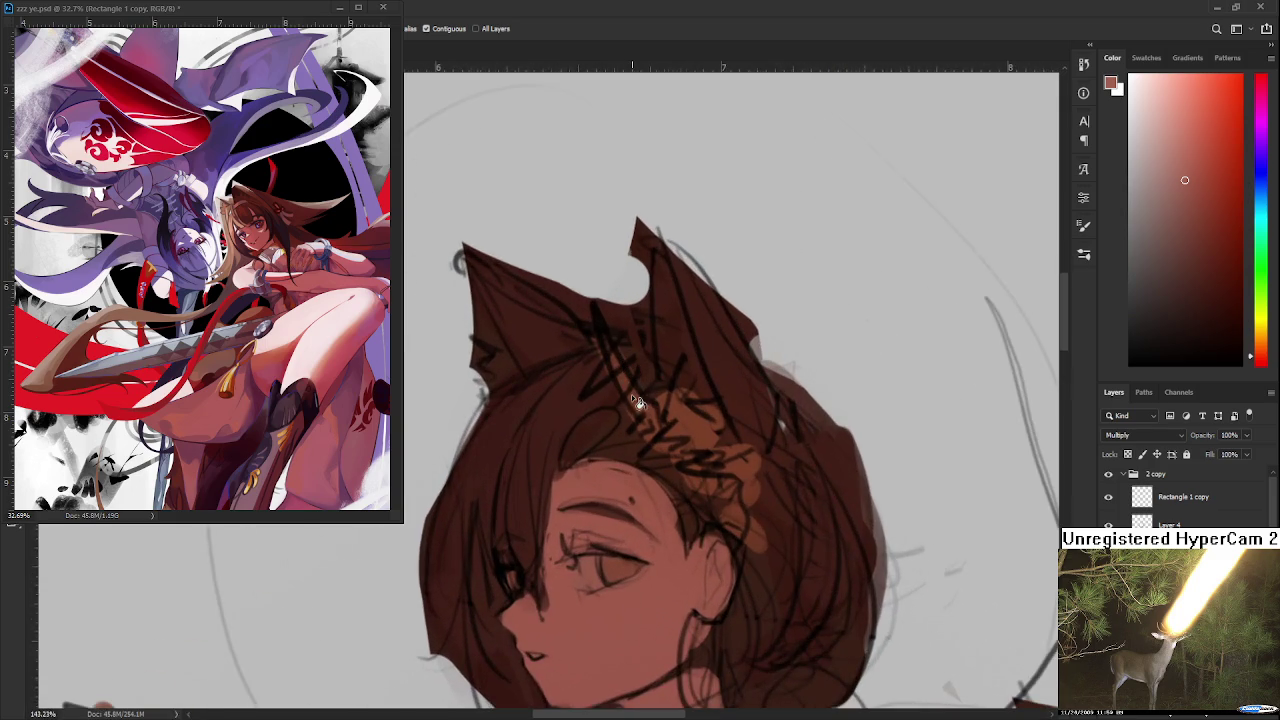
scroll(633, 392, "down", 1)
scroll(631, 397, "down", 1)
scroll(638, 395, "down", 1)
scroll(640, 392, "up", 1)
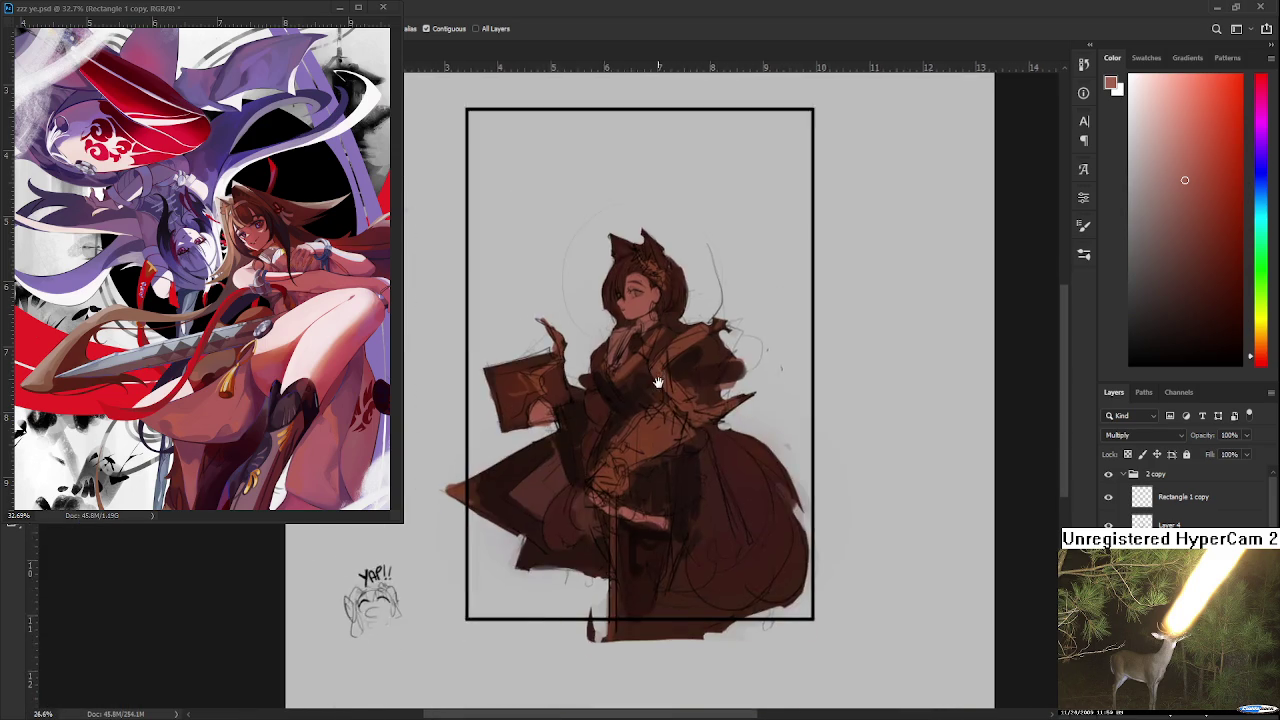
scroll(650, 390, "up", 1)
scroll(662, 388, "up", 1)
Step: Paint light skin tone over the face and eyes, undoing a stray forehead hair stroke
left_click_drag(662, 378, 645, 431)
mouse_move(634, 384)
left_mouse_down()
mouse_move(610, 378)
mouse_move(618, 408)
mouse_move(600, 450)
mouse_move(650, 455)
mouse_move(604, 380)
mouse_move(650, 376)
mouse_move(656, 428)
left_mouse_up()
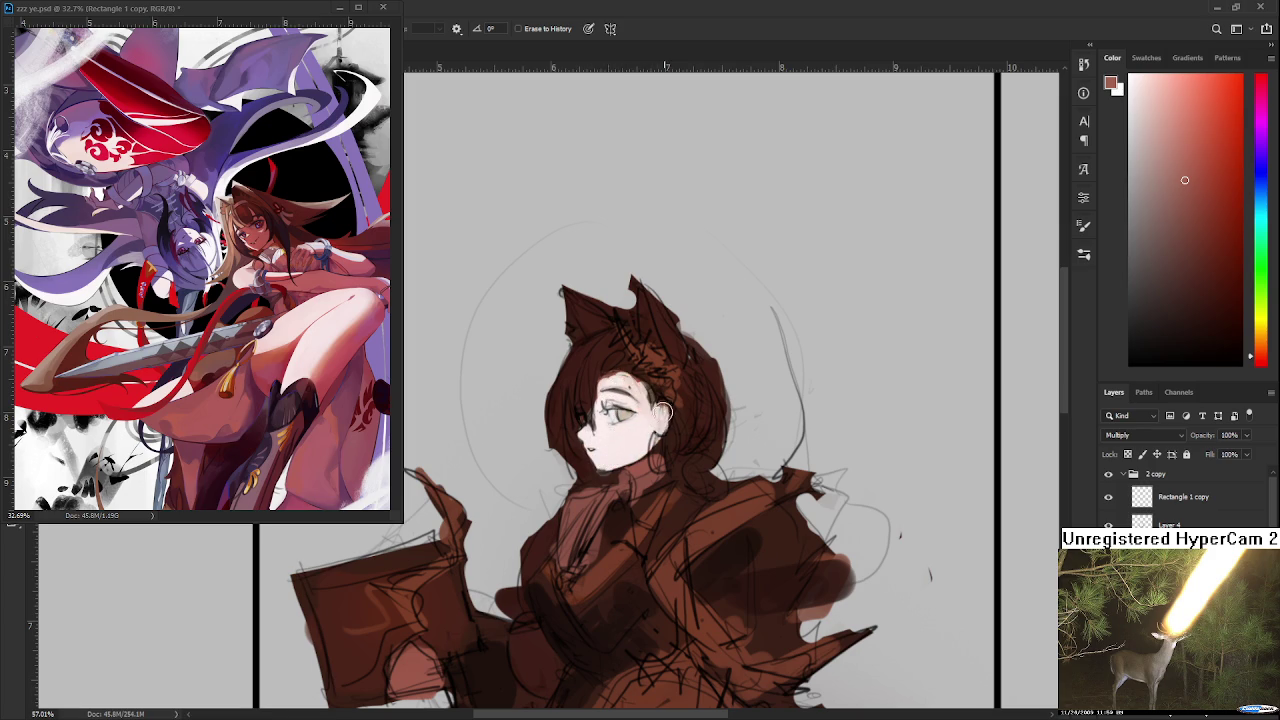
key("b")
mouse_move(633, 371)
left_mouse_down()
mouse_move(630, 425)
mouse_move(655, 420)
left_mouse_up()
key("bracketleft")
key("bracketleft")
left_click_drag(595, 380, 640, 432)
key("ctrl+z")
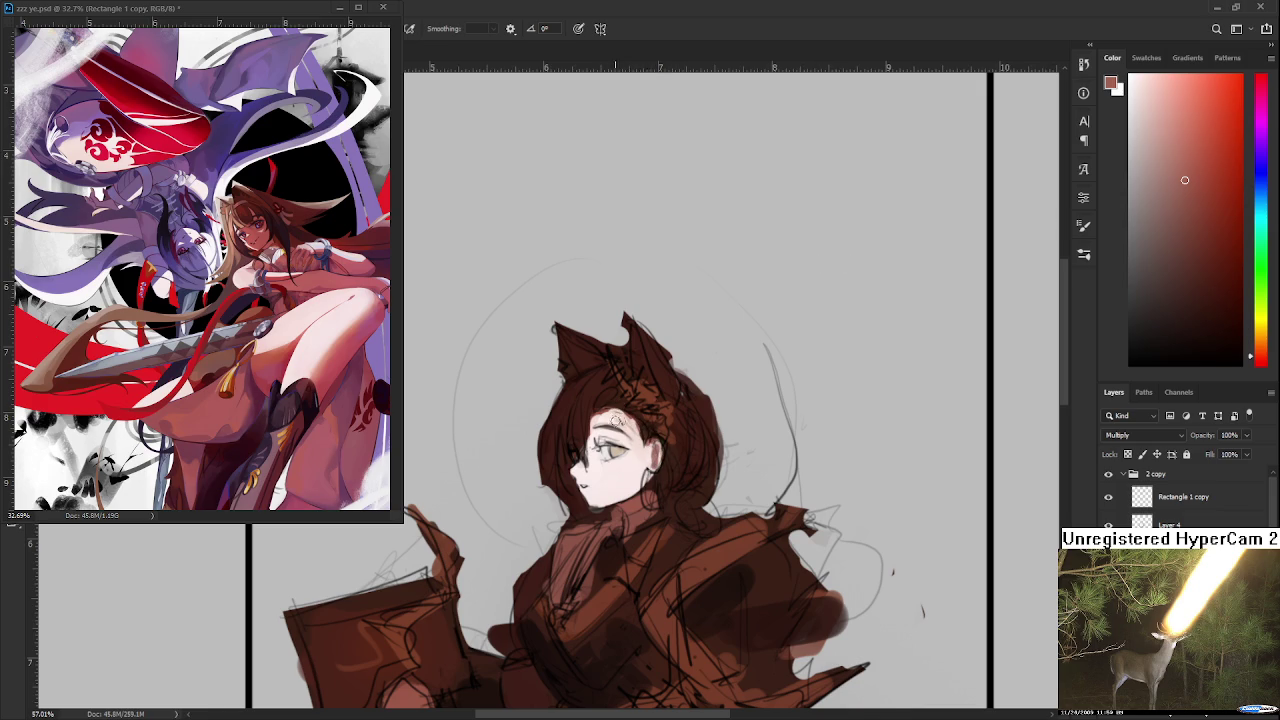
Step: Erase the dark fill from the hair, both ears, shoulder, cloak, lower torso and skirt
scroll(630, 430, "up", 1)
key("e")
mouse_move(644, 424)
left_mouse_down()
mouse_move(662, 458)
mouse_move(632, 362)
mouse_move(671, 425)
mouse_move(694, 514)
mouse_move(666, 531)
mouse_move(697, 534)
mouse_move(717, 487)
left_mouse_up()
mouse_move(608, 366)
left_mouse_down()
mouse_move(578, 372)
mouse_move(612, 384)
mouse_move(580, 396)
mouse_move(606, 398)
left_mouse_up()
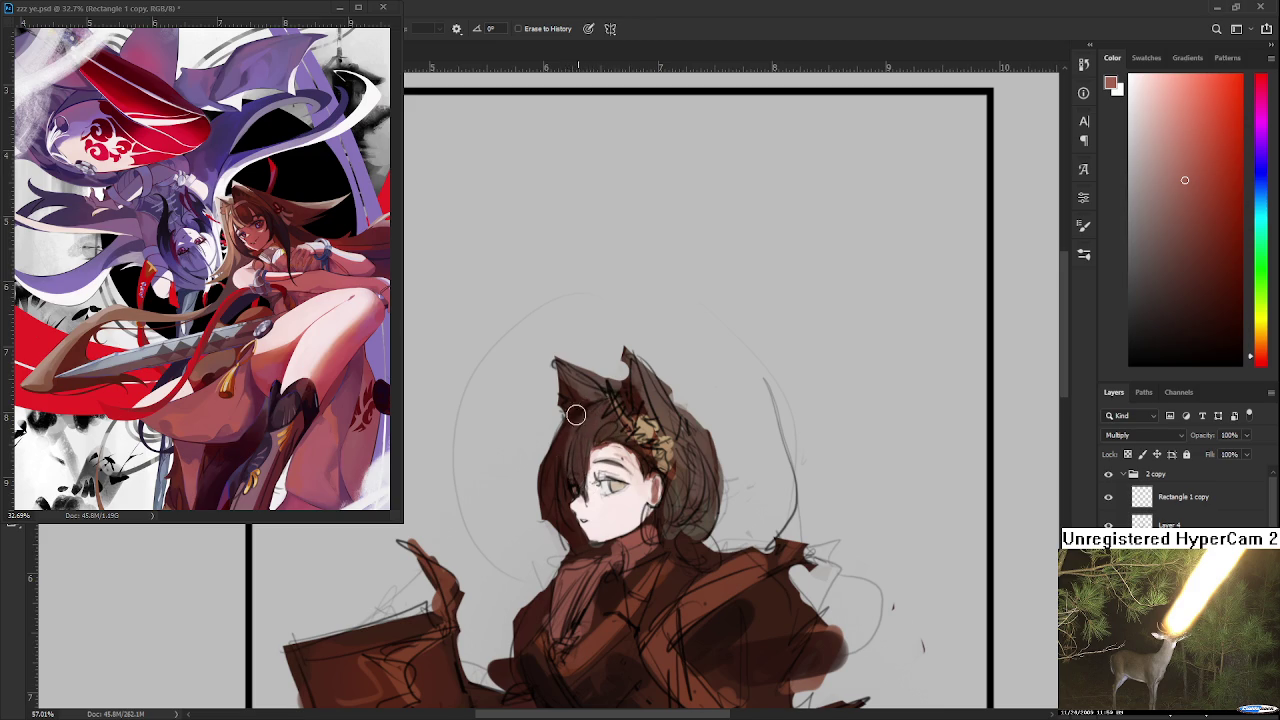
left_click_drag(688, 492, 651, 433)
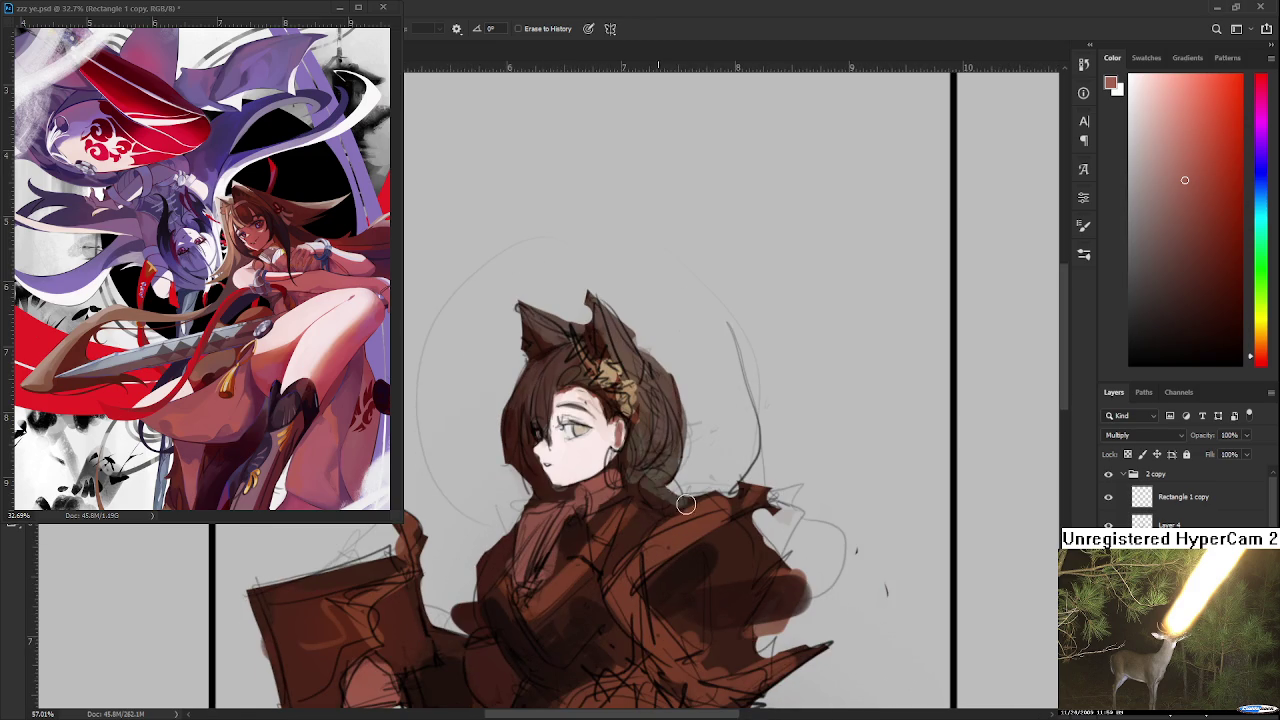
mouse_move(670, 553)
left_mouse_down()
mouse_move(725, 512)
mouse_move(691, 435)
mouse_move(610, 525)
mouse_move(637, 552)
left_mouse_up()
mouse_move(660, 500)
left_mouse_down()
mouse_move(700, 470)
mouse_move(730, 472)
mouse_move(724, 455)
mouse_move(720, 510)
mouse_move(678, 525)
mouse_move(700, 550)
mouse_move(610, 600)
left_mouse_up()
scroll(696, 479, "down", 1)
mouse_move(660, 560)
left_mouse_down()
mouse_move(630, 605)
mouse_move(652, 582)
mouse_move(640, 510)
mouse_move(652, 478)
mouse_move(620, 500)
mouse_move(610, 480)
mouse_move(590, 515)
mouse_move(648, 455)
mouse_move(600, 532)
mouse_move(581, 491)
left_mouse_up()
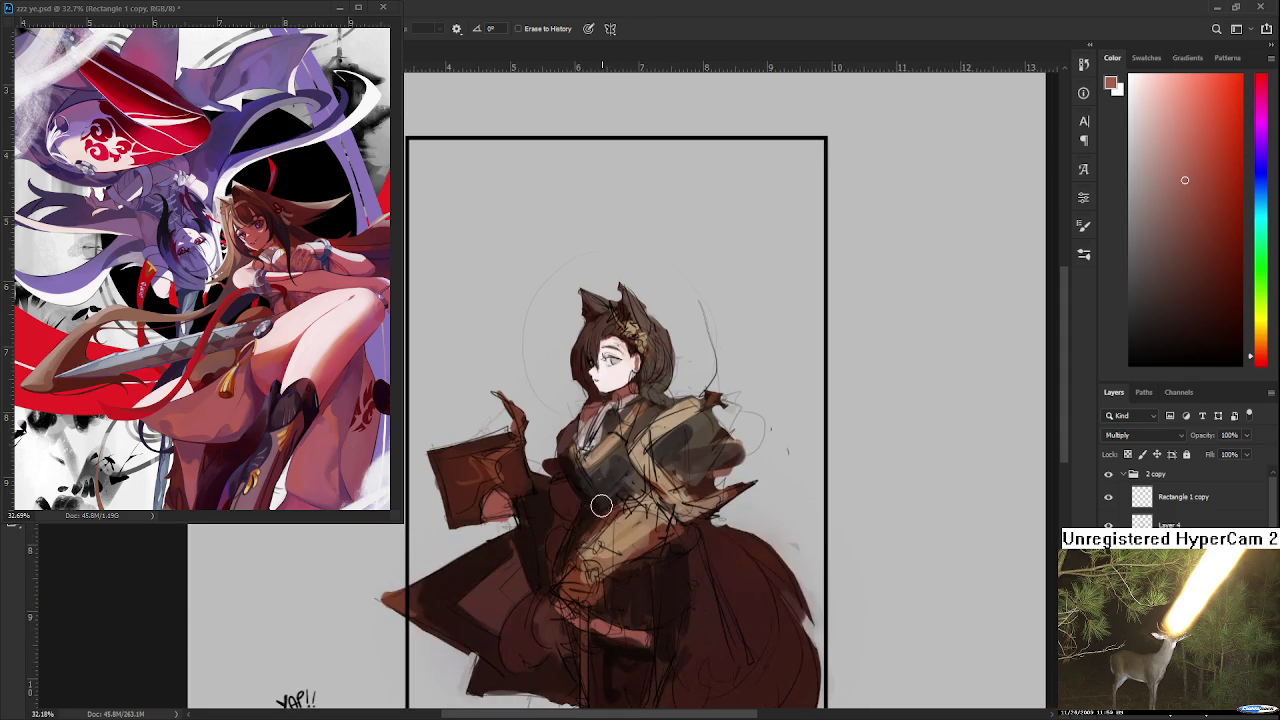
Step: Lighten the dress, hem, book and raised hand by clearing more shadow tint
left_click_drag(575, 552, 540, 467)
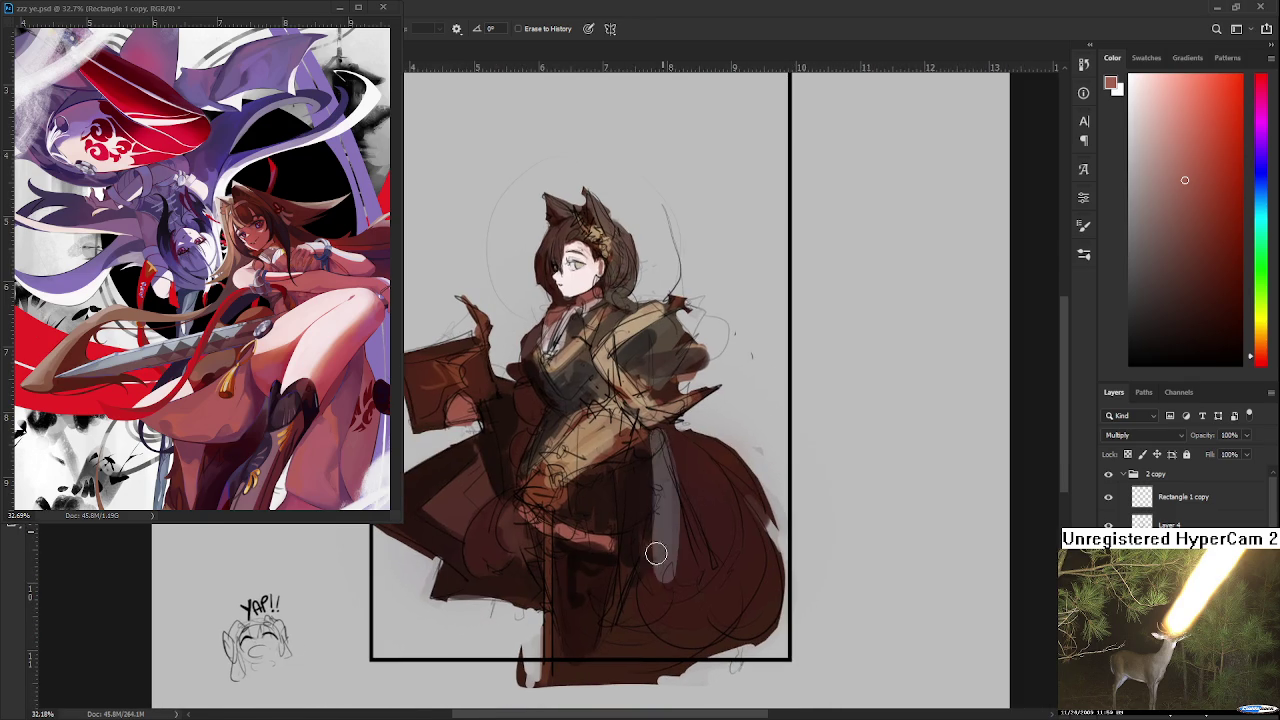
mouse_move(673, 436)
left_mouse_down()
mouse_move(760, 480)
mouse_move(770, 550)
mouse_move(707, 672)
mouse_move(703, 629)
mouse_move(616, 650)
mouse_move(586, 614)
mouse_move(634, 549)
mouse_move(595, 634)
mouse_move(600, 623)
mouse_move(636, 710)
left_mouse_up()
mouse_move(500, 548)
left_mouse_down()
mouse_move(418, 598)
mouse_move(500, 548)
left_mouse_up()
mouse_move(440, 608)
left_mouse_down()
mouse_move(535, 528)
mouse_move(545, 465)
mouse_move(470, 485)
left_mouse_up()
left_click_drag(535, 425, 577, 502)
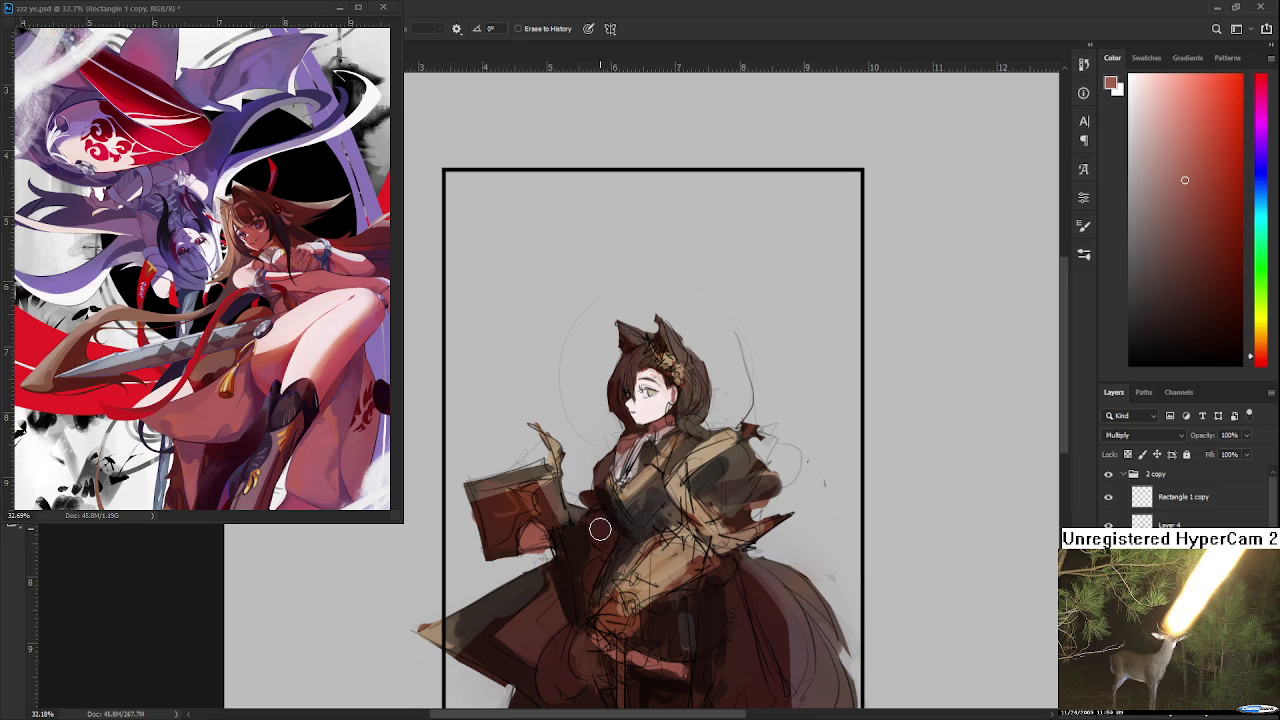
scroll(600, 490, "down", 1)
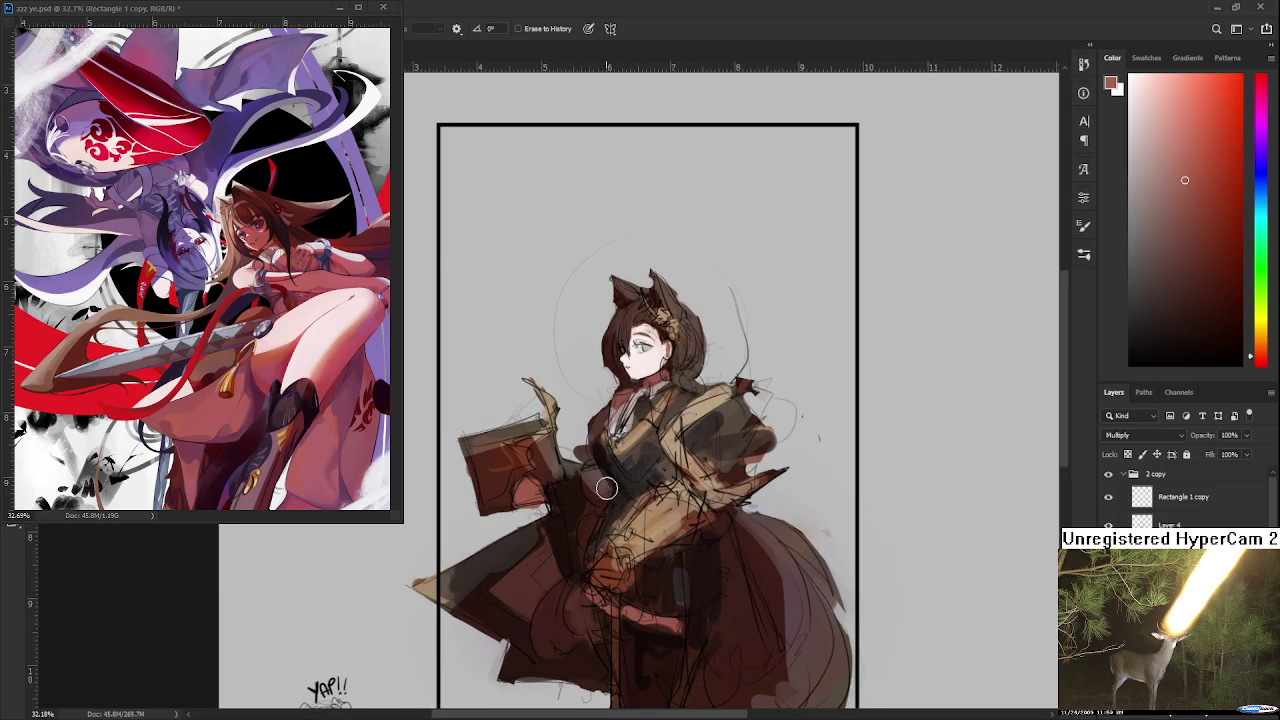
scroll(520, 540, "down", 1)
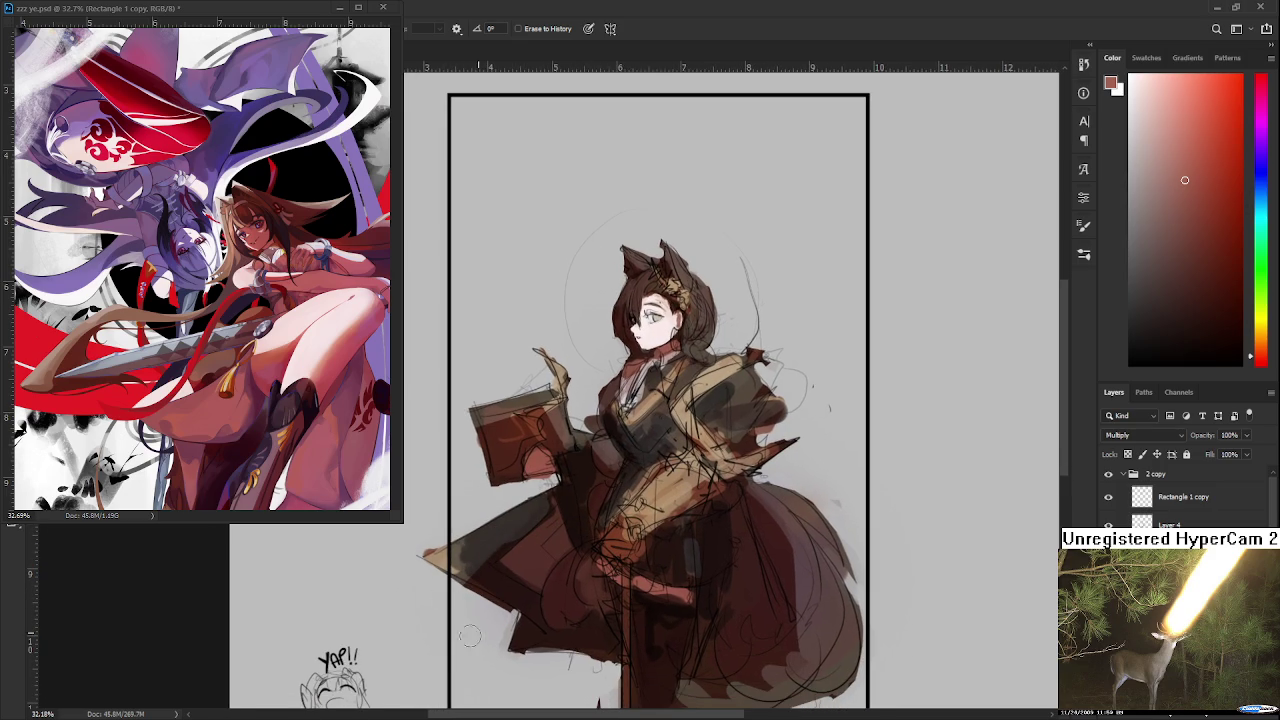
scroll(520, 630, "down", 1)
Step: Save the fox-eared girl sketch document with Ctrl+S
key("ctrl+s")
scroll(651, 531, "down", 2)
scroll(617, 511, "up", 2)
scroll(777, 551, "down", 1)
scroll(784, 537, "down", 1)
scroll(820, 490, "up", 3)
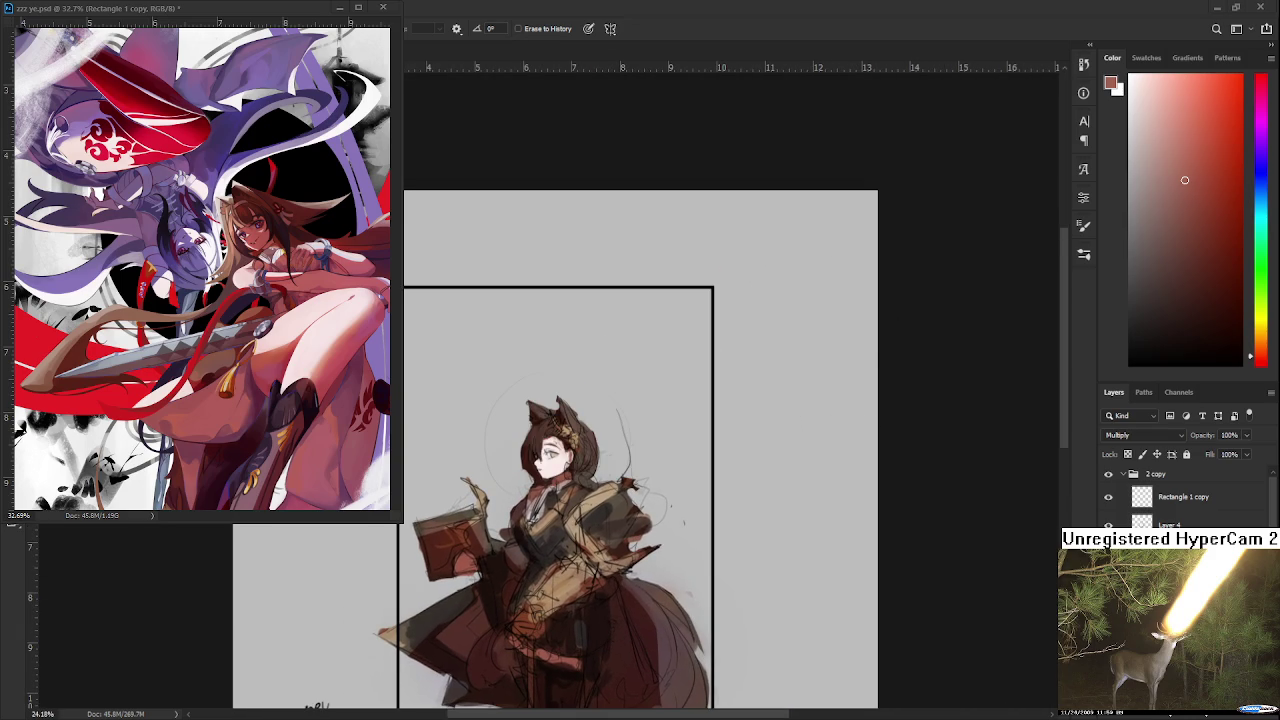
scroll(560, 420, "down", 1)
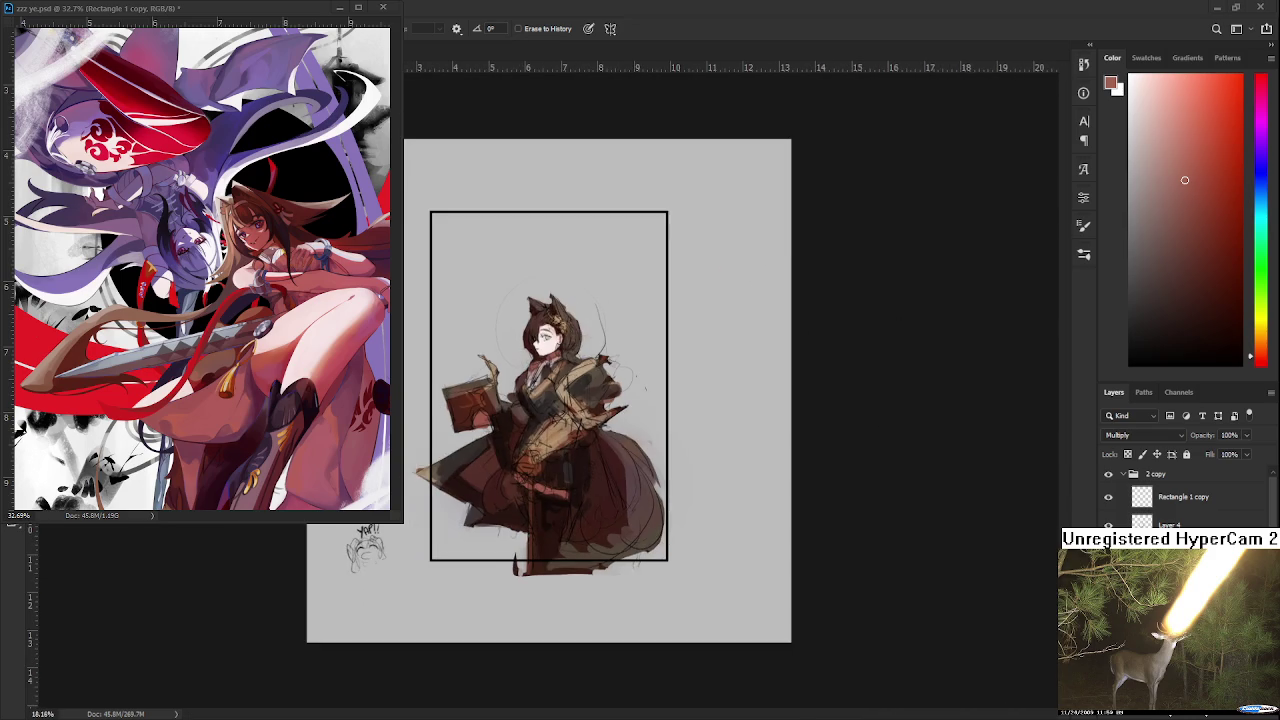
scroll(560, 420, "up", 1)
scroll(560, 420, "up", 2)
Step: Paint dark shading on the girl's chest with the Brush
key("b")
left_click_drag(505, 435, 495, 470)
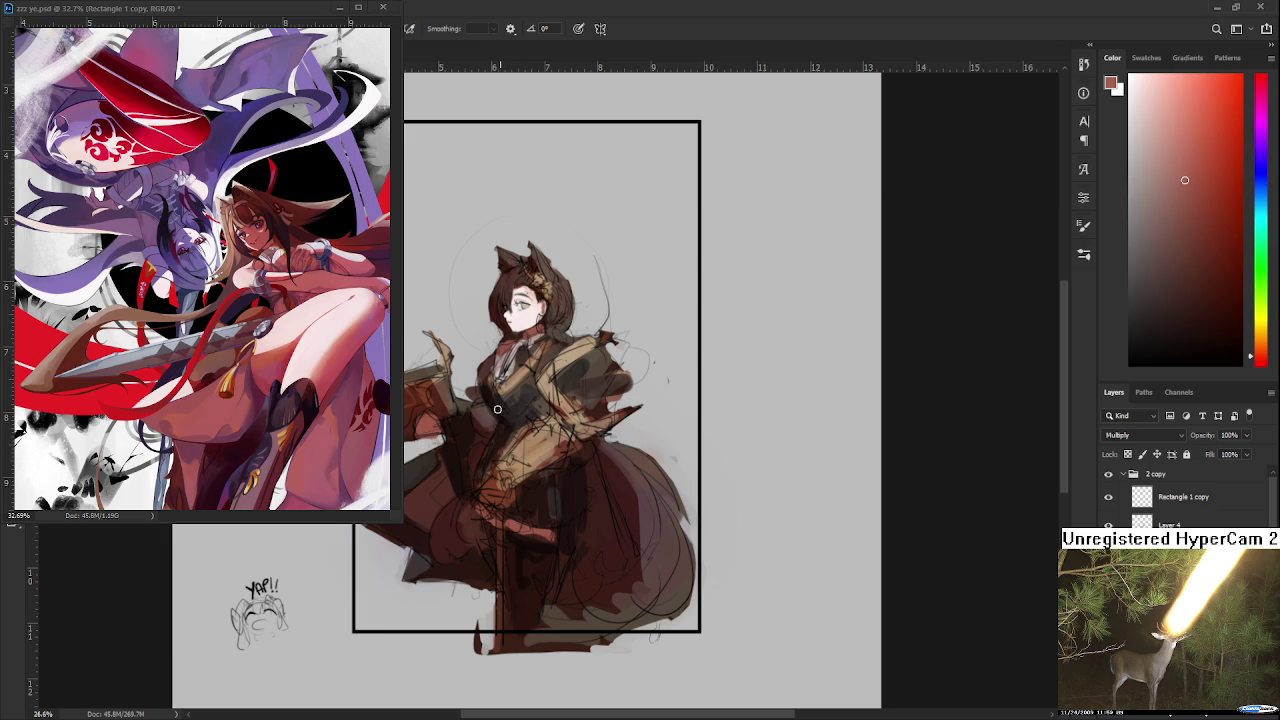
mouse_move(540, 407)
left_mouse_down()
mouse_move(548, 439)
mouse_move(607, 483)
left_mouse_up()
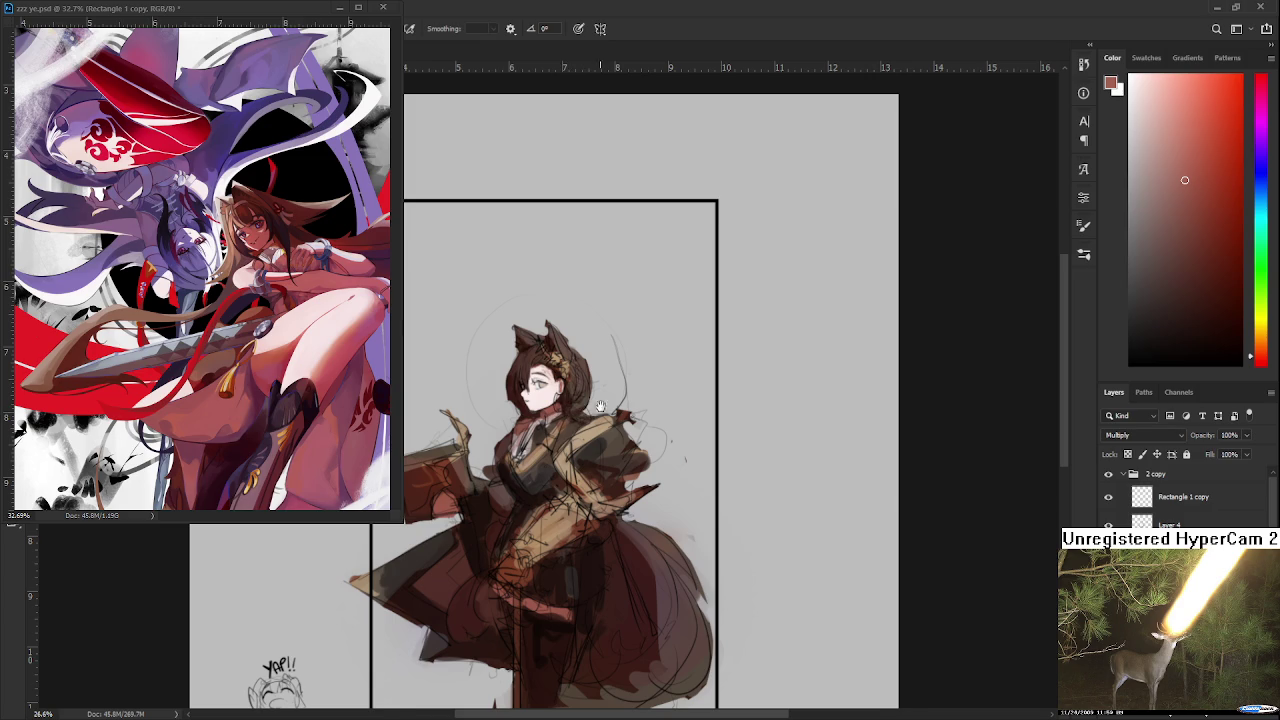
left_click_drag(614, 405, 626, 418)
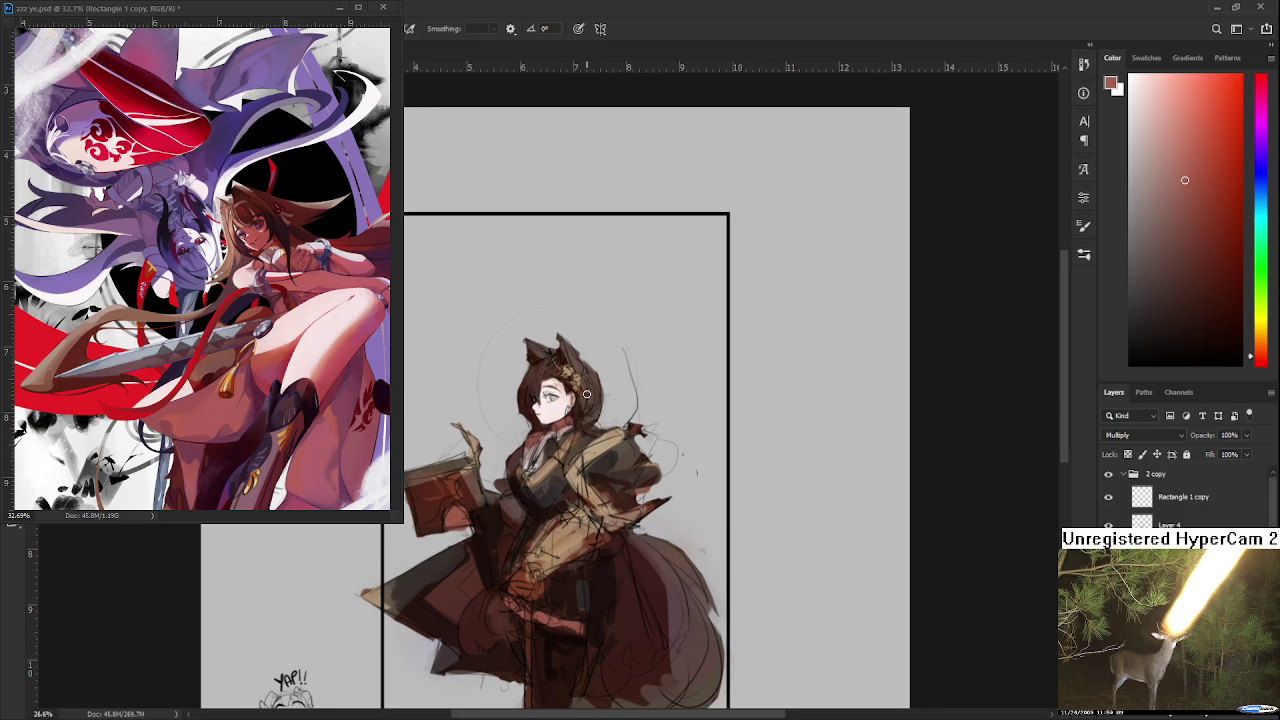
scroll(556, 409, "up", 2)
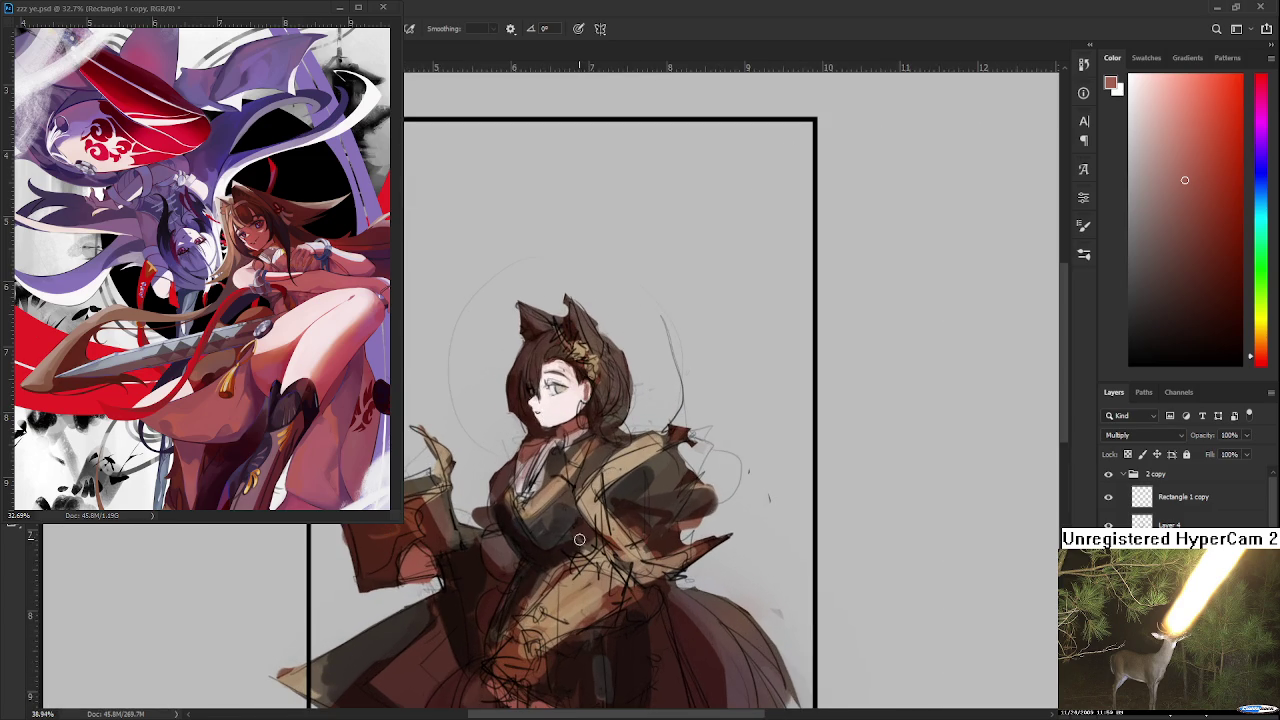
scroll(580, 544, "up", 2)
Step: Flip the canvas horizontally so the girl faces right
scroll(601, 425, "down", 3)
scroll(601, 425, "up", 2)
scroll(601, 425, "down", 3)
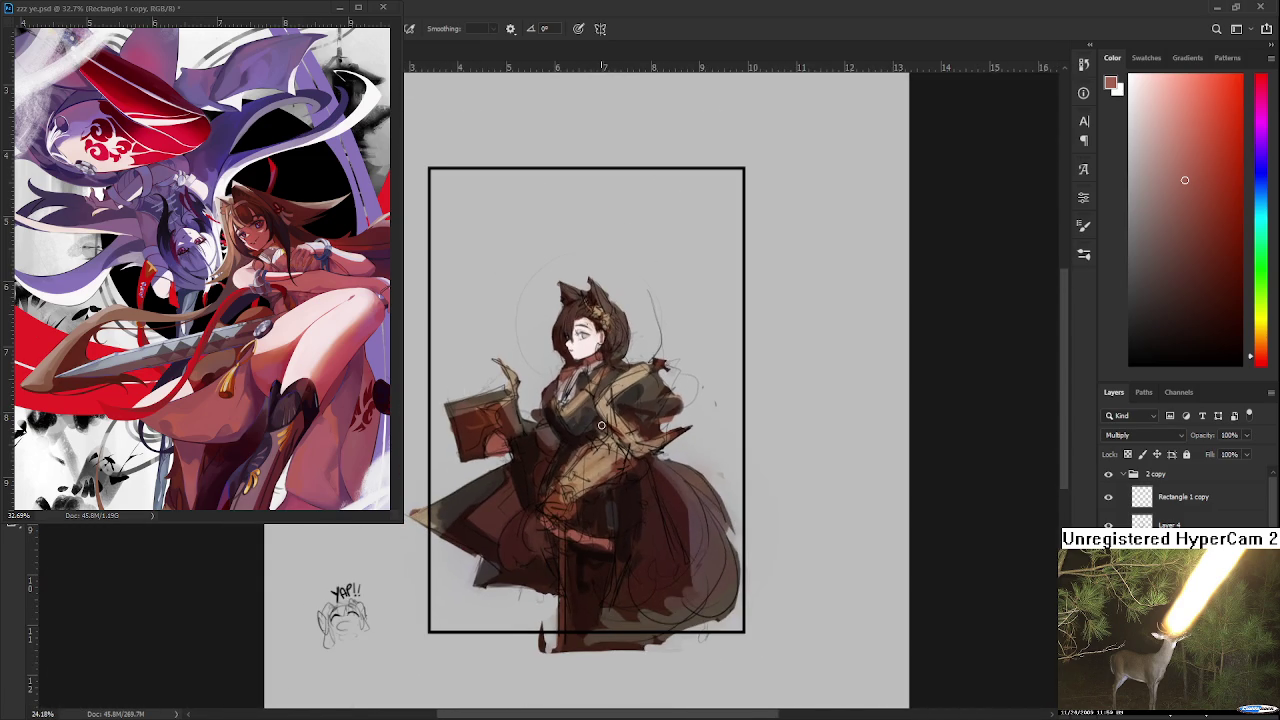
key("ctrl+shift+h")
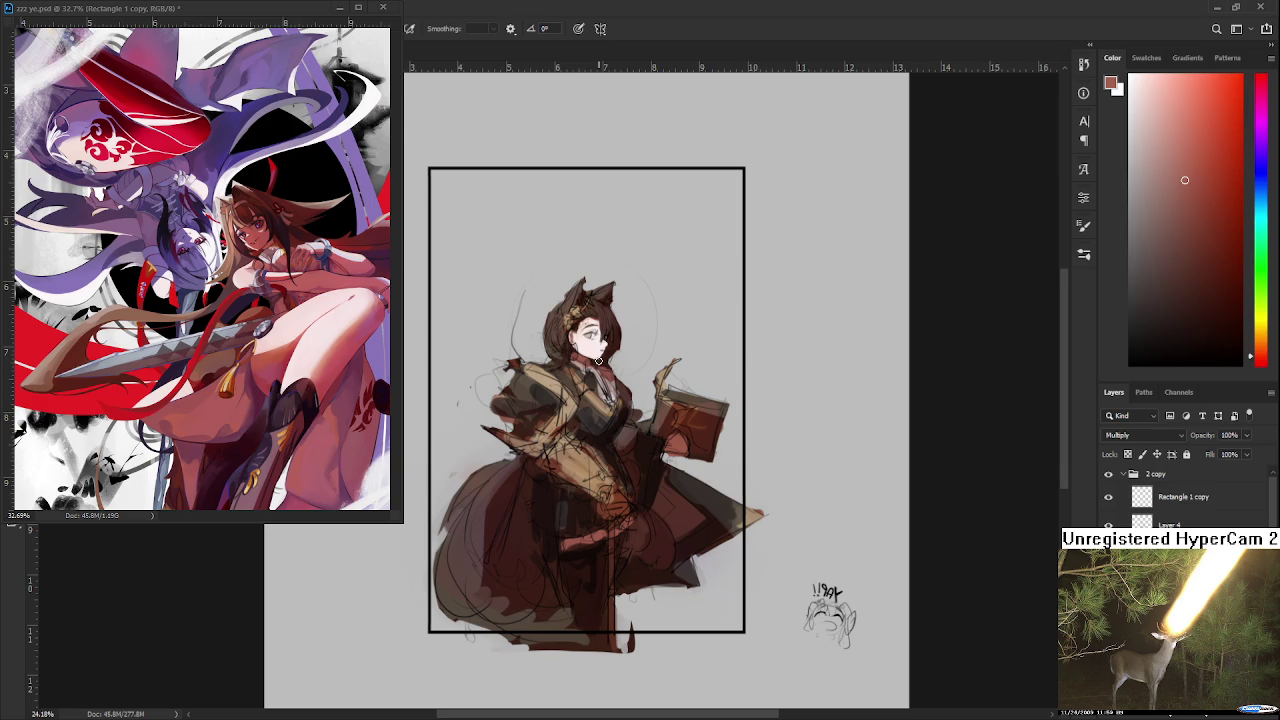
scroll(598, 360, "up", 2)
scroll(600, 362, "up", 2)
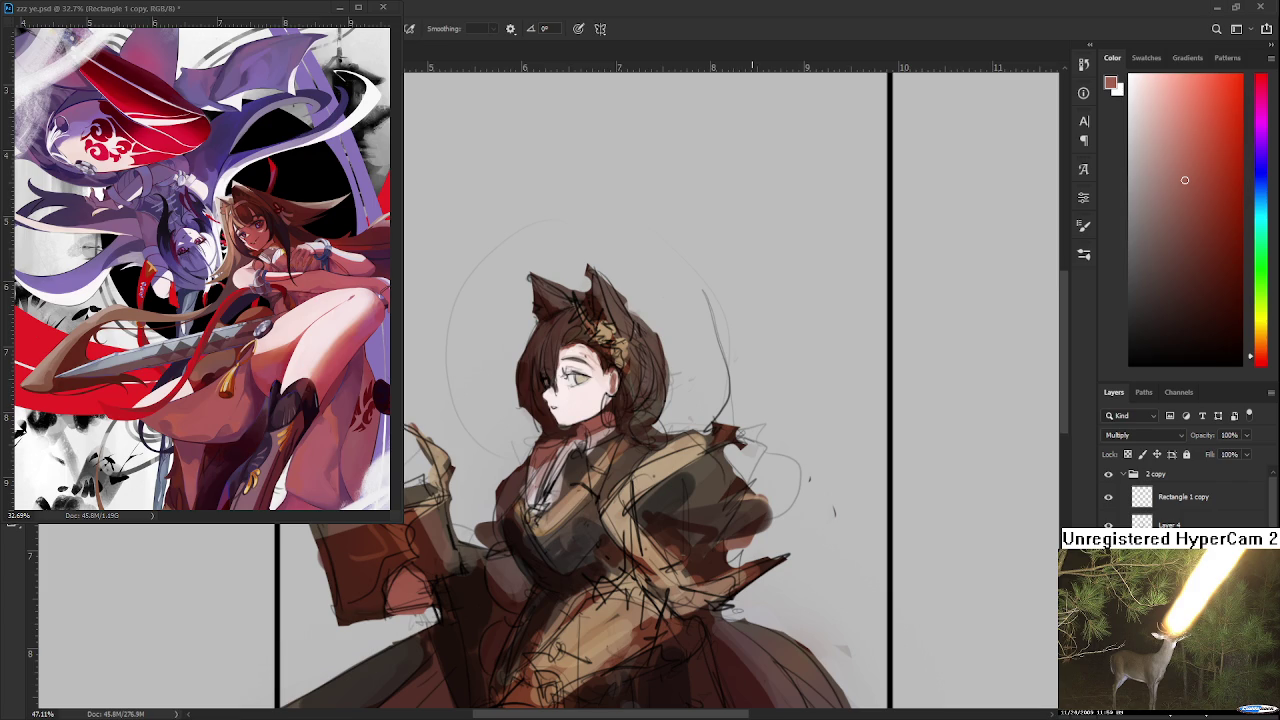
Step: Duplicate the sketch's Layer 4, then dock zzz ye.psd as a tab beside arknight p.psd
scroll(700, 400, "up", 1)
scroll(700, 400, "up", 1)
scroll(700, 400, "up", 1)
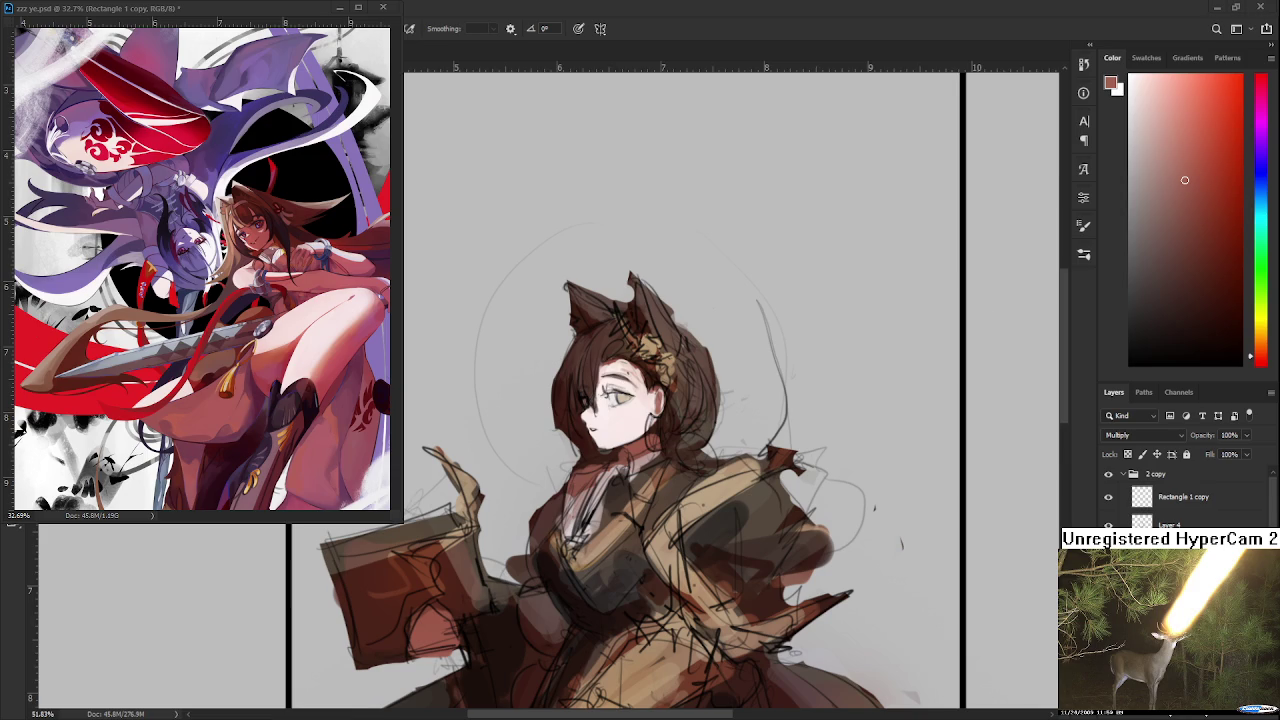
scroll(680, 400, "down", 3)
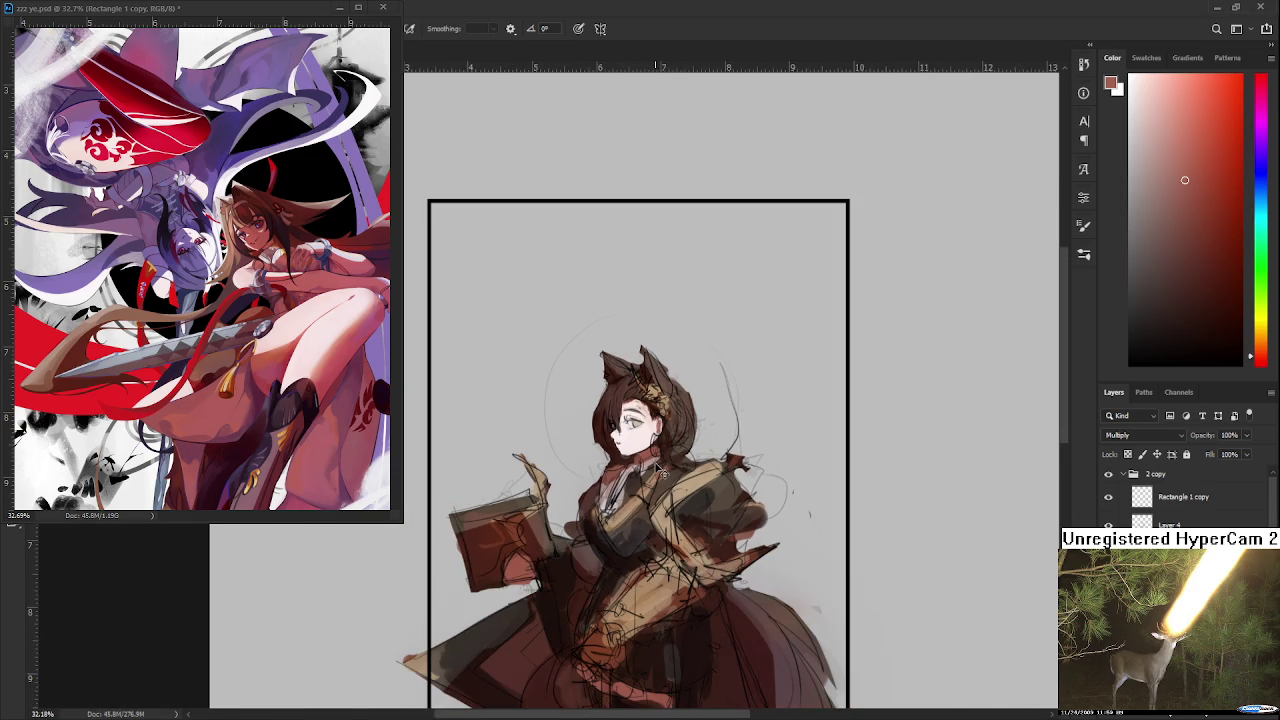
scroll(680, 400, "down", 1)
left_click(1166, 521)
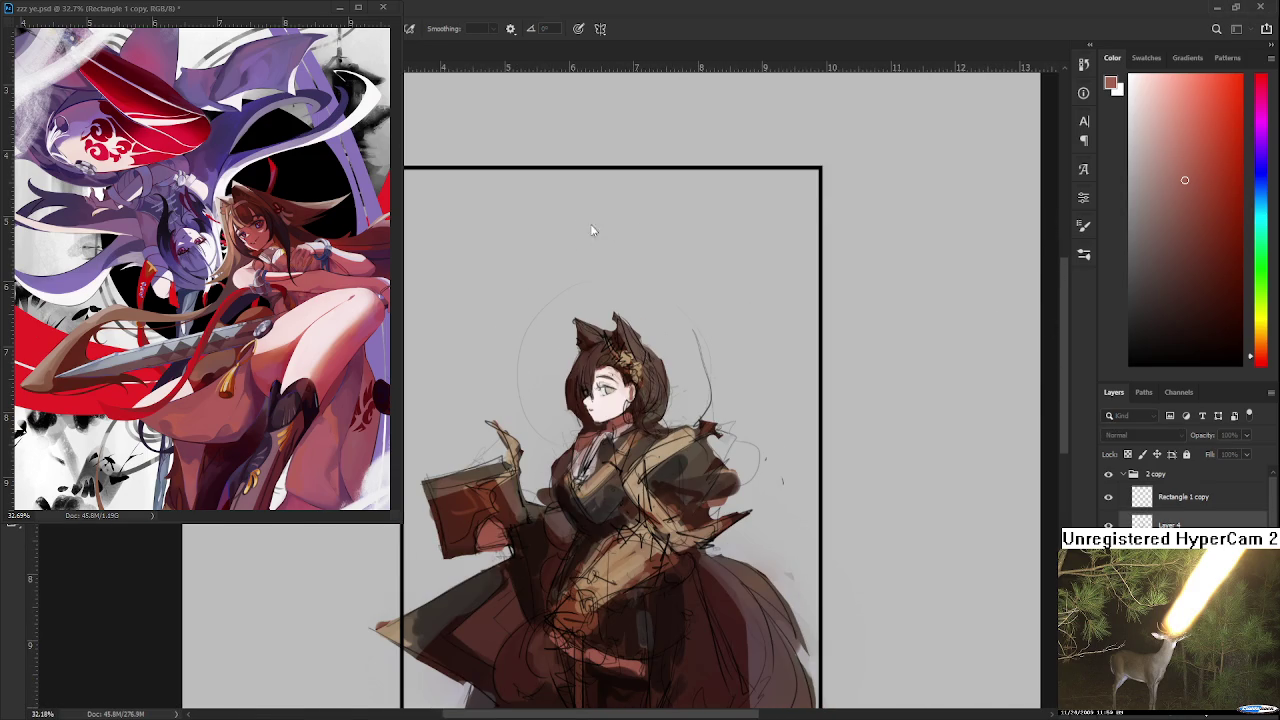
key("ctrl+j")
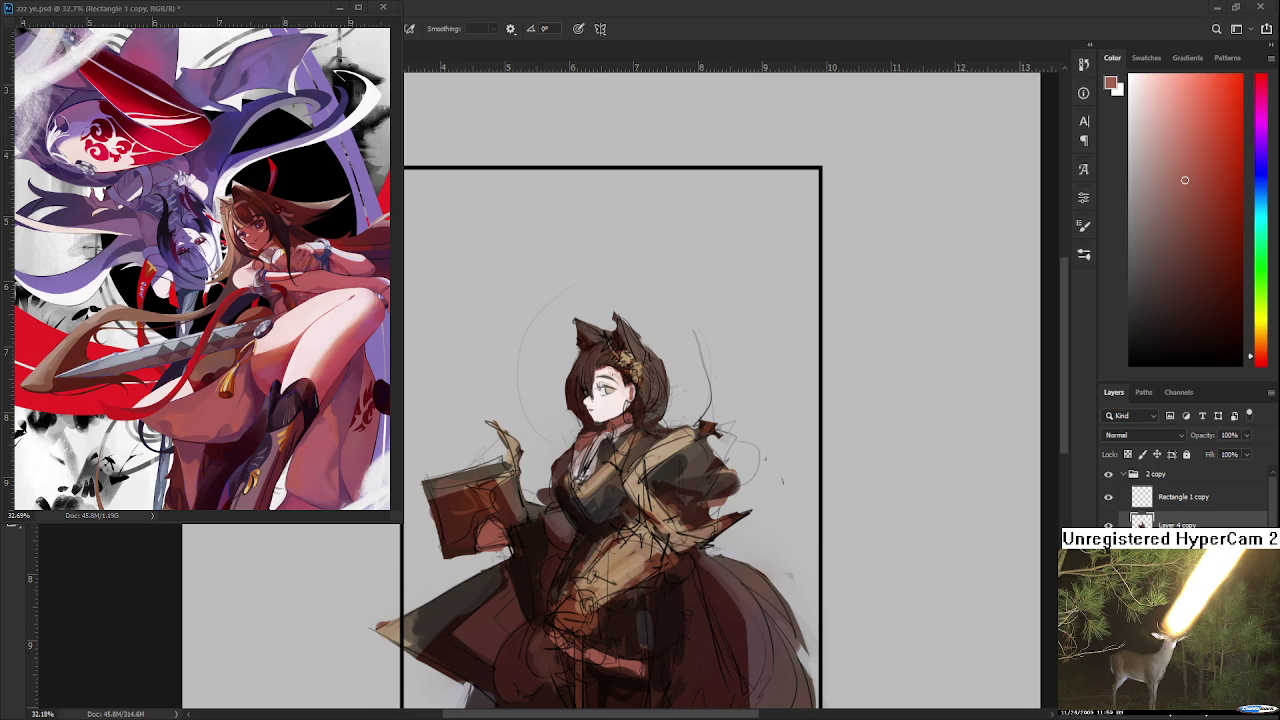
left_click(262, 10)
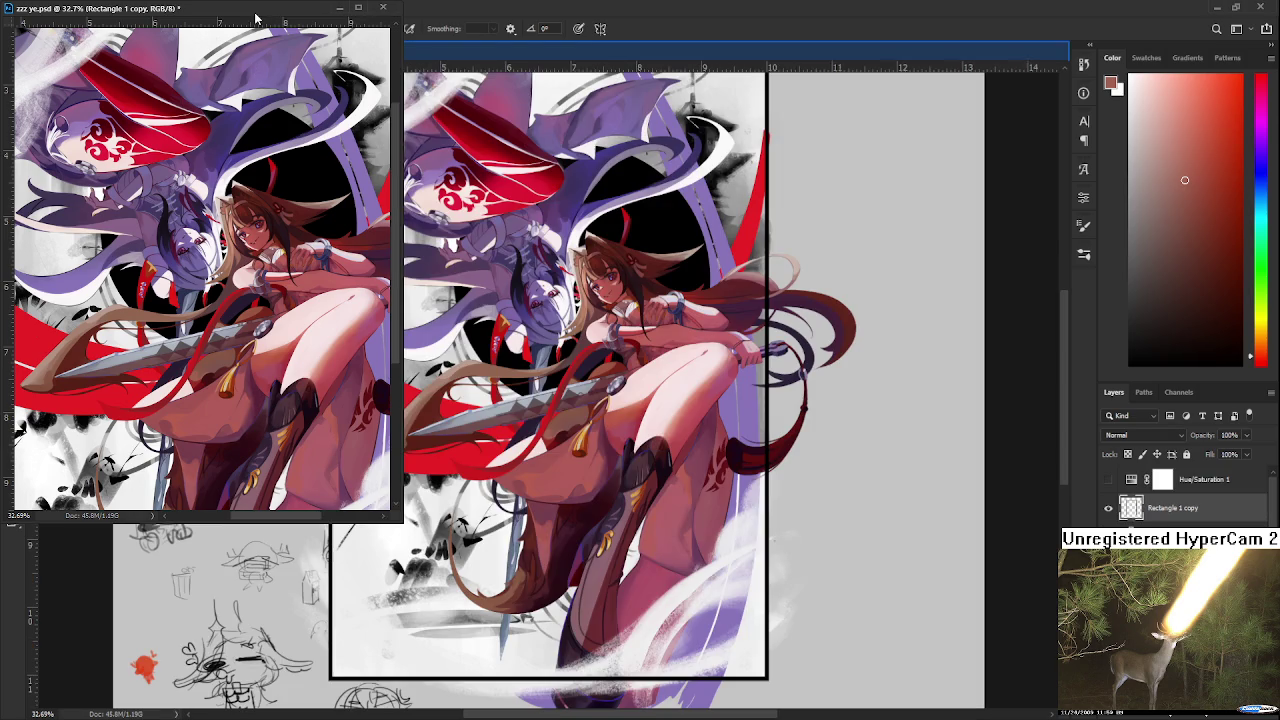
left_click_drag(256, 18, 272, 54)
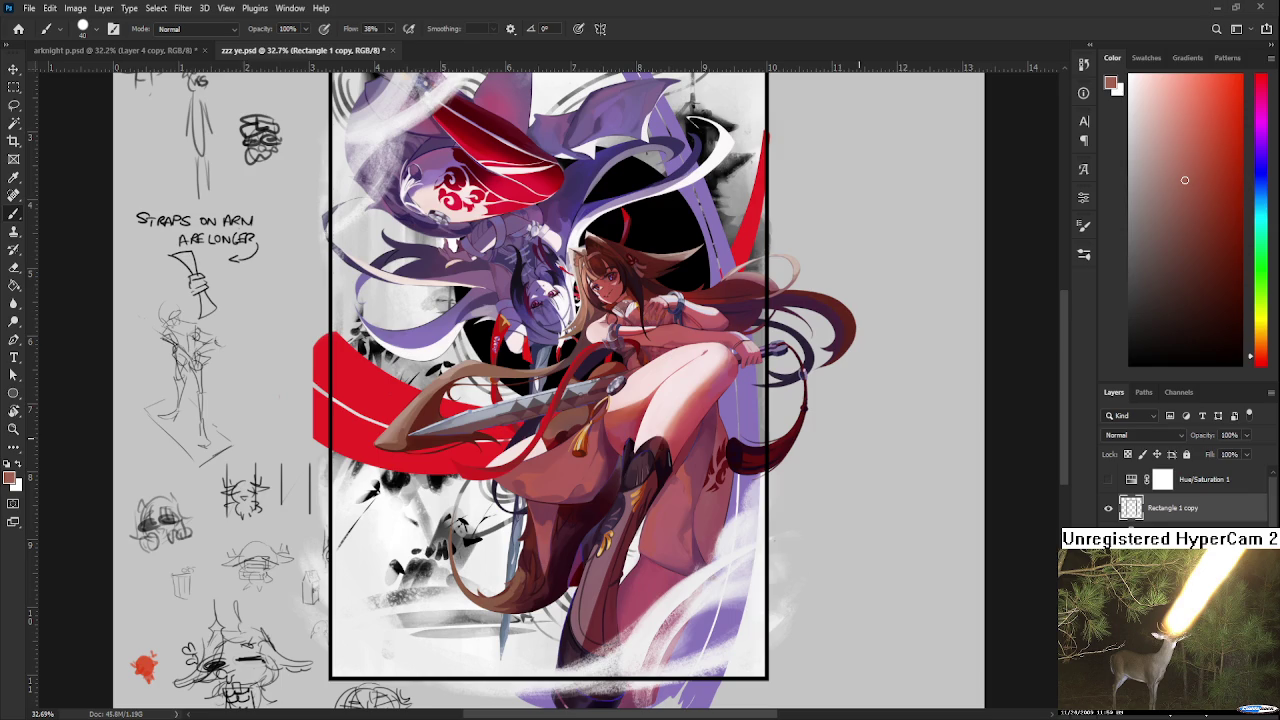
Step: Darken the shading on the figure's legs using the Curves 1 layer mask
left_click(1195, 695)
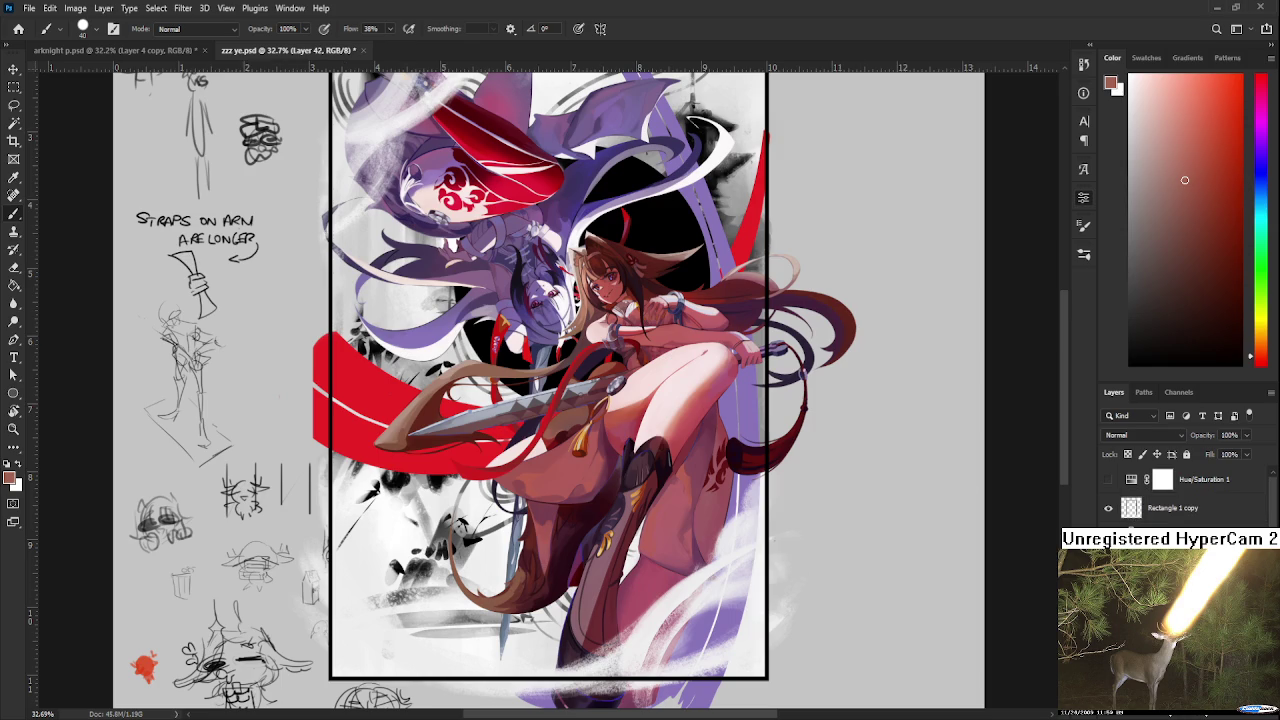
left_click(1162, 675)
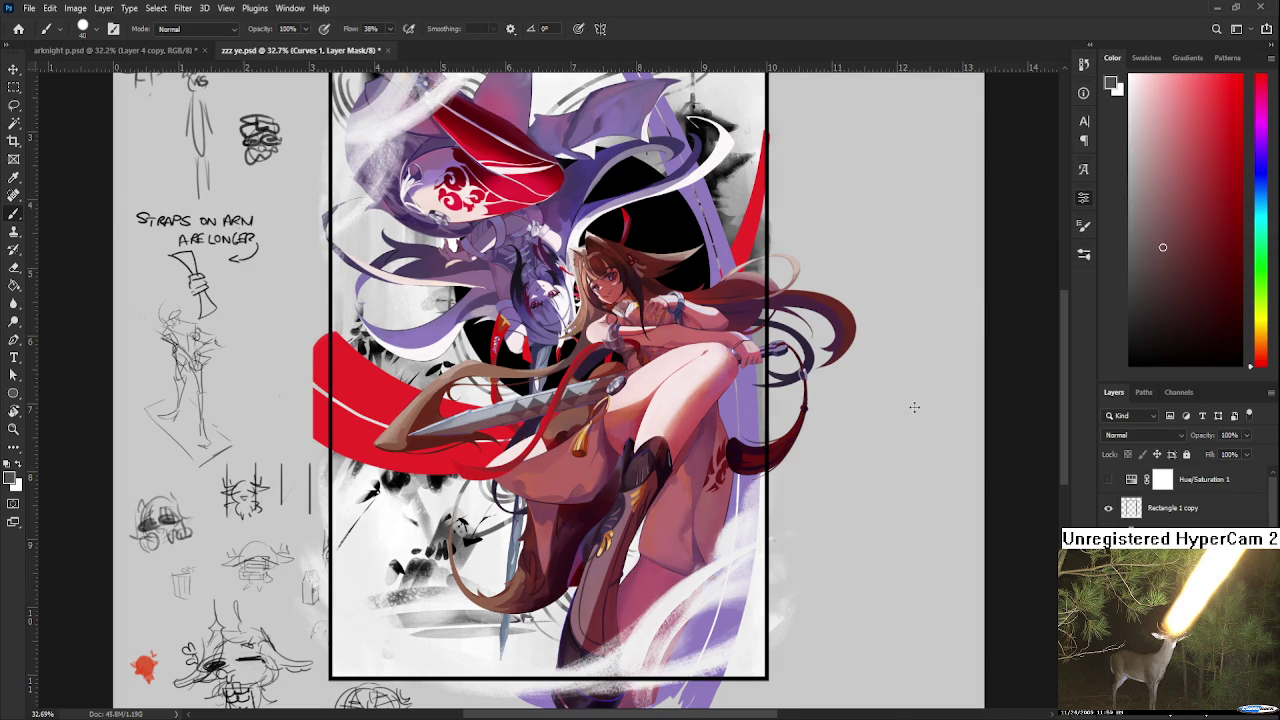
key("ctrl+z")
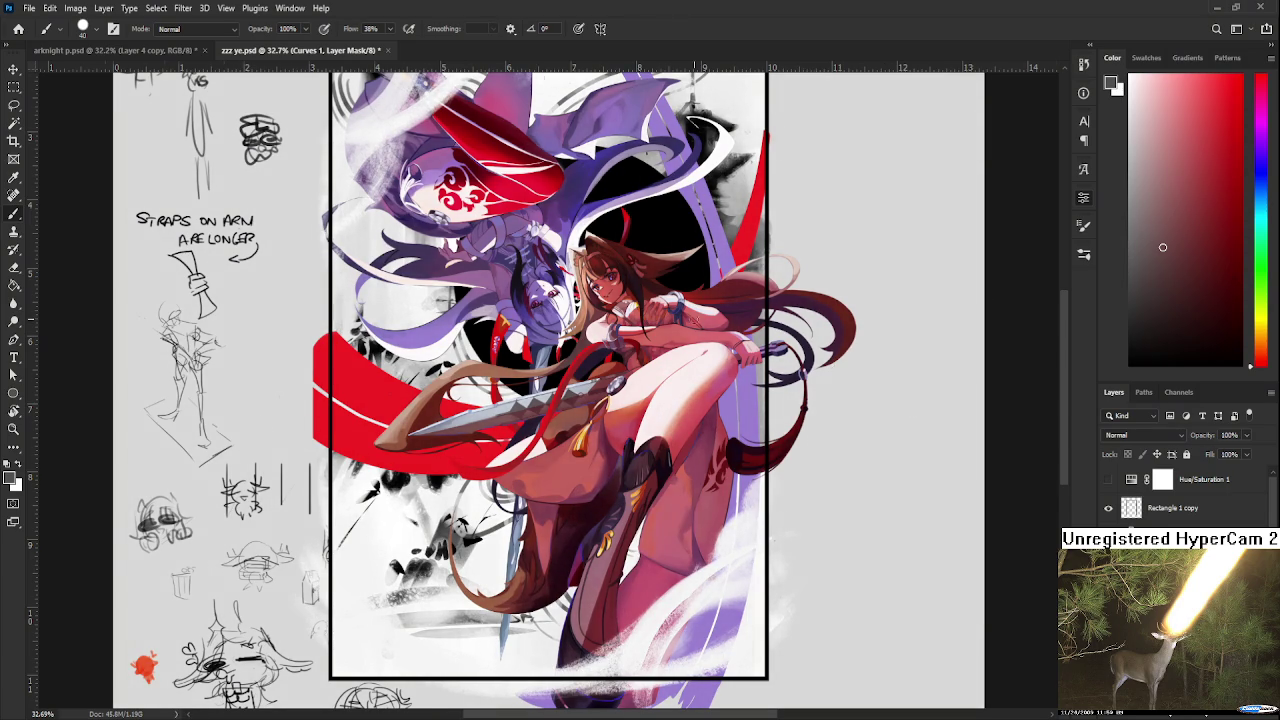
scroll(668, 326, "down", 2)
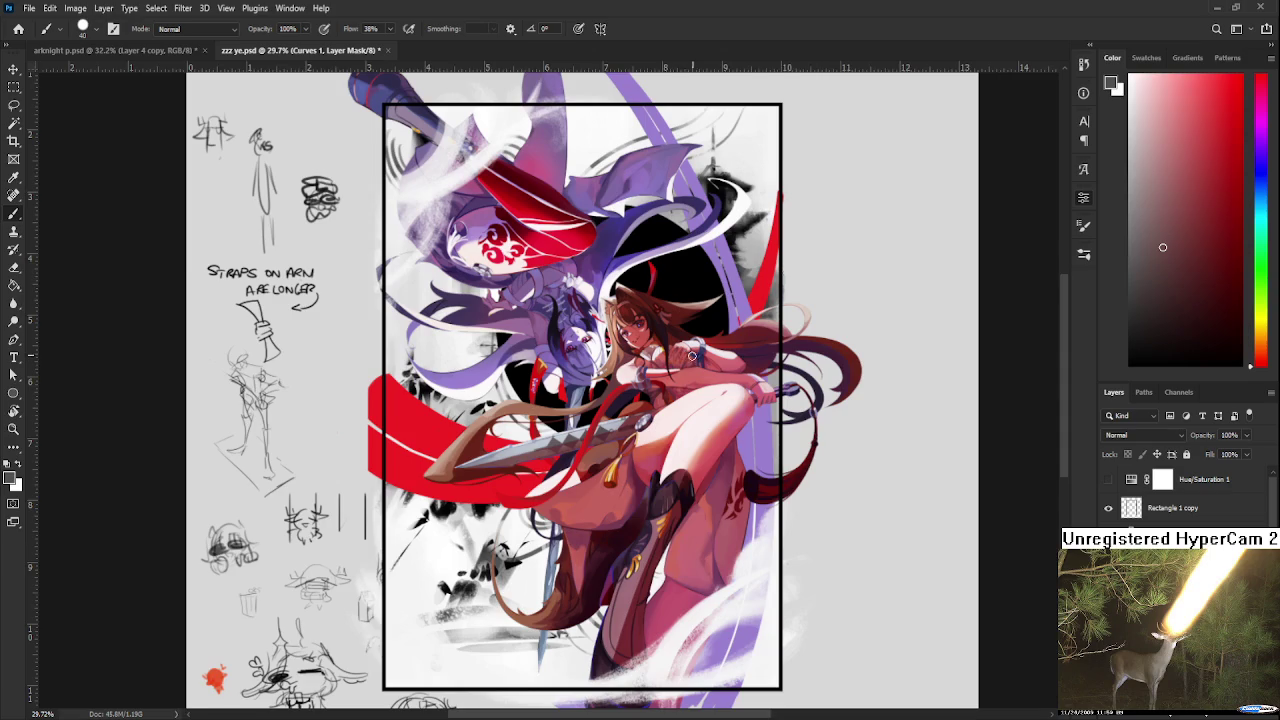
left_click_drag(663, 372, 627, 346)
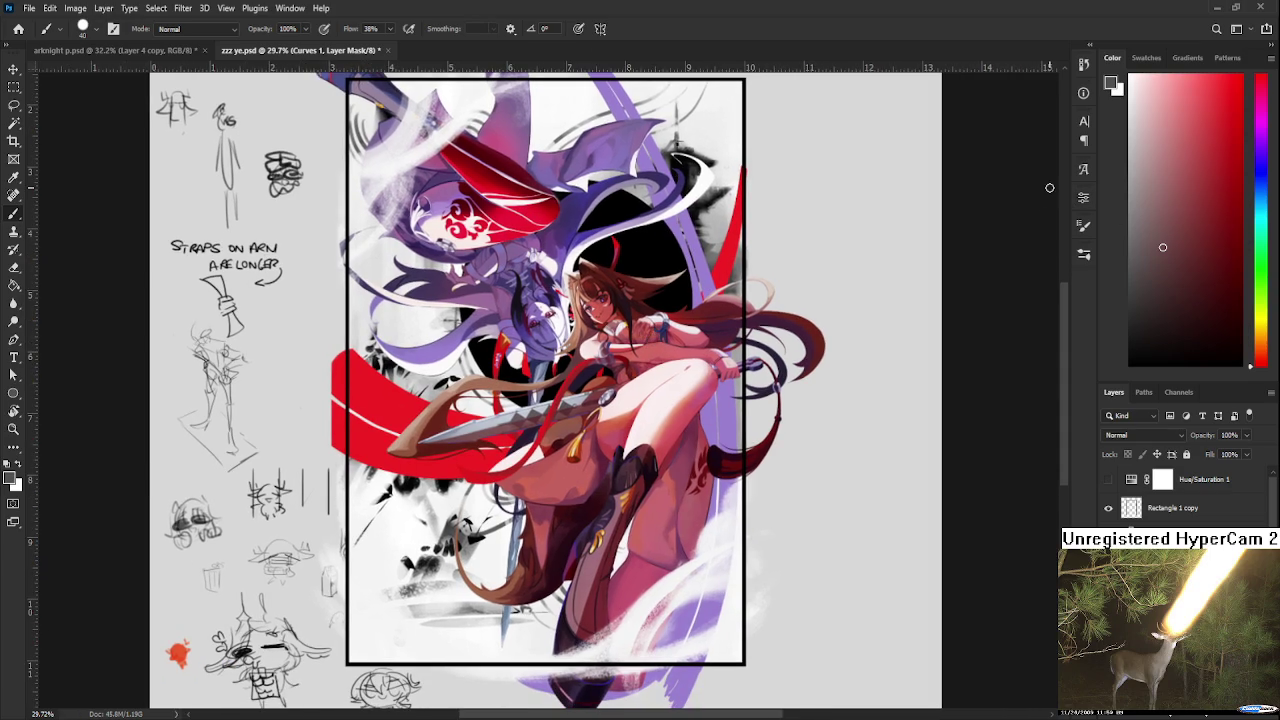
Step: Turn Hue/Saturation 1 on for a greyscale check, then hide it to restore full colour
scroll(554, 386, "down", 2)
scroll(554, 386, "down", 2)
scroll(554, 386, "down", 6)
scroll(551, 393, "down", 2)
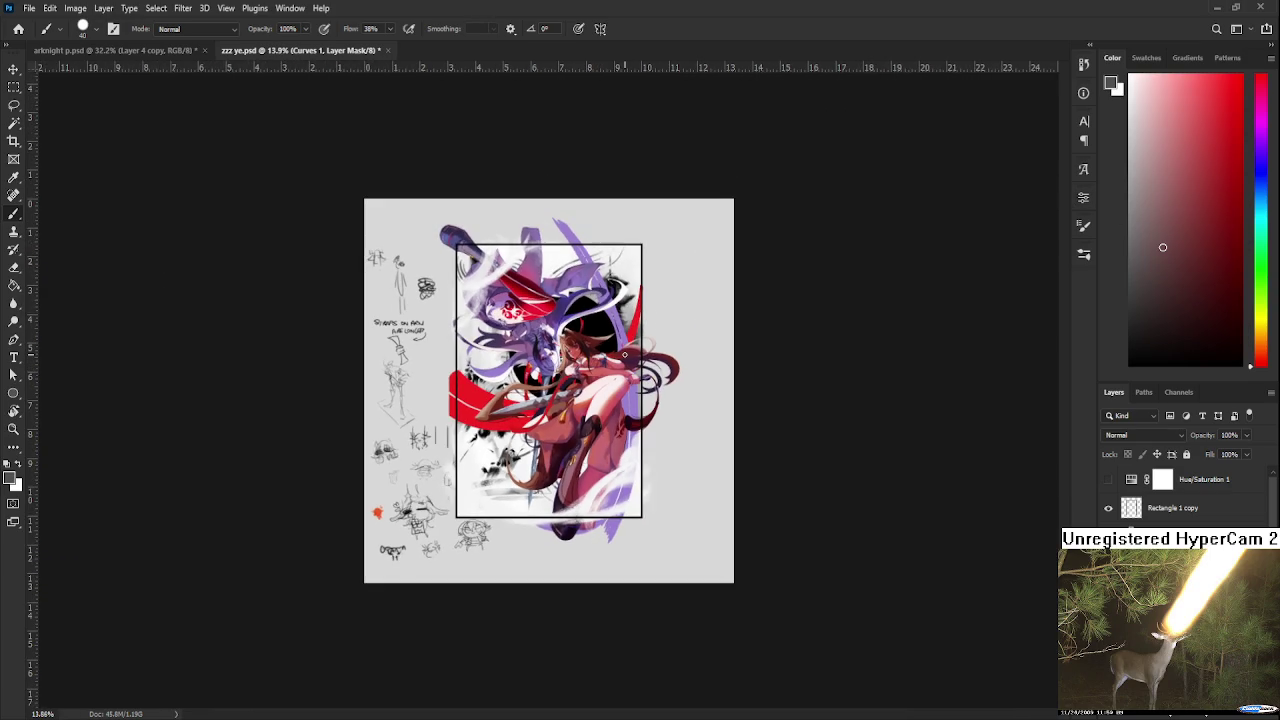
scroll(624, 354, "up", 2)
scroll(624, 354, "up", 1)
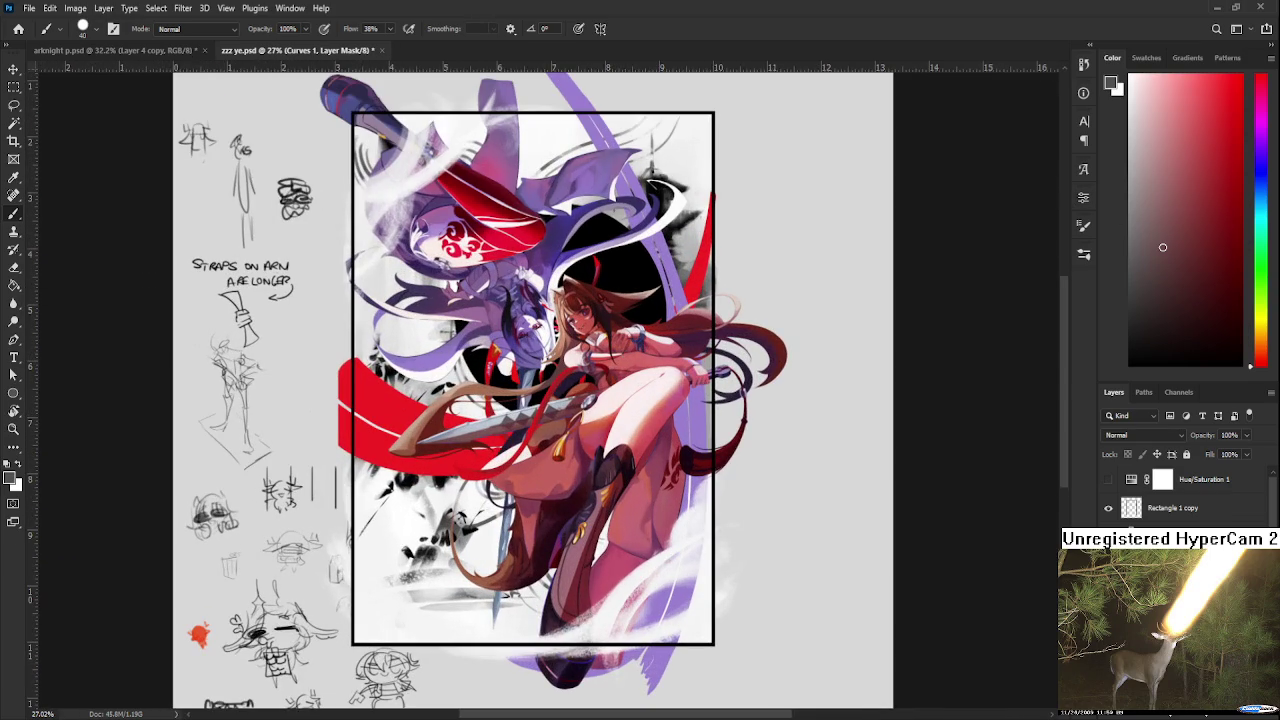
left_click(1107, 481)
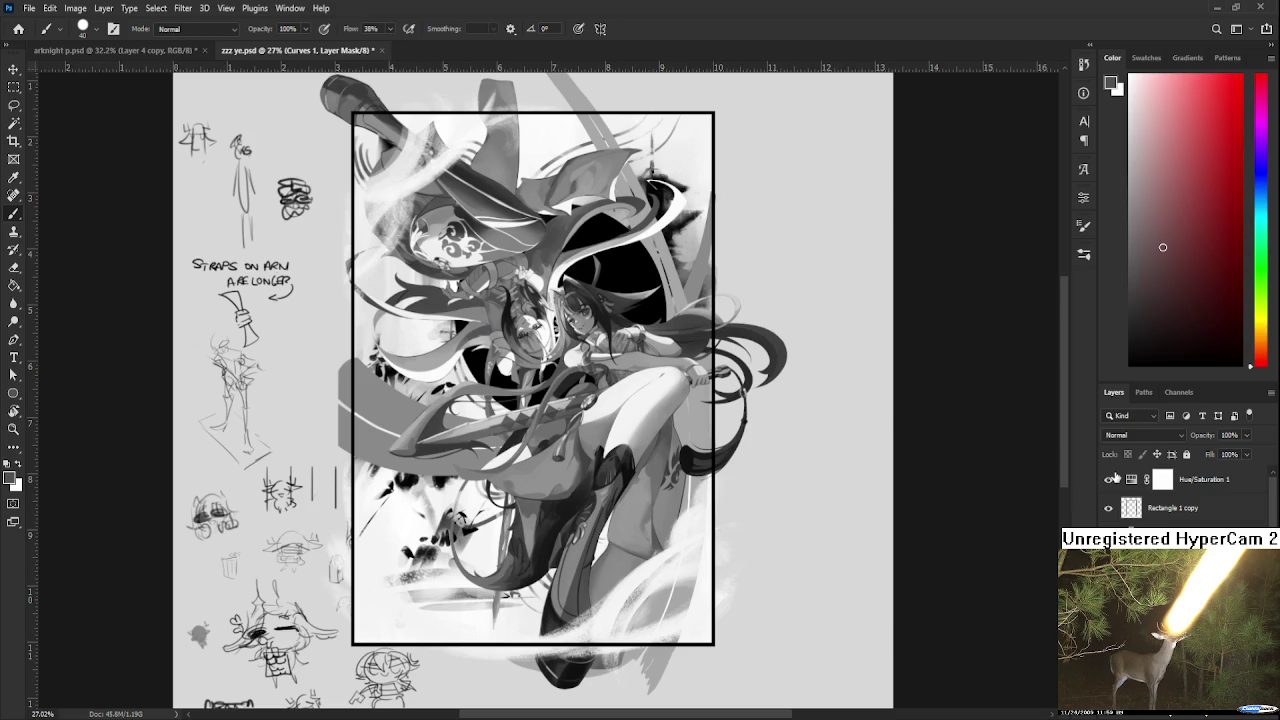
left_click(1108, 480)
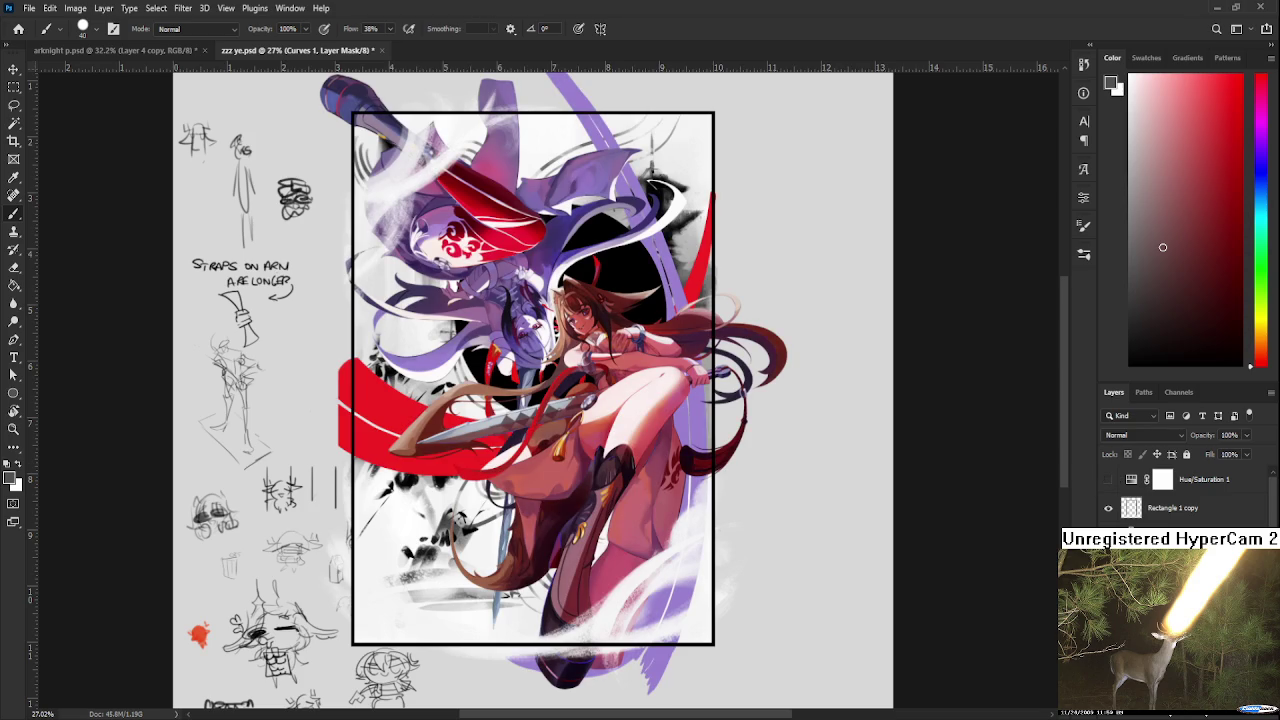
Step: Show the purple and white misty stroke layers and sample a reddish-brown from the artwork
scroll(1180, 495, "down", 1)
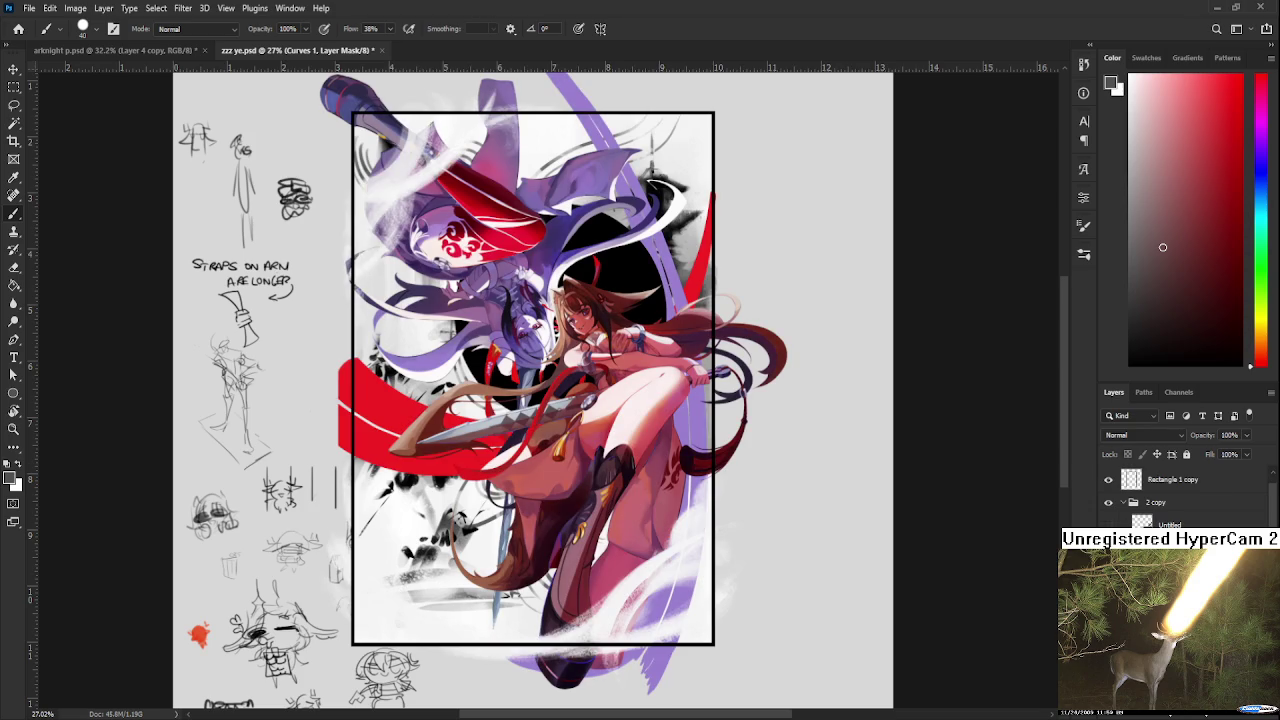
left_click(1108, 524)
left_click(1108, 547)
key("alt+bracketright")
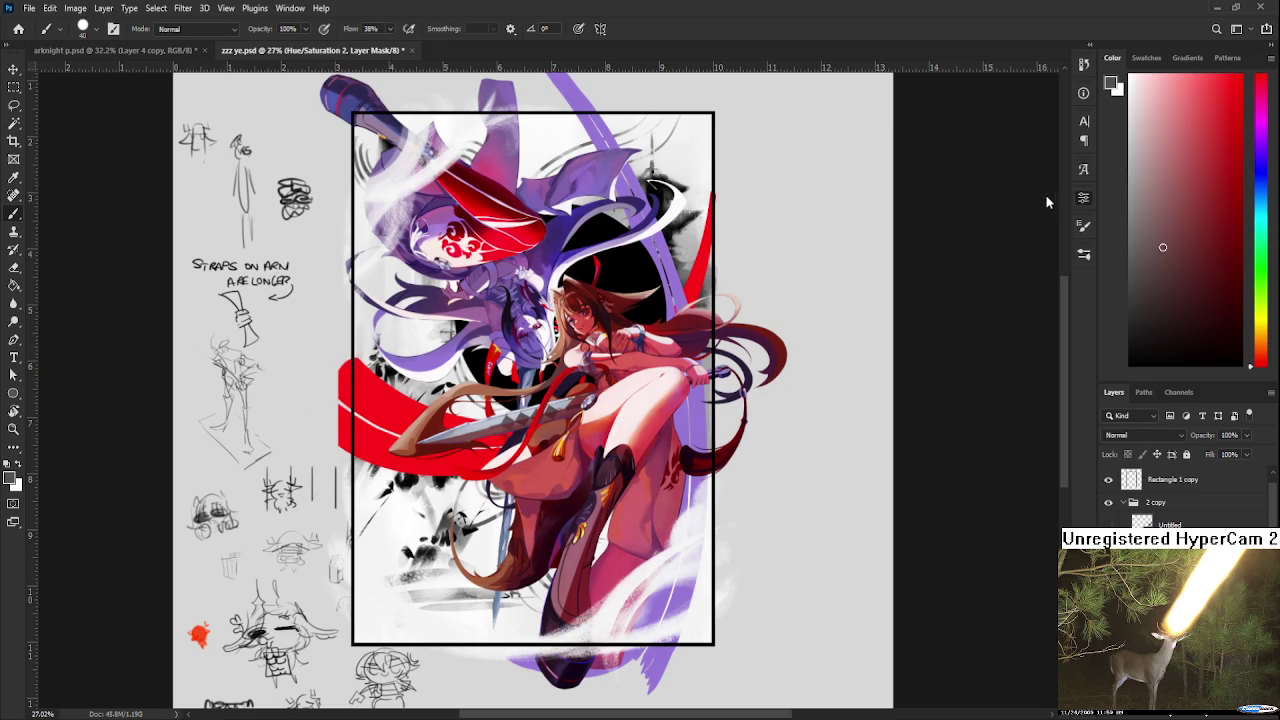
left_click(614, 285, "alt")
Step: Cancel the white gradient fill preview and apply a sepia gradient map over the artwork
key("ctrl+2")
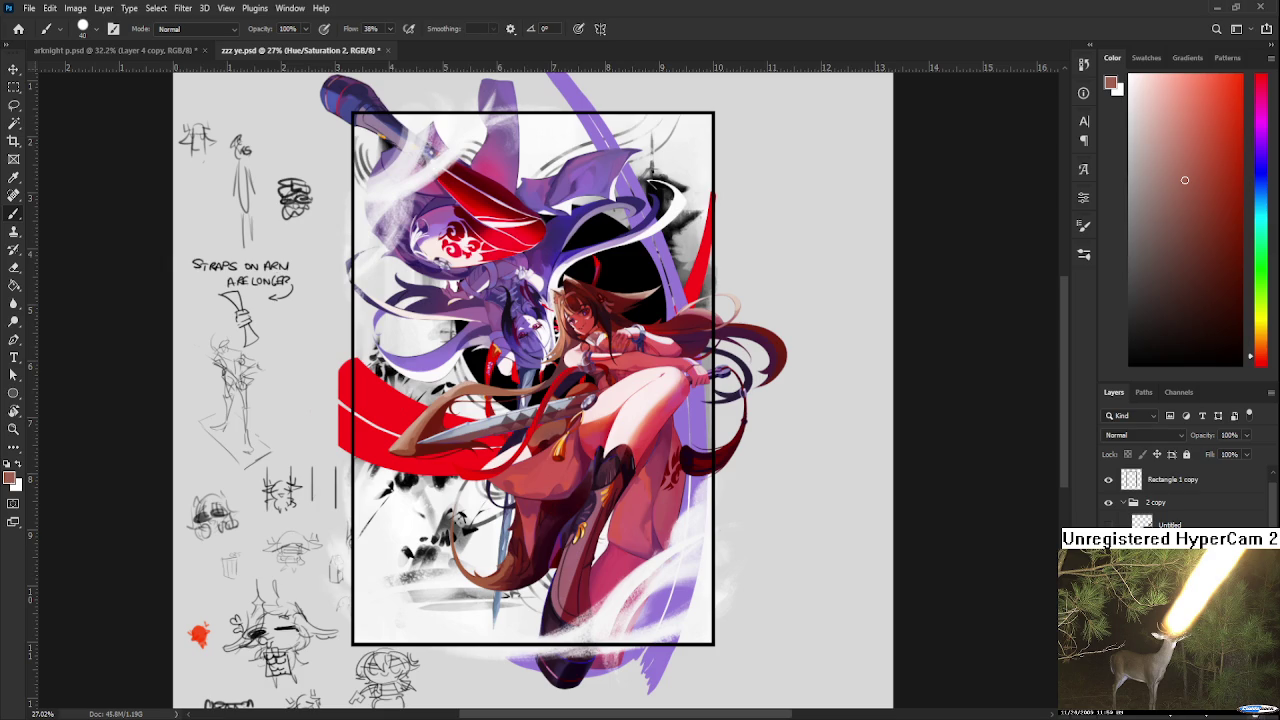
key("alt+bracketleft")
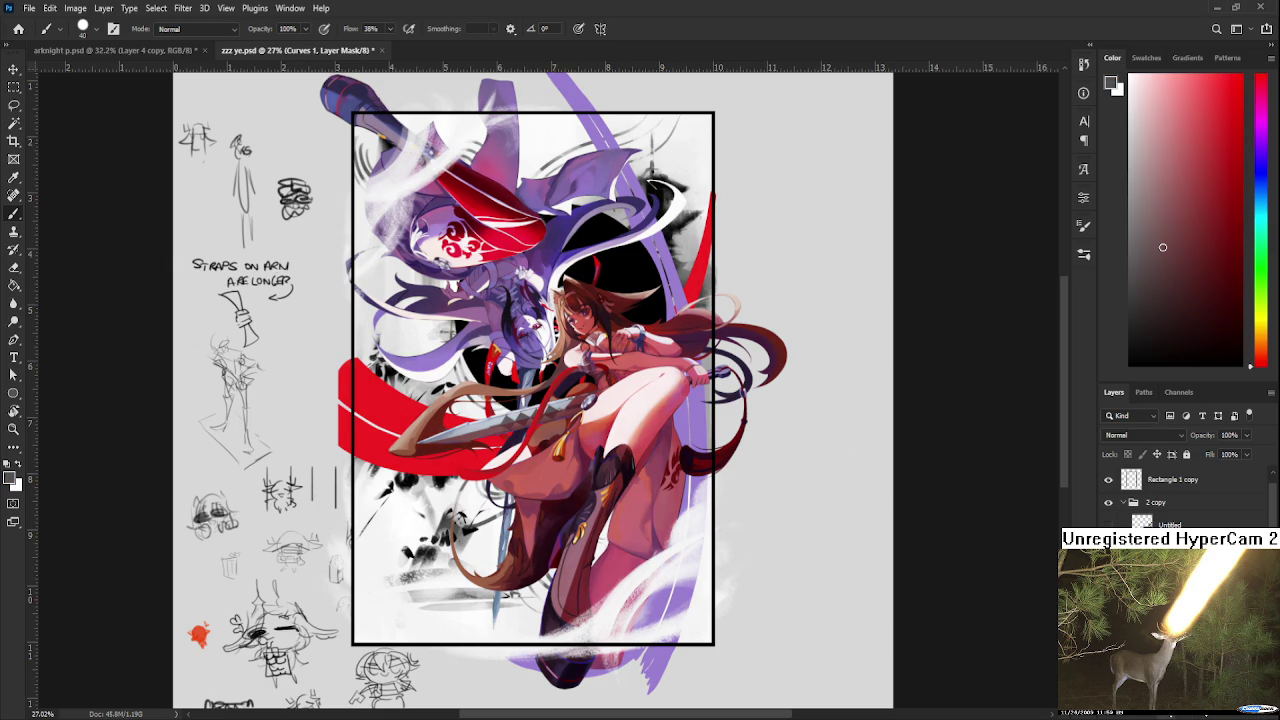
key("ctrl+comma")
key("ctrl+comma")
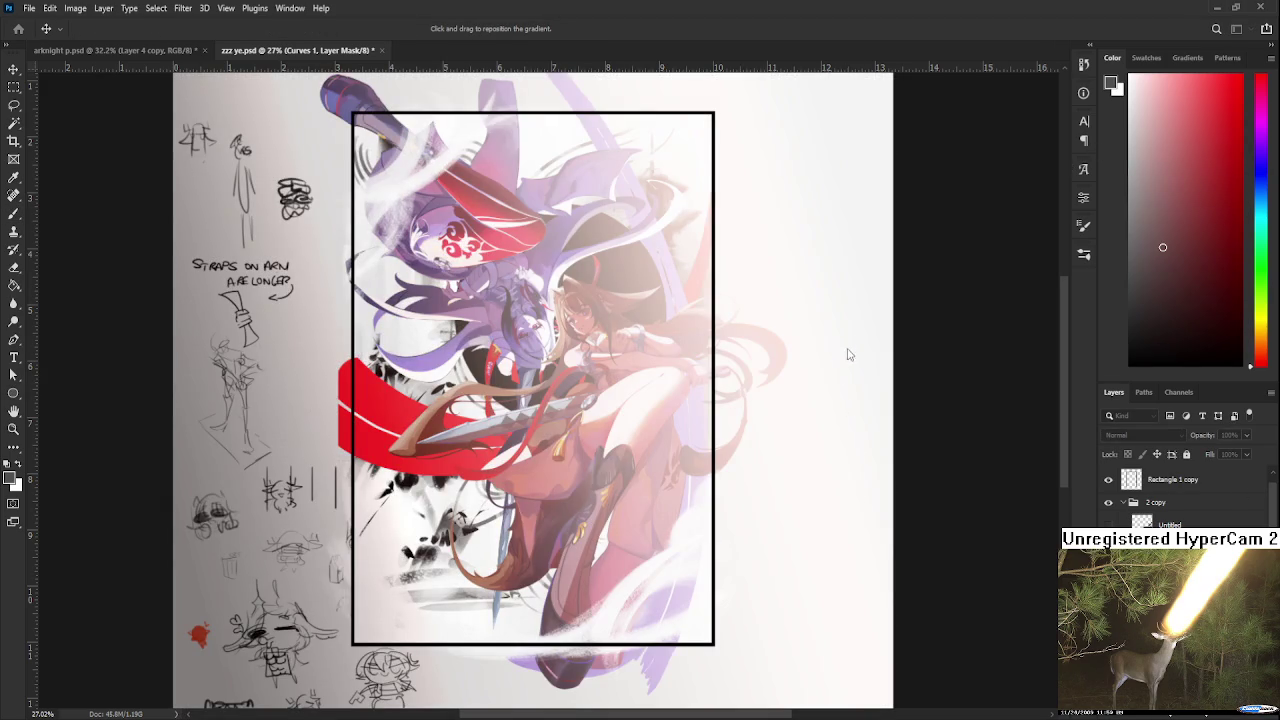
key("Escape")
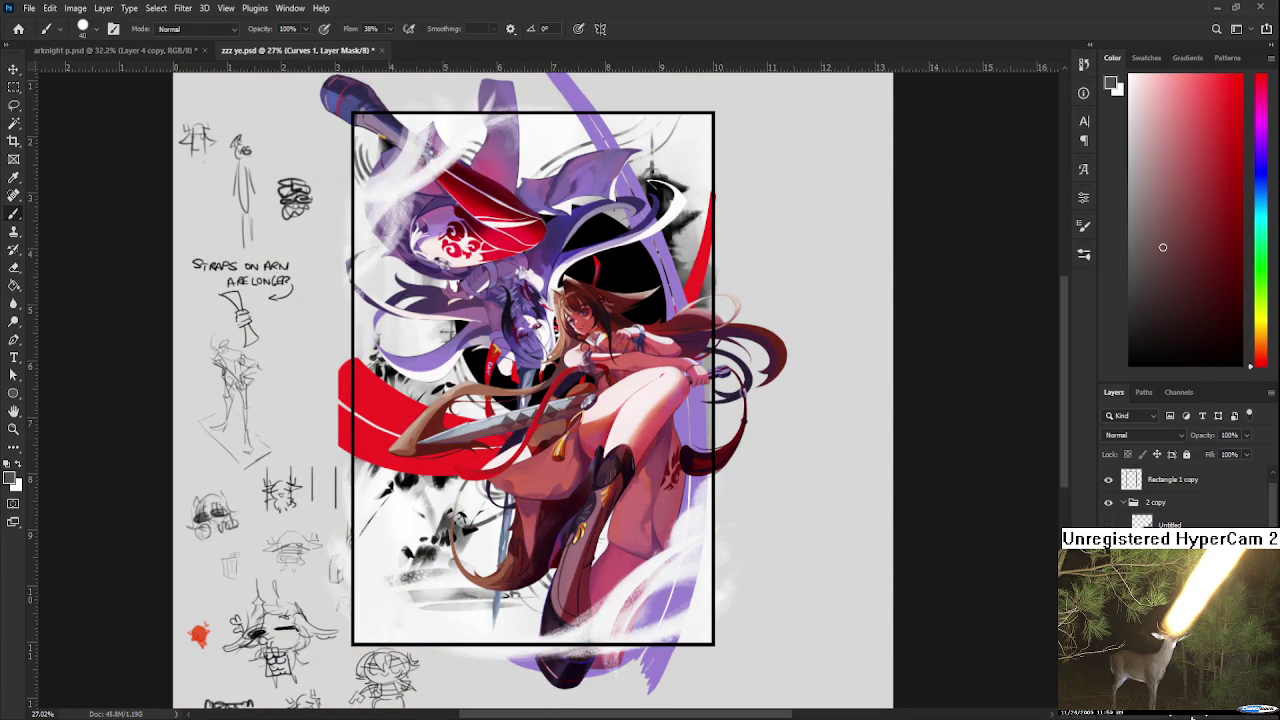
key("ctrl+z")
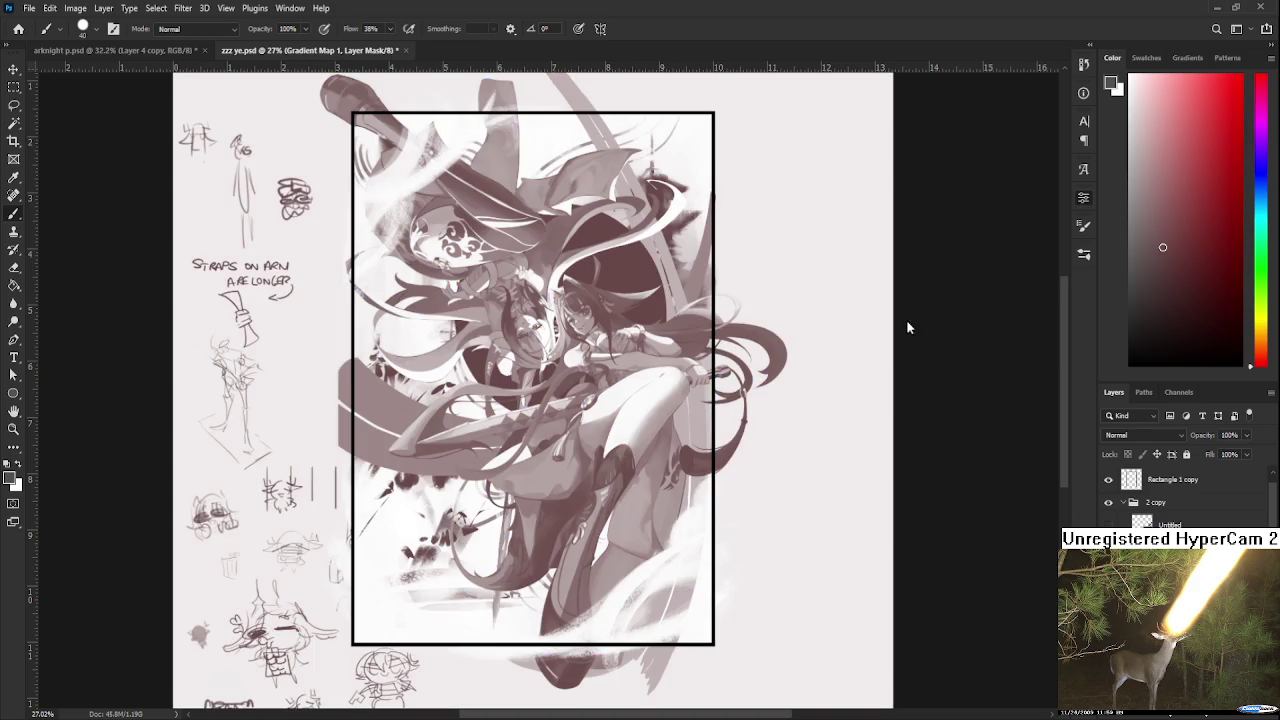
Step: Try cyan-and-magenta, then mint and red-brown gradient map colourings pushed toward magenta
key("i")
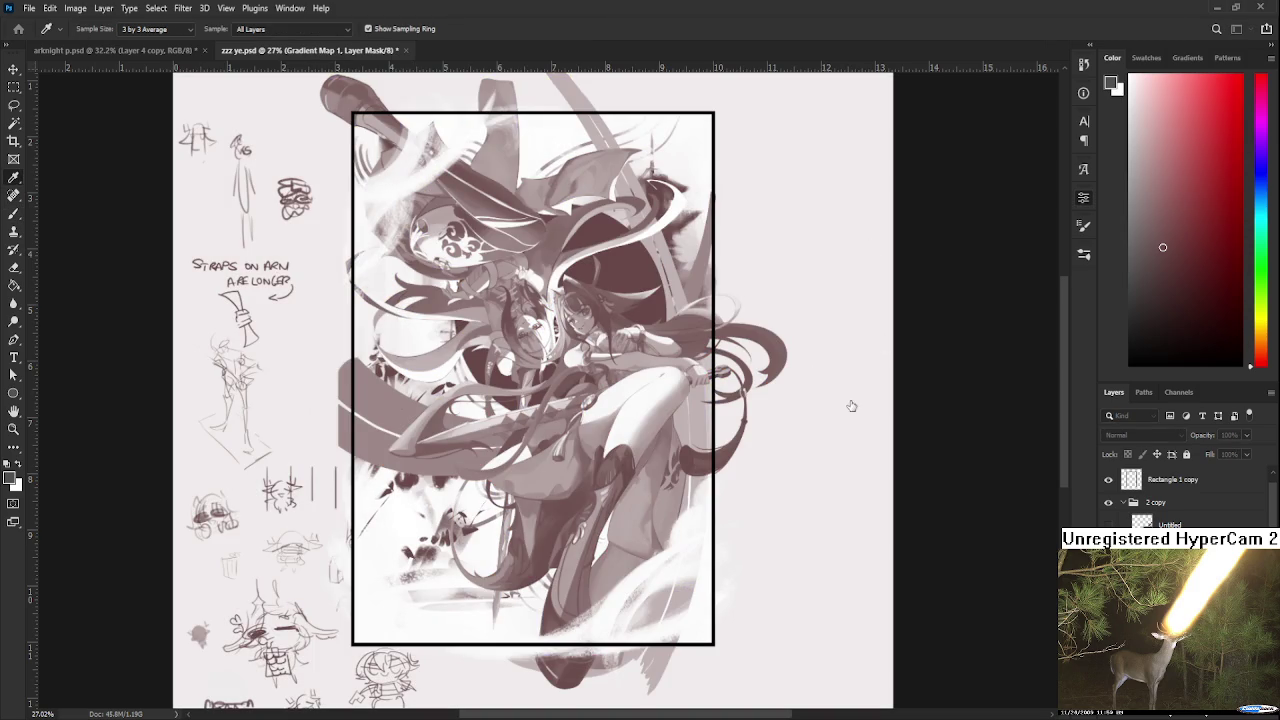
key("ctrl+z")
key("ctrl+z")
key("ctrl+z")
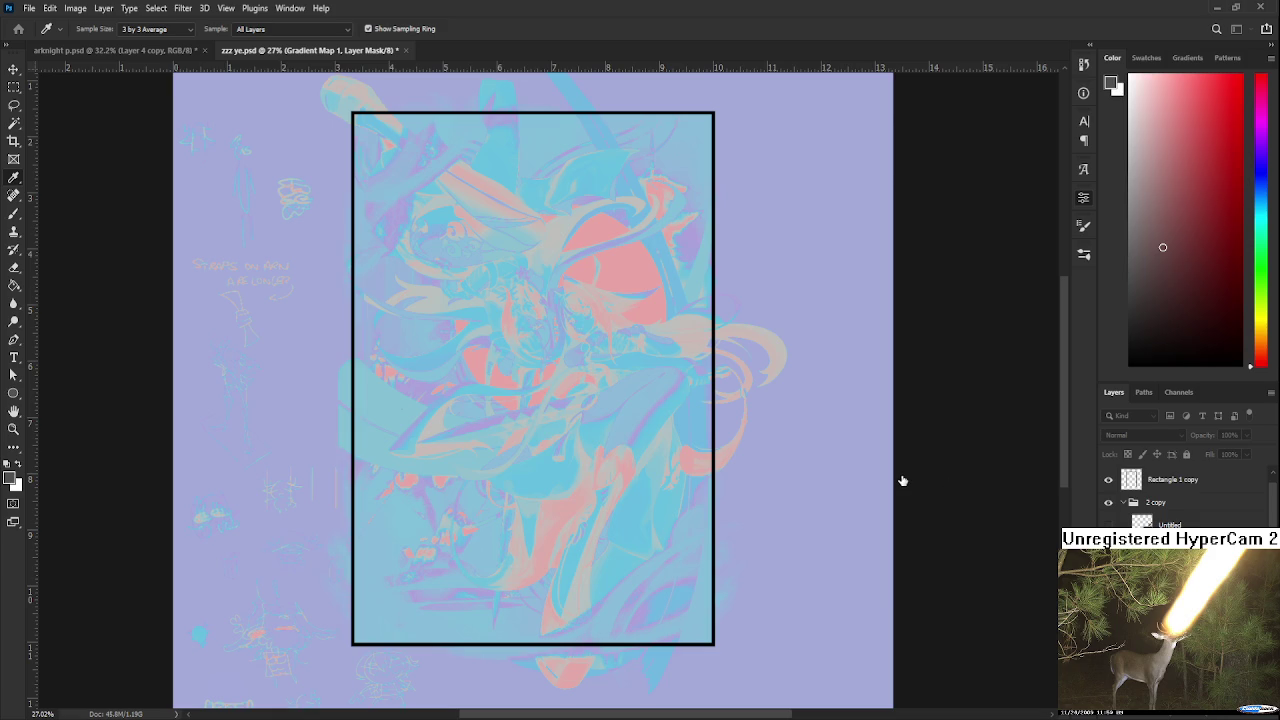
key("ctrl+z")
key("ctrl+z")
key("ctrl+z")
key("ctrl+z")
key("ctrl+z")
key("ctrl+z")
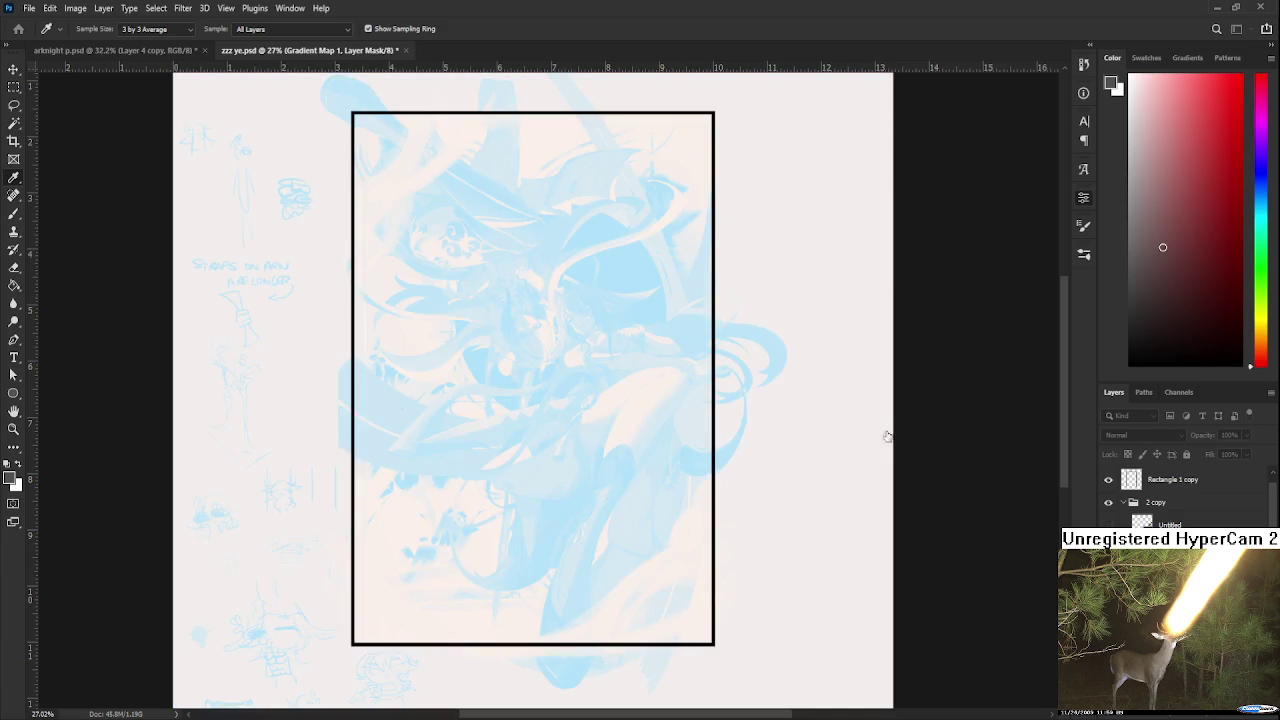
key("ctrl+z")
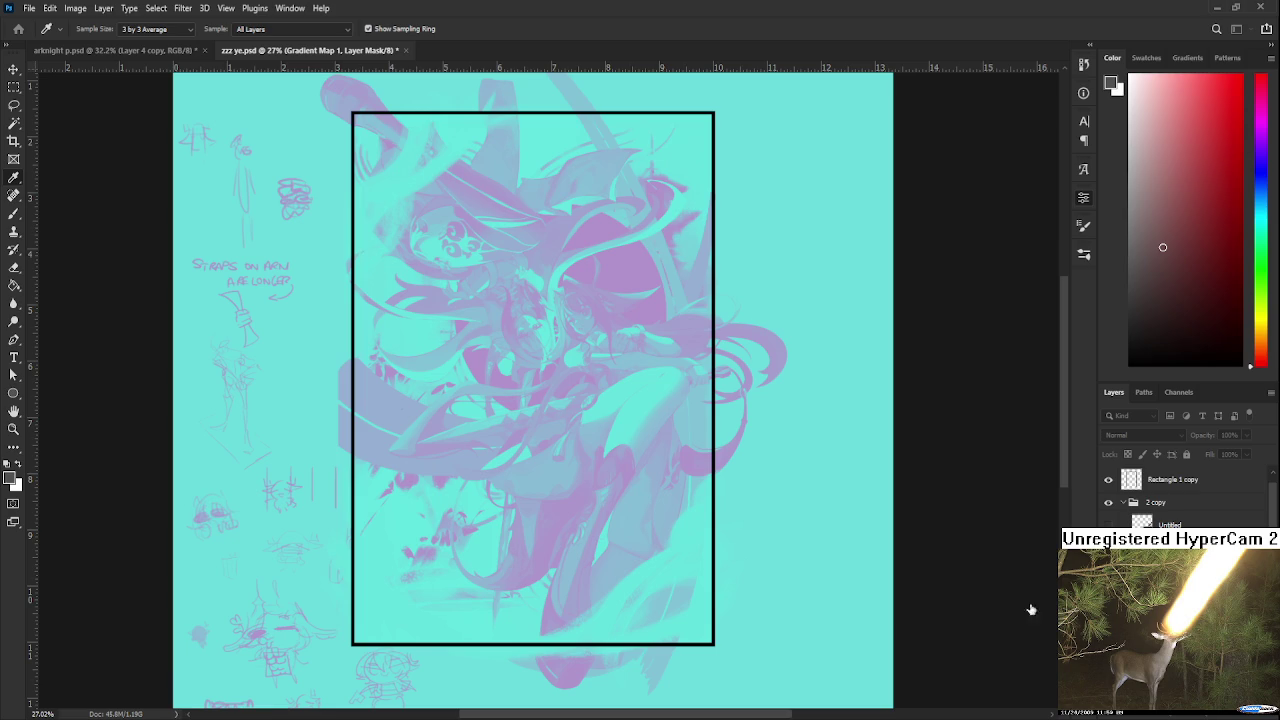
key("ctrl+z")
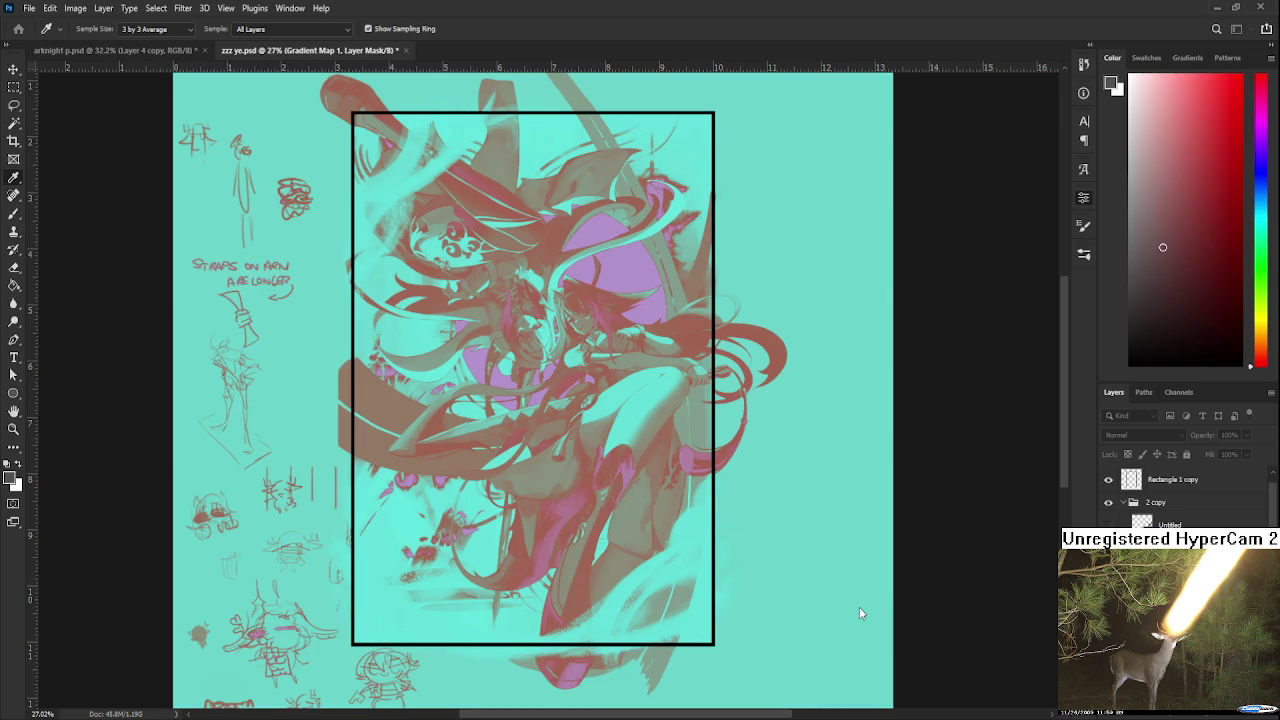
key("ctrl+z")
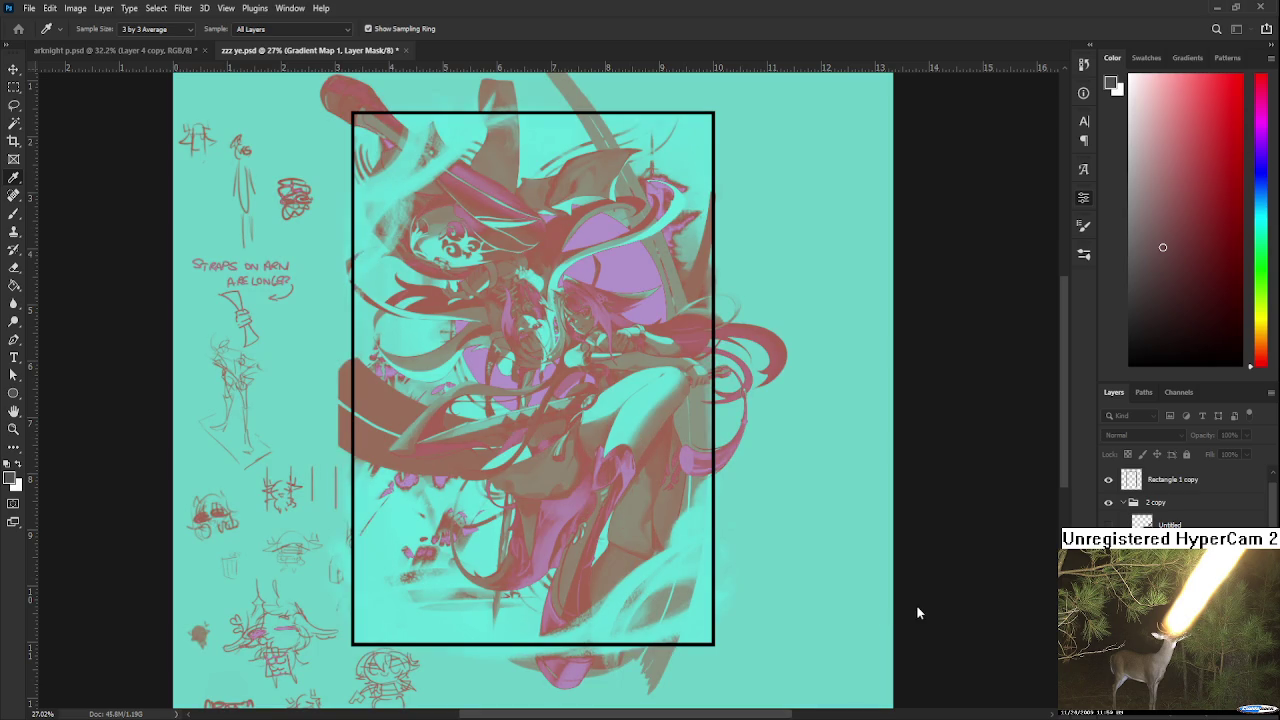
key("ctrl+z")
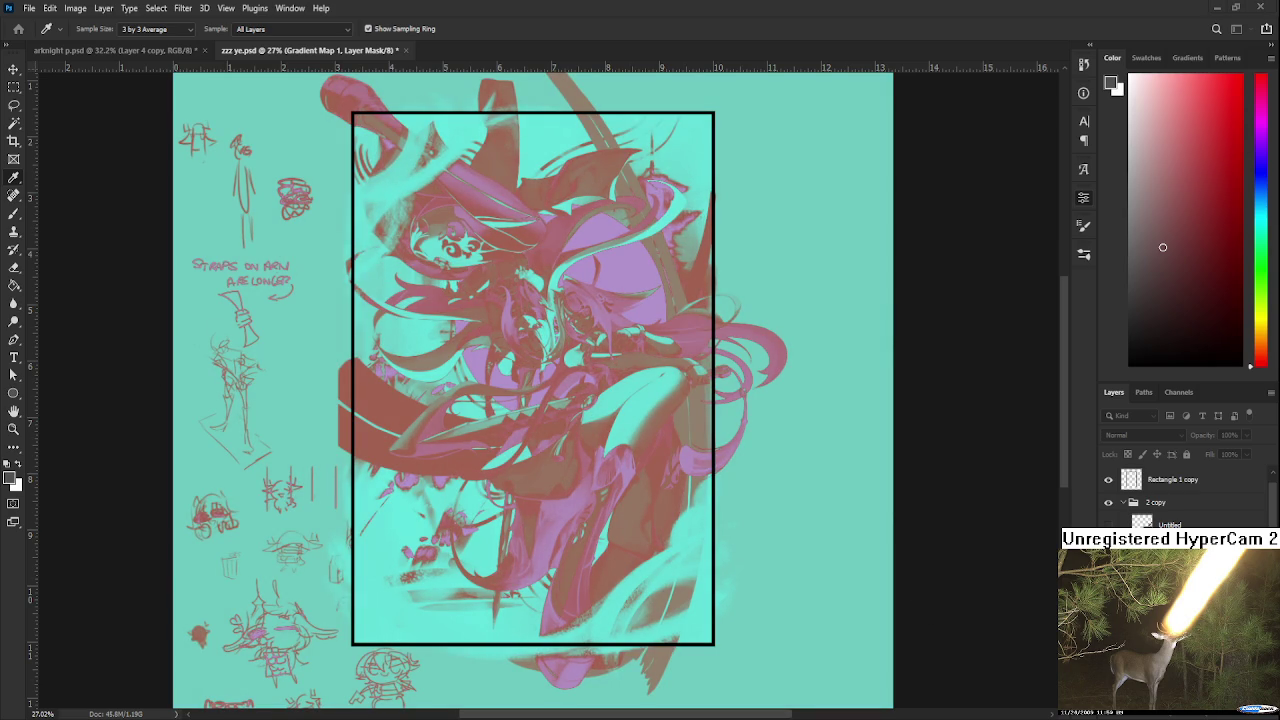
Step: Try darker red, purple-on-blue, orange-on-green and brown-and-purple-on-cyan gradient map colourings
key("ctrl+shift+z")
key("ctrl+shift+z")
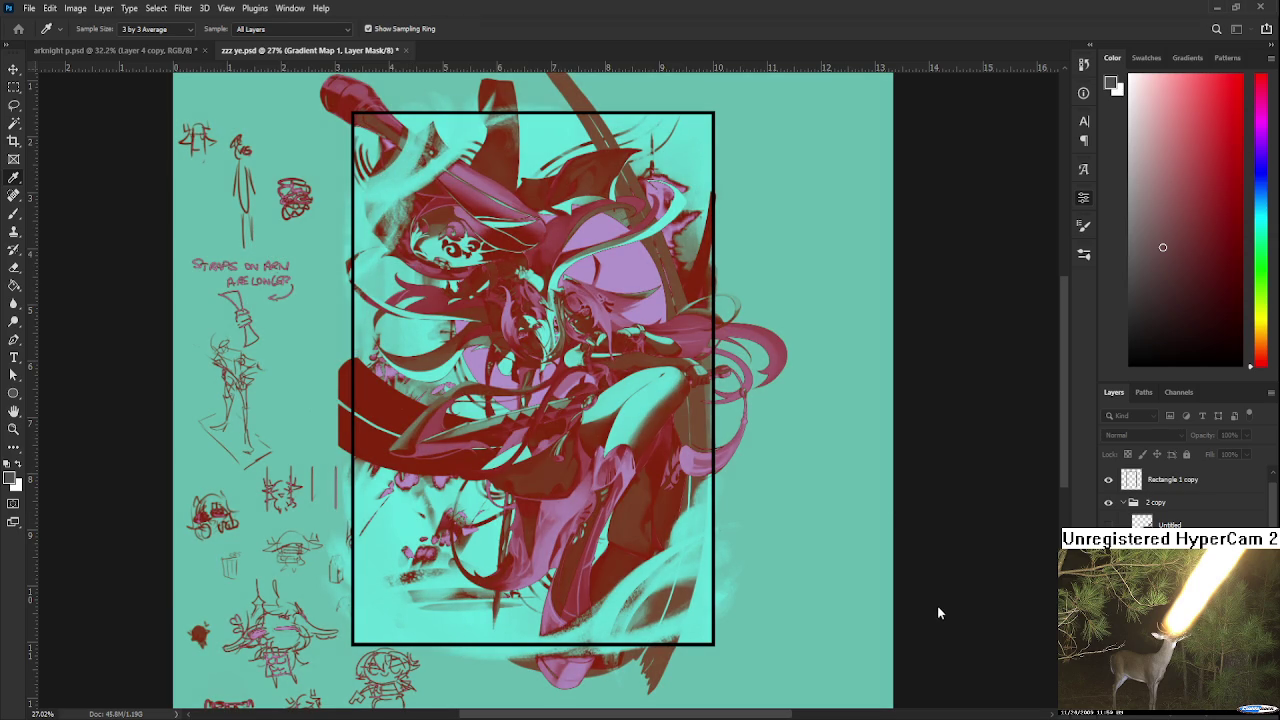
key("ctrl+shift+z")
key("ctrl+shift+z")
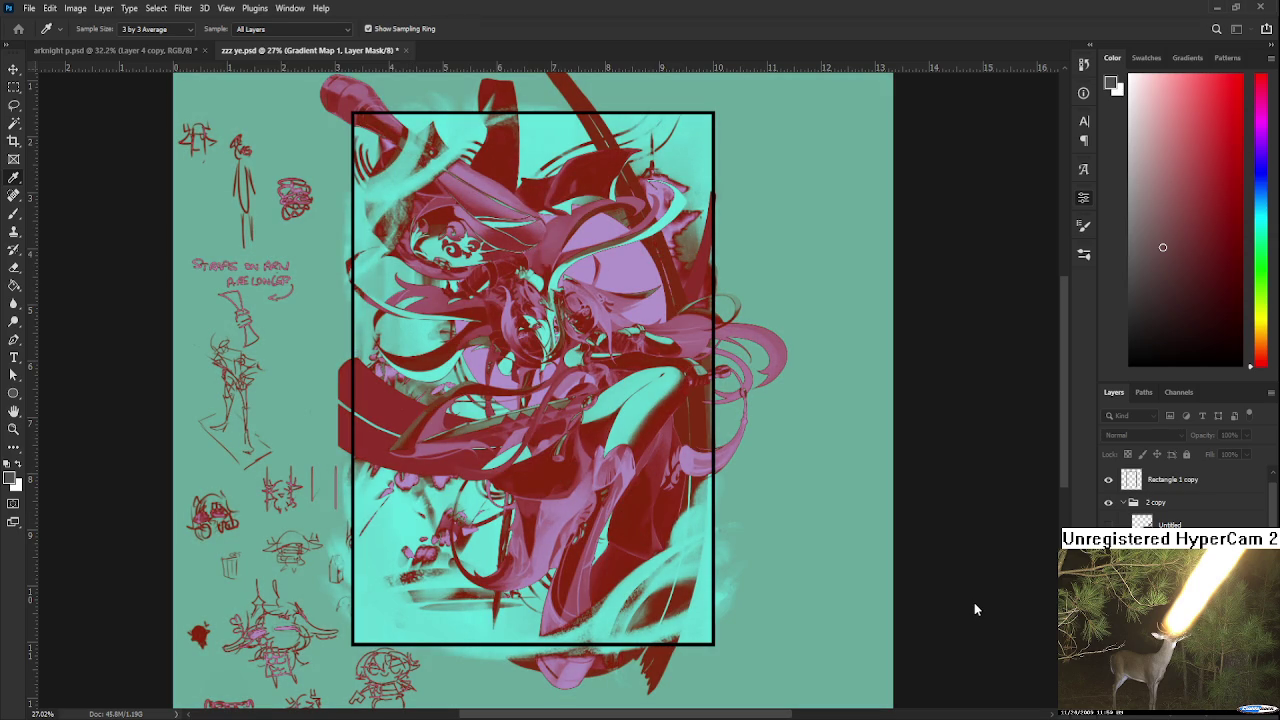
key("ctrl+shift+z")
key("ctrl+shift+z")
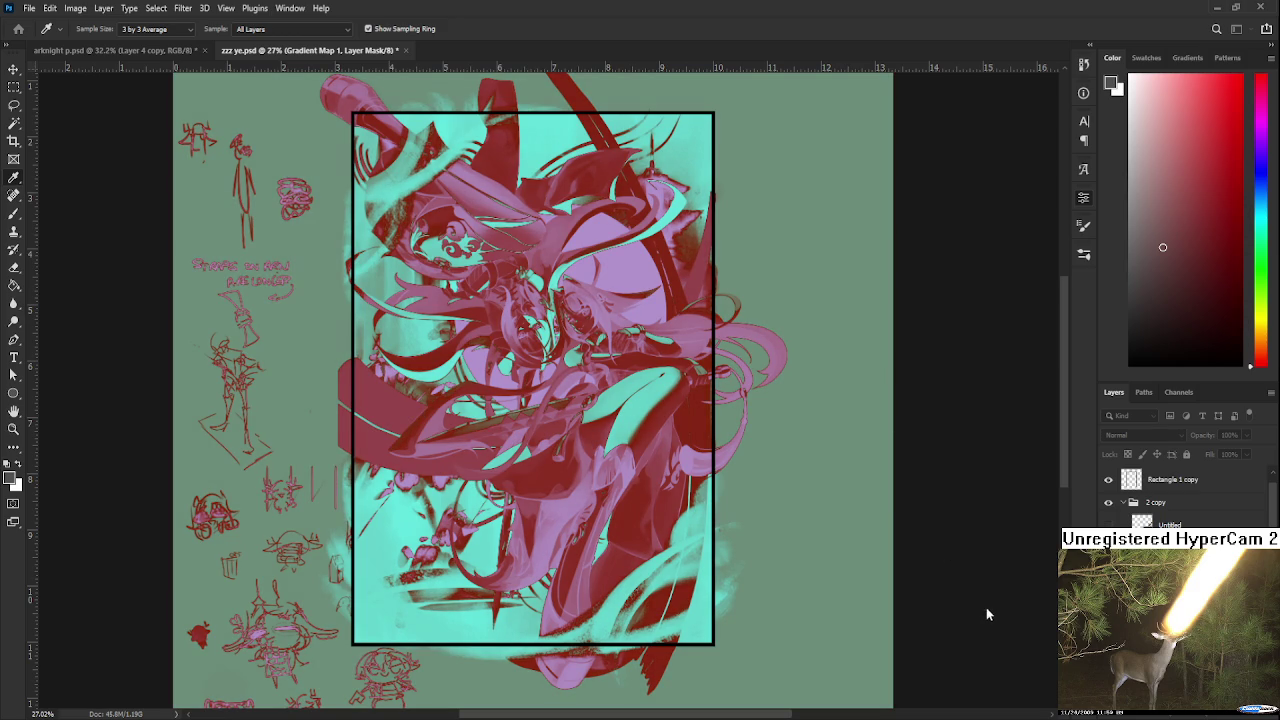
key("ctrl+z")
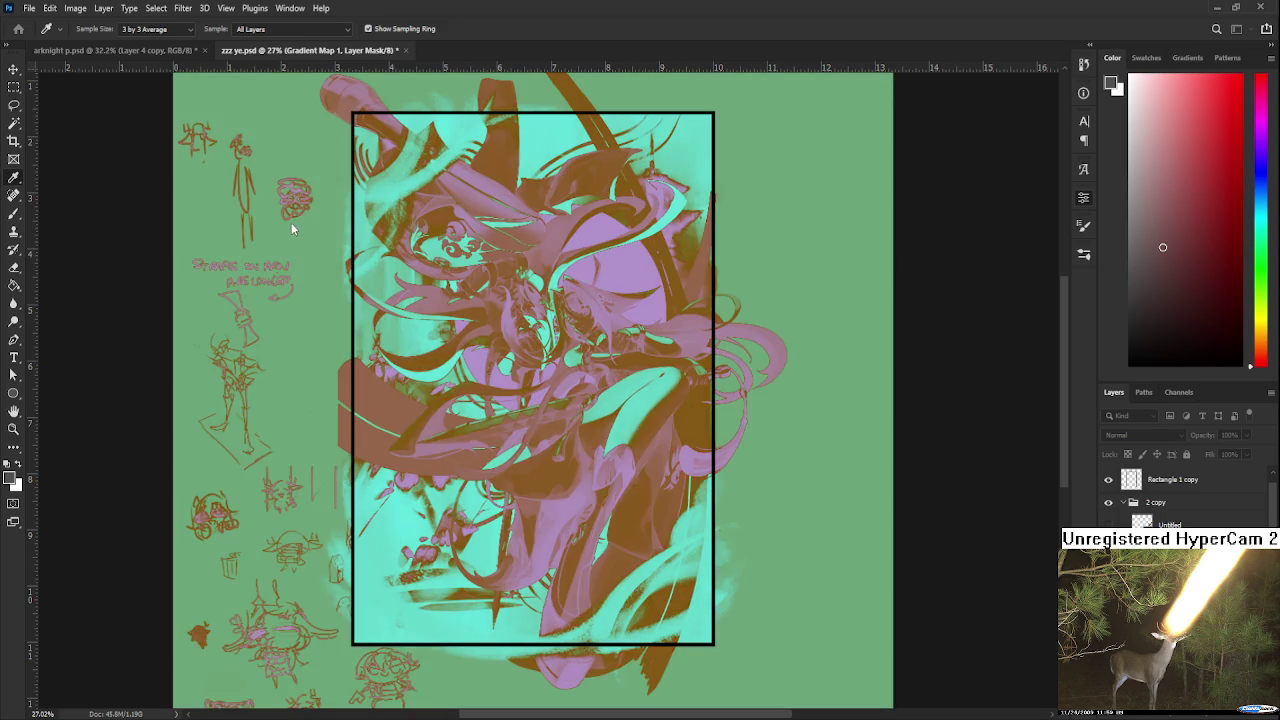
key("ctrl+z")
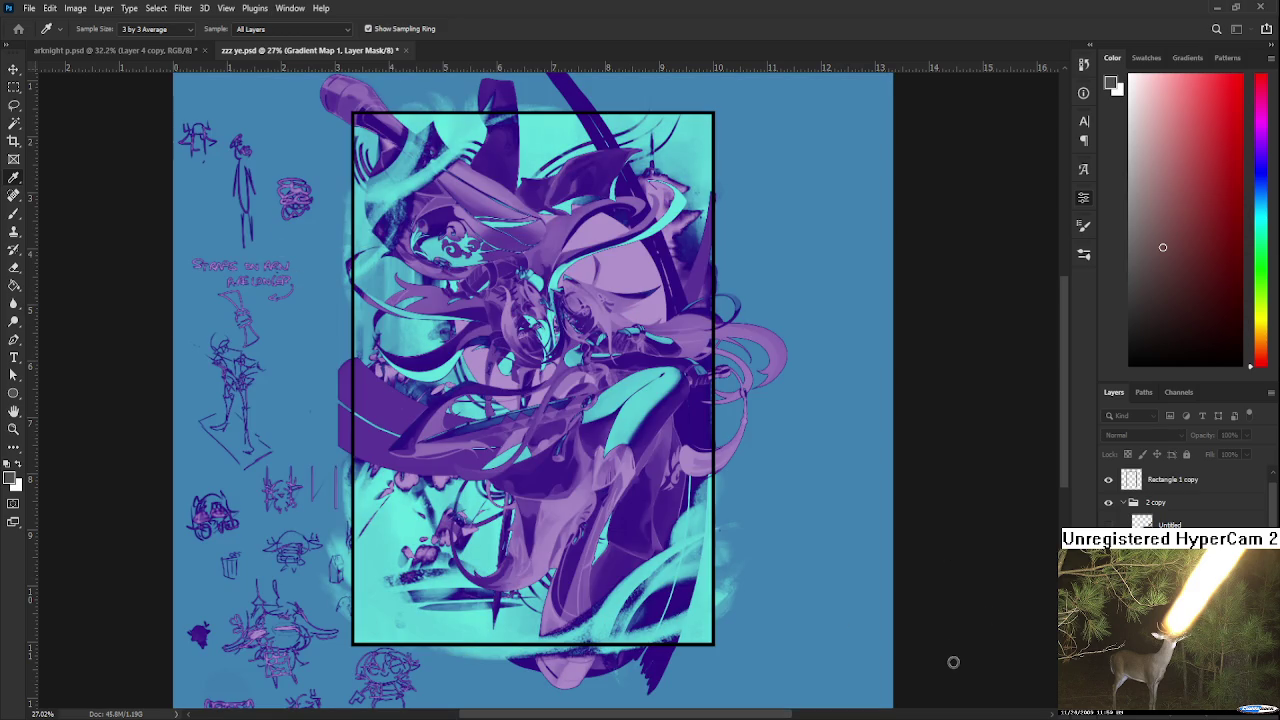
key("ctrl+shift+z")
key("ctrl+shift+z")
key("ctrl+shift+z")
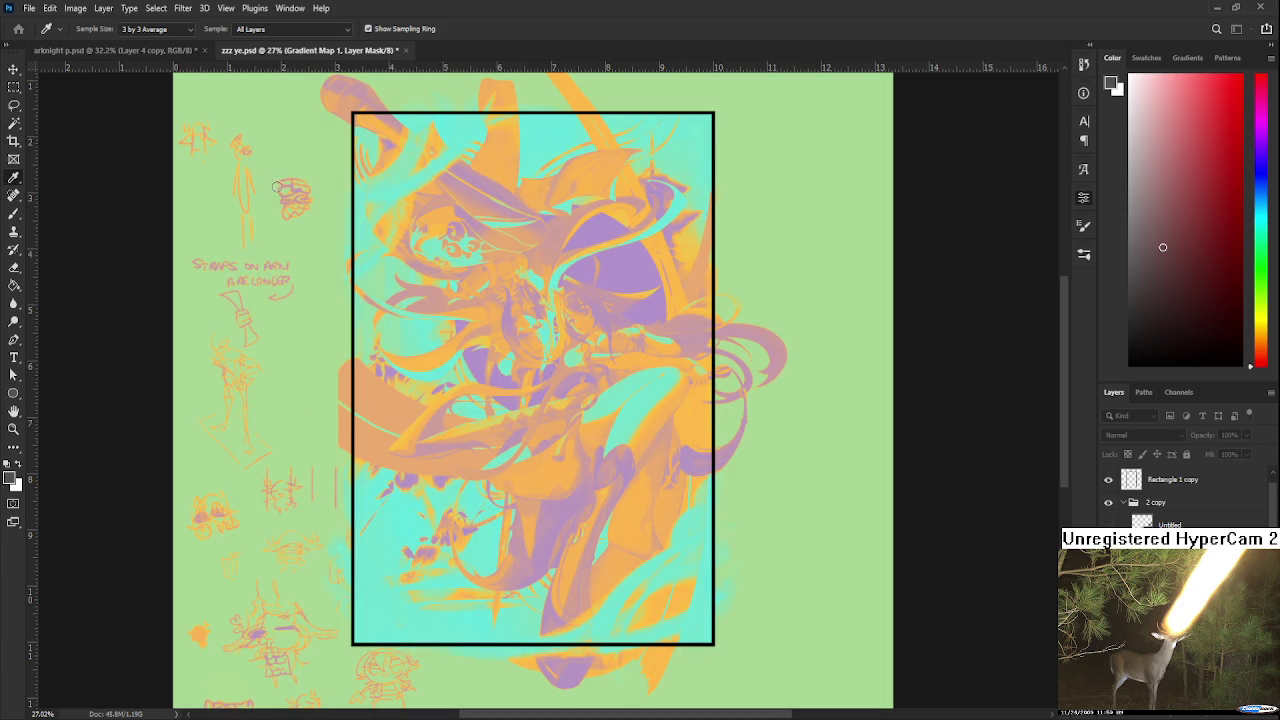
key("ctrl+z")
key("ctrl+z")
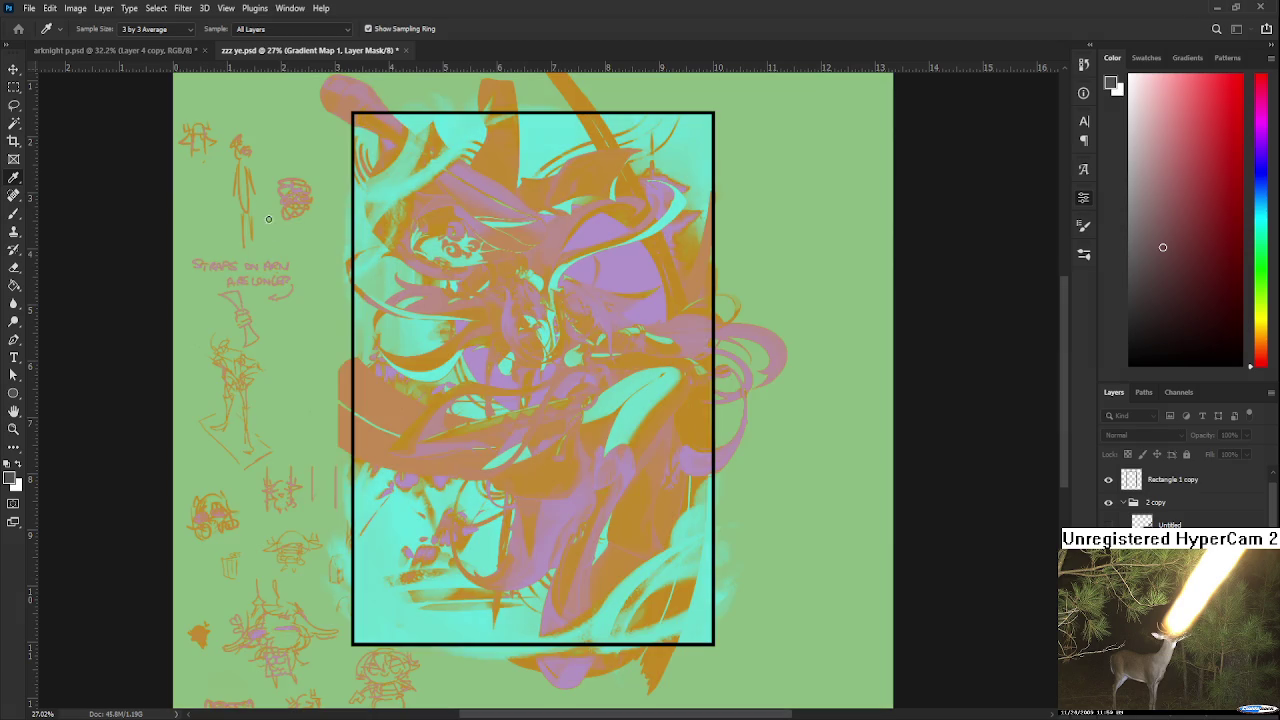
key("ctrl+z")
key("ctrl+z")
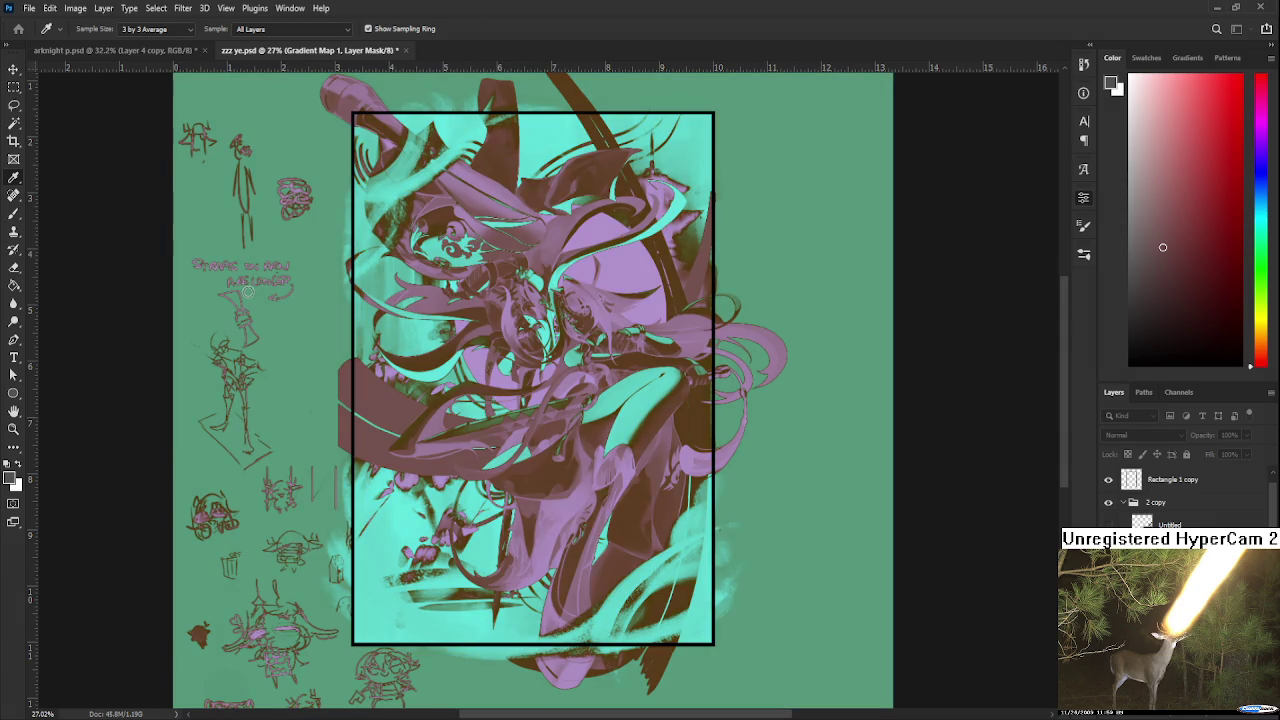
key("ctrl+shift+z")
key("ctrl+shift+z")
key("ctrl+shift+z")
key("ctrl+shift+z")
Step: Shift to magenta strokes, comparing lavender, grey-blue, light blue and teal backgrounds
key("ctrl+shift+z")
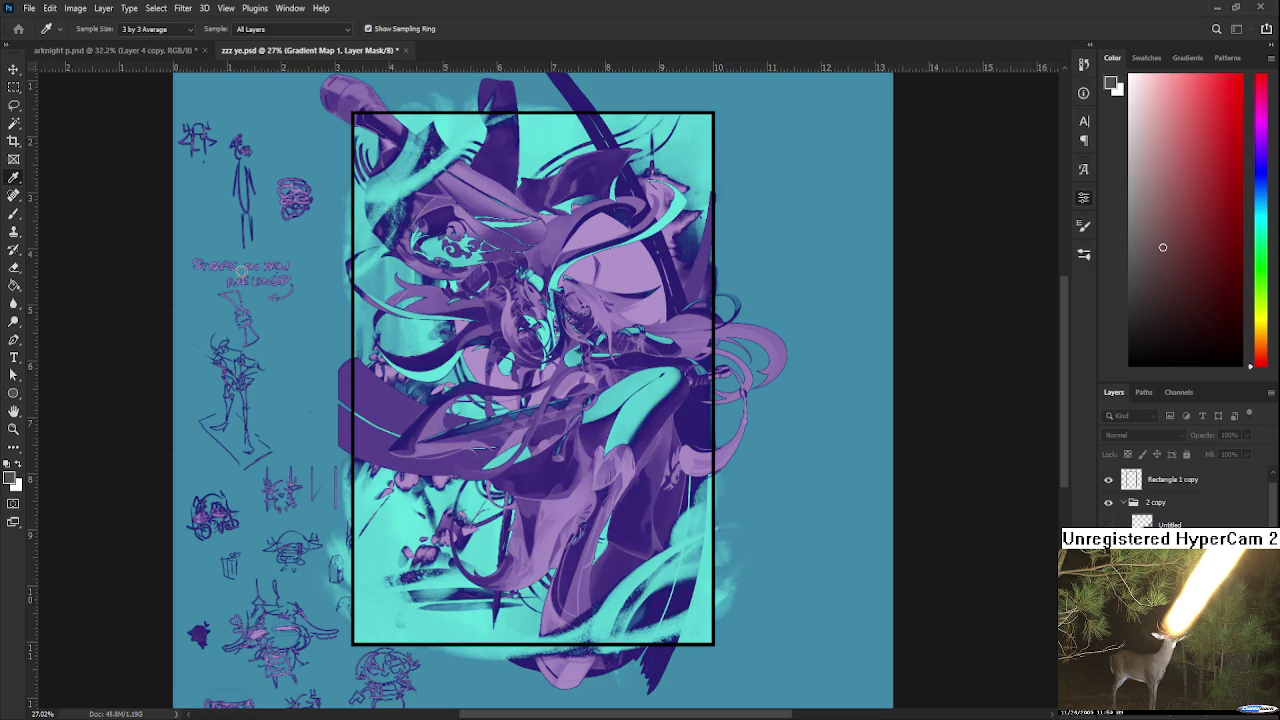
key("ctrl+shift+z")
key("ctrl+shift+z")
key("ctrl+shift+z")
key("ctrl+shift+z")
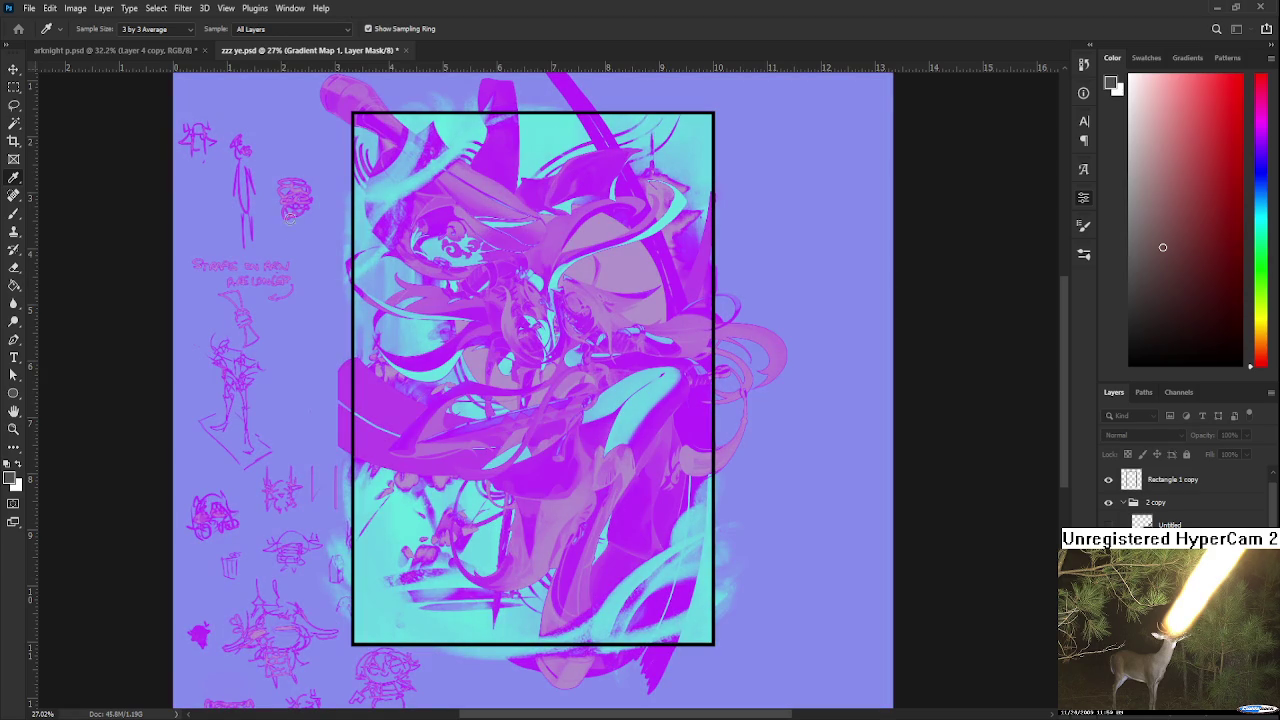
key("ctrl+shift+z")
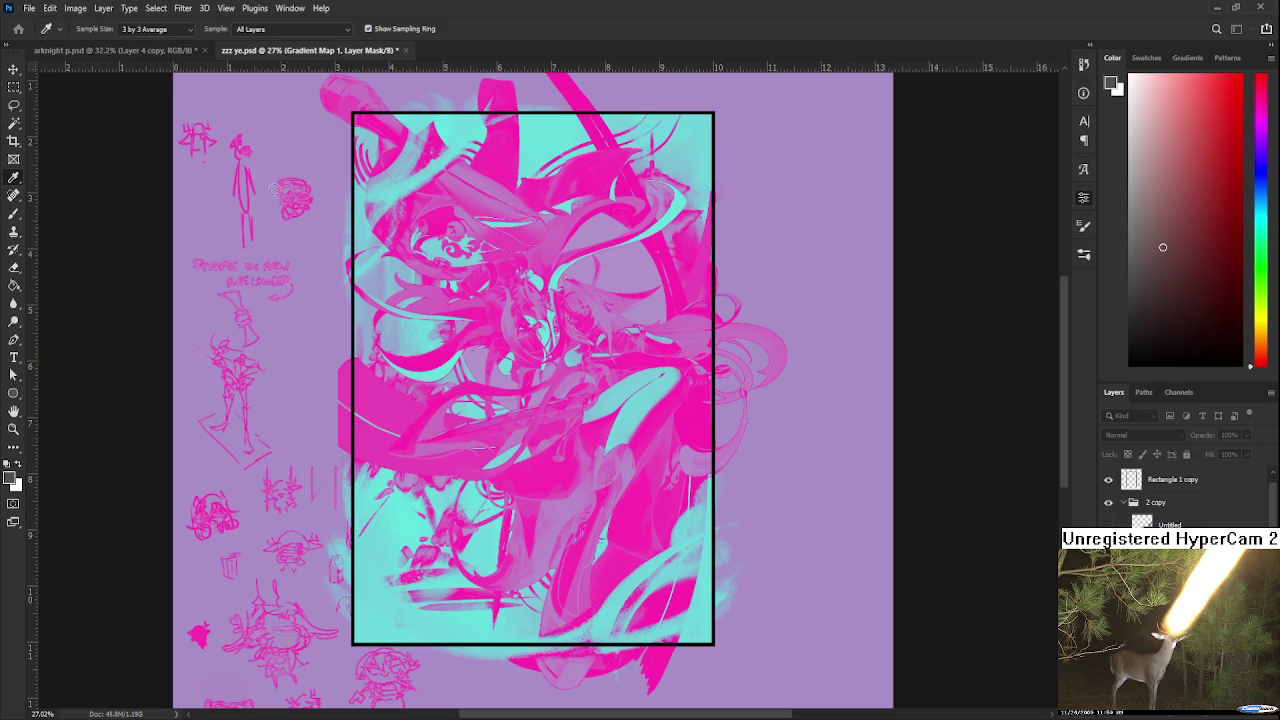
key("ctrl+shift+z")
key("ctrl+shift+z")
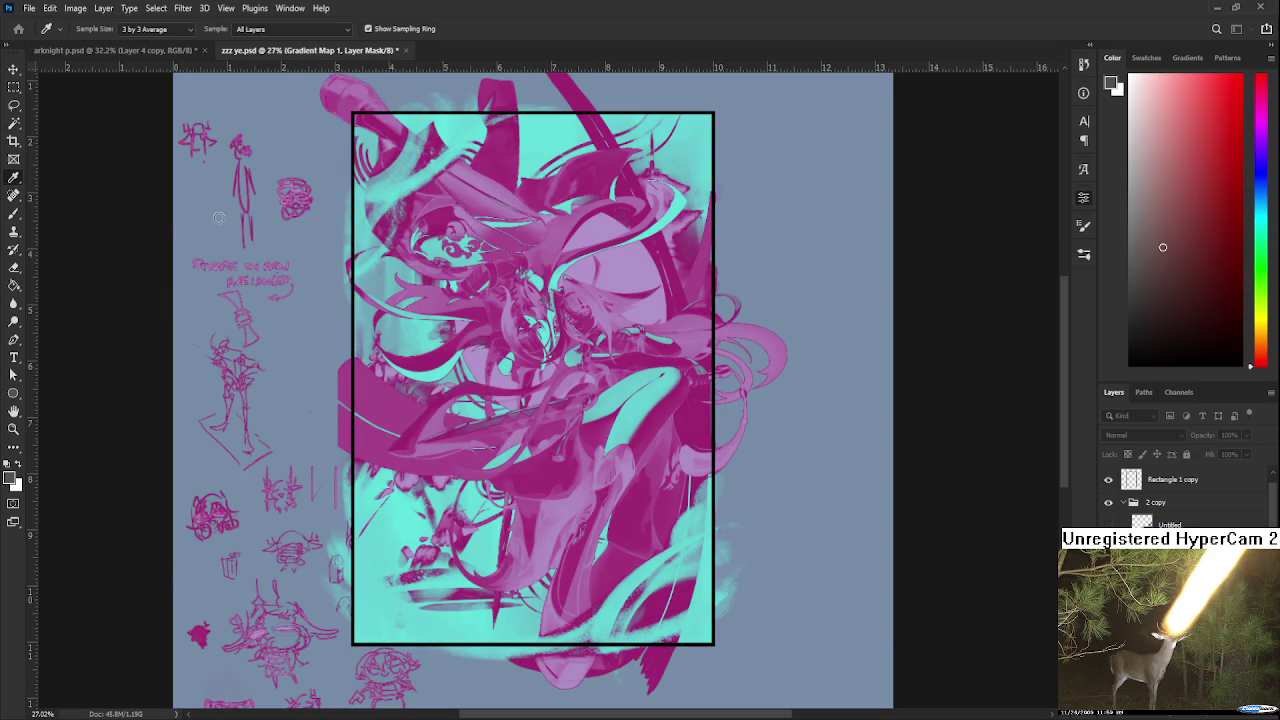
key("ctrl+shift+z")
key("ctrl+shift+z")
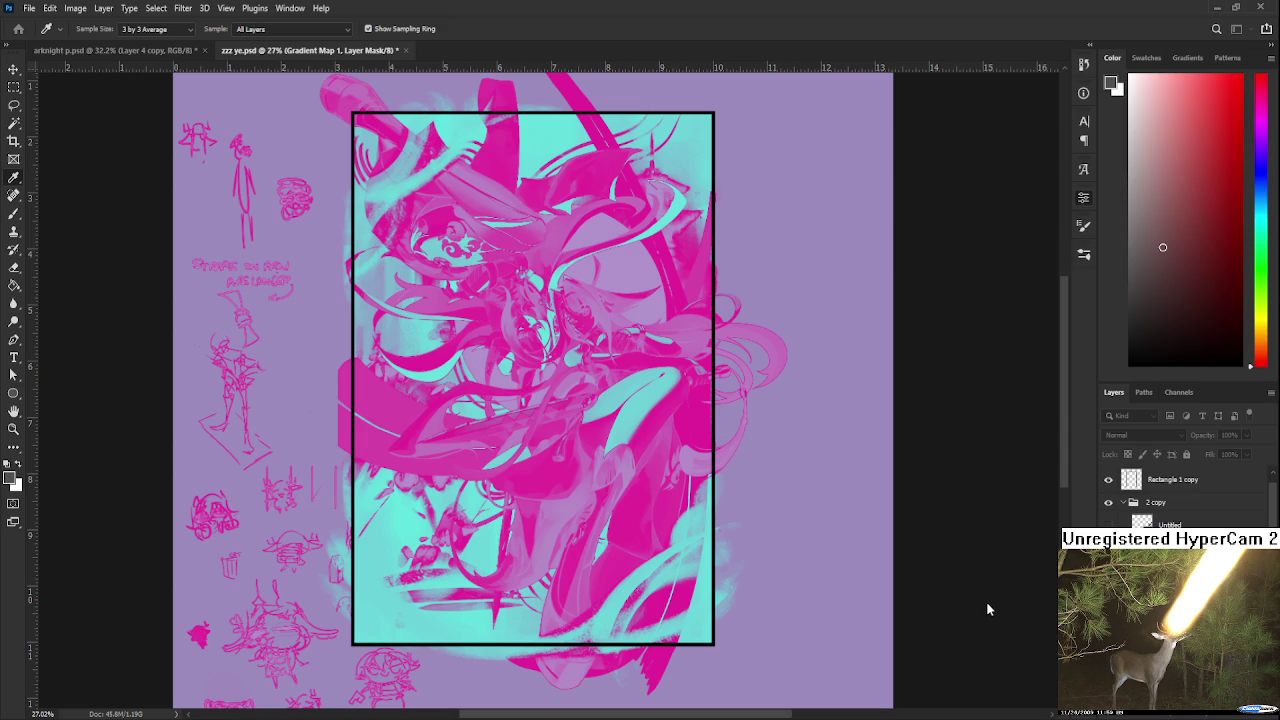
key("ctrl+z")
key("ctrl+z")
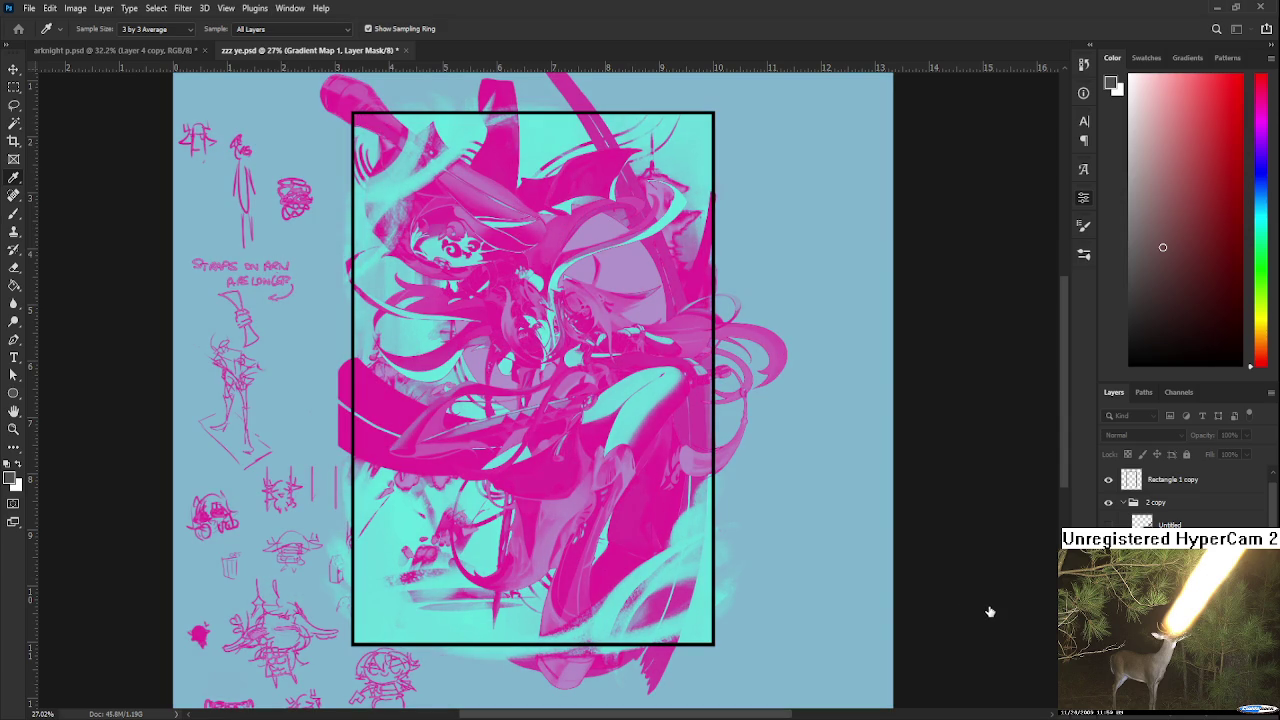
key("ctrl+shift+z")
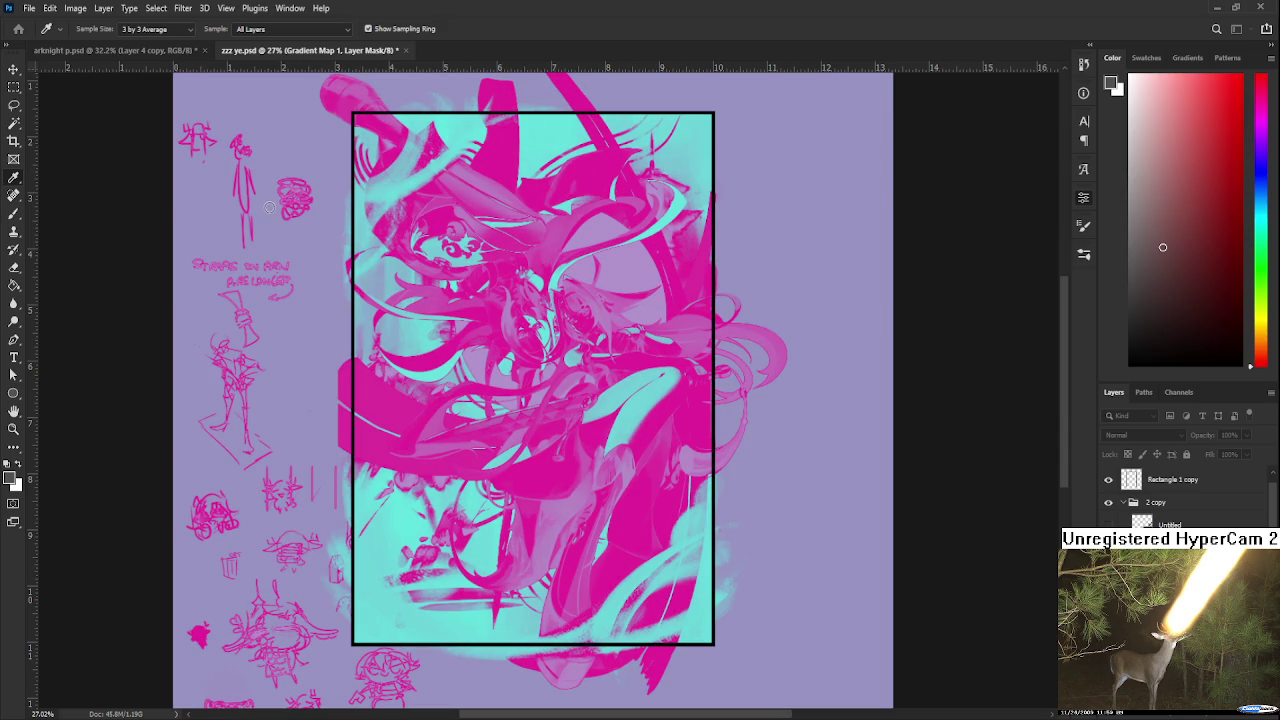
key("ctrl+z")
key("ctrl+shift+z")
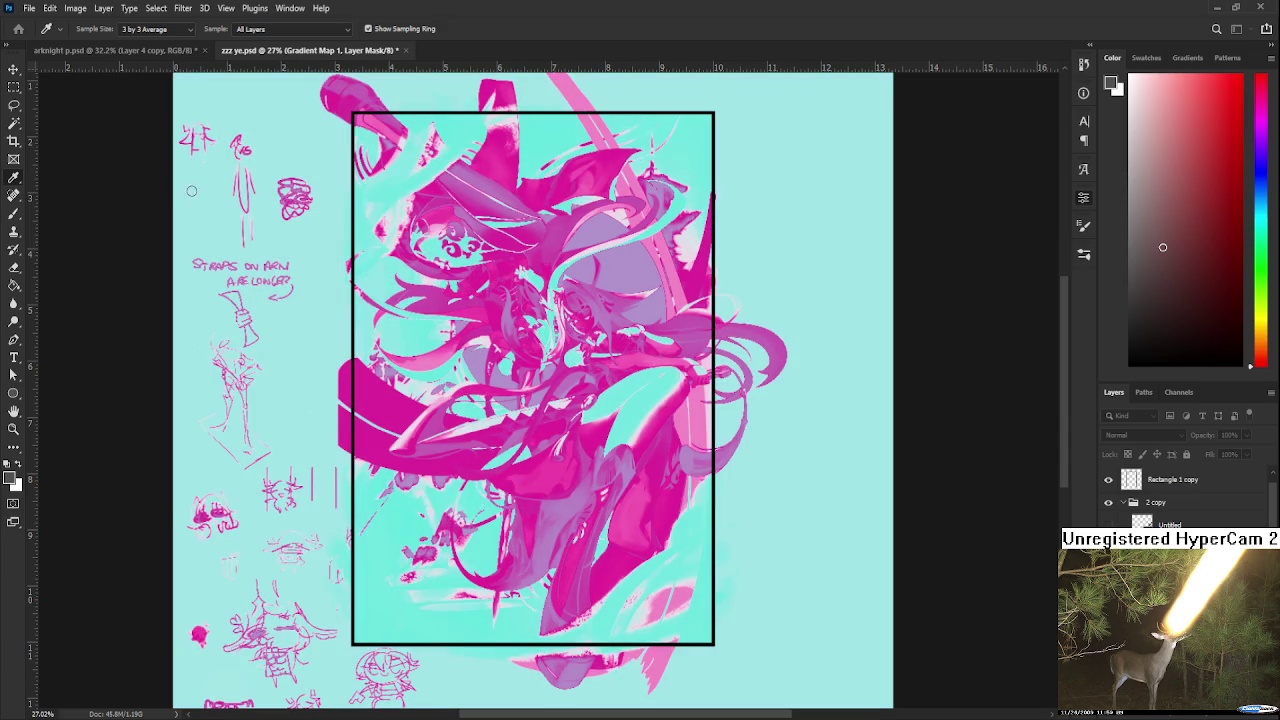
key("ctrl+z")
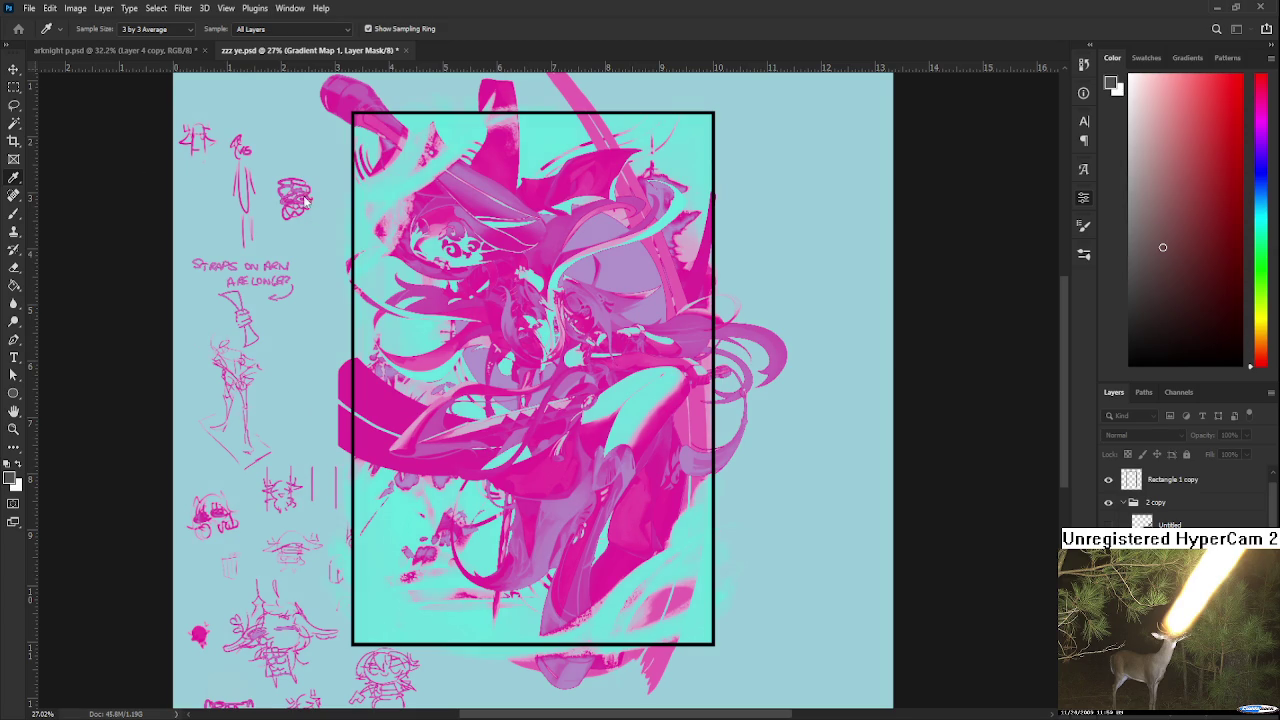
Step: Resample gradient map colours from the canvas for deep indigo, magenta and cyan on pale blue
left_click(216, 223)
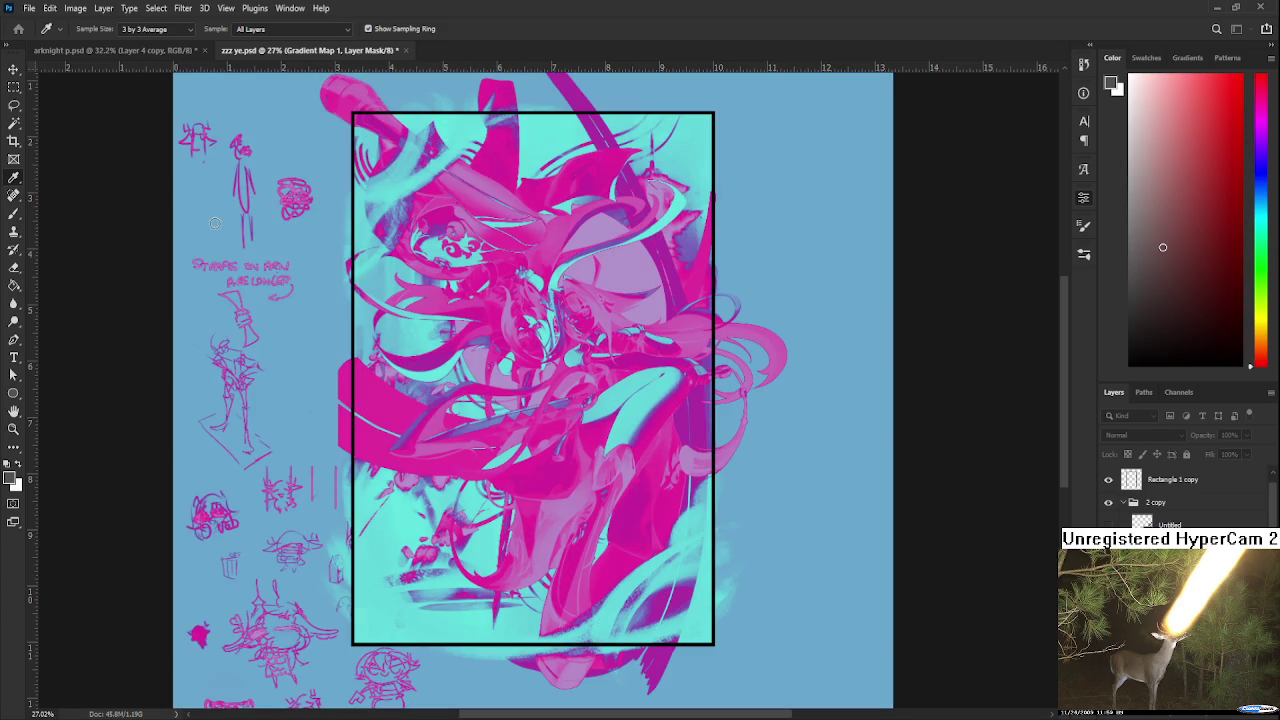
left_click(213, 203)
left_click(181, 183)
left_click(164, 185)
left_click(183, 188)
left_click(197, 189)
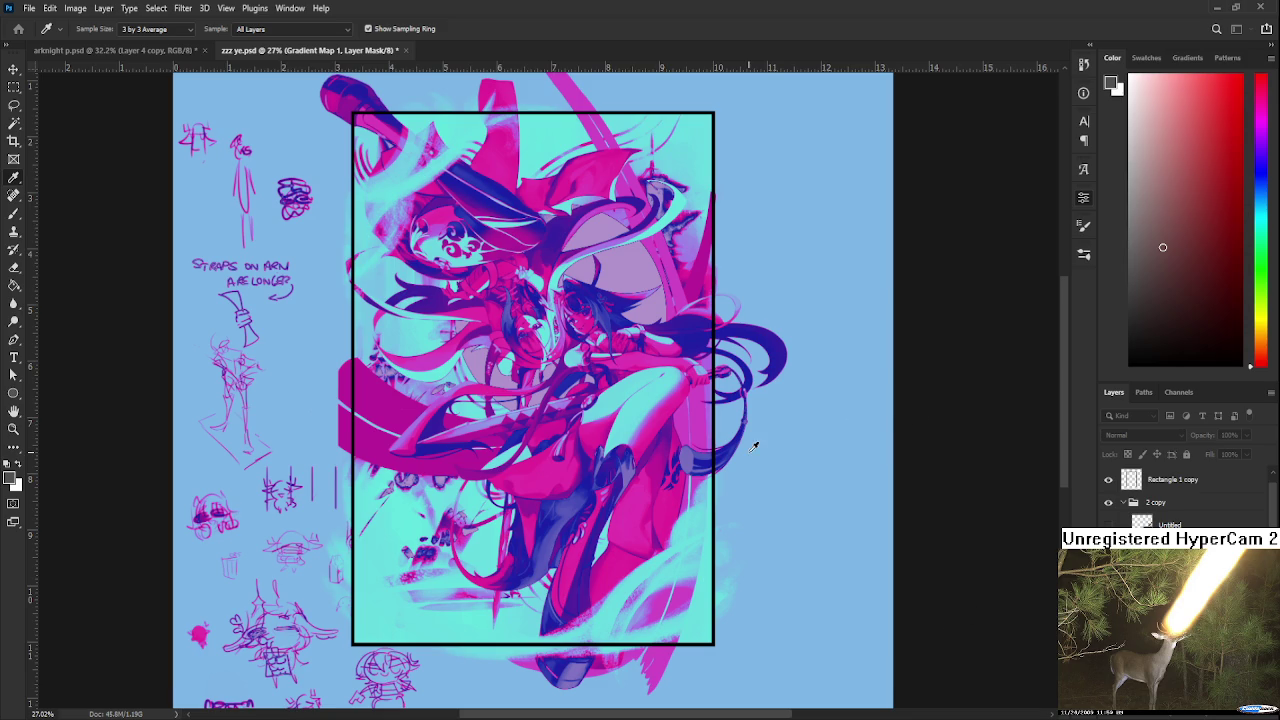
Step: Cycle the gradient map tint layer through blend modes, landing on Pin Light
key("b")
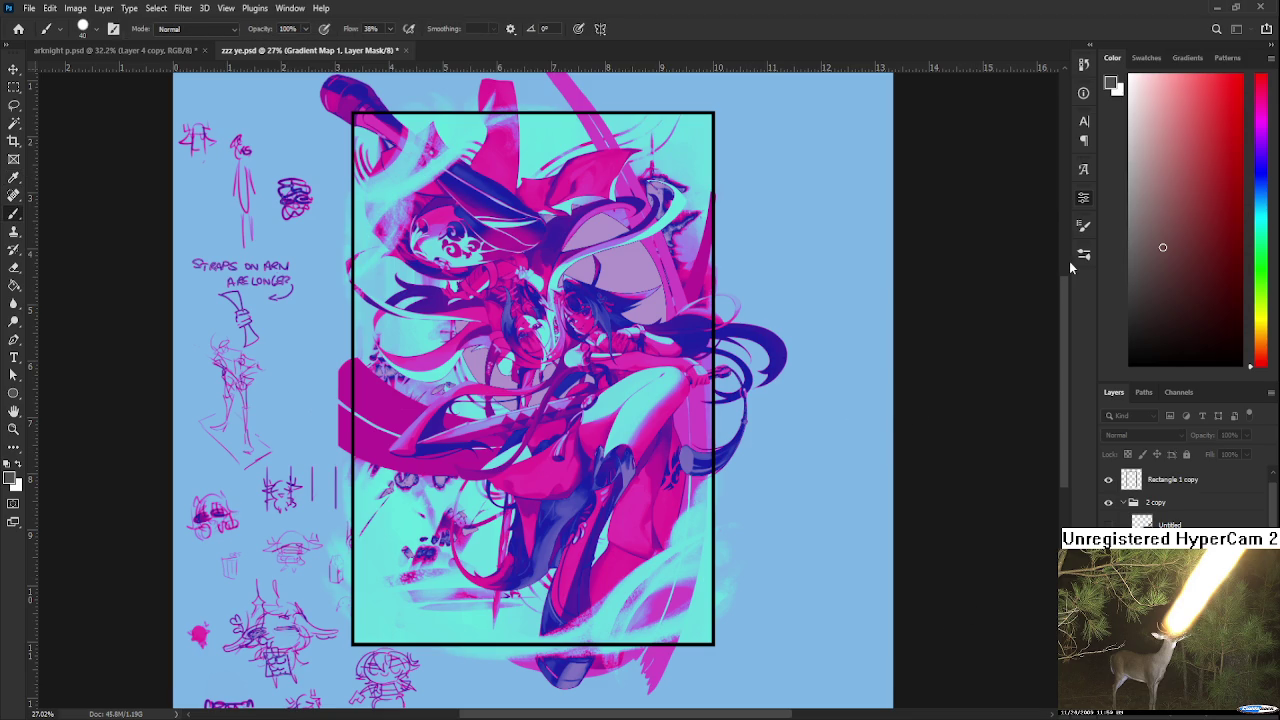
scroll(1143, 439, "down", 3)
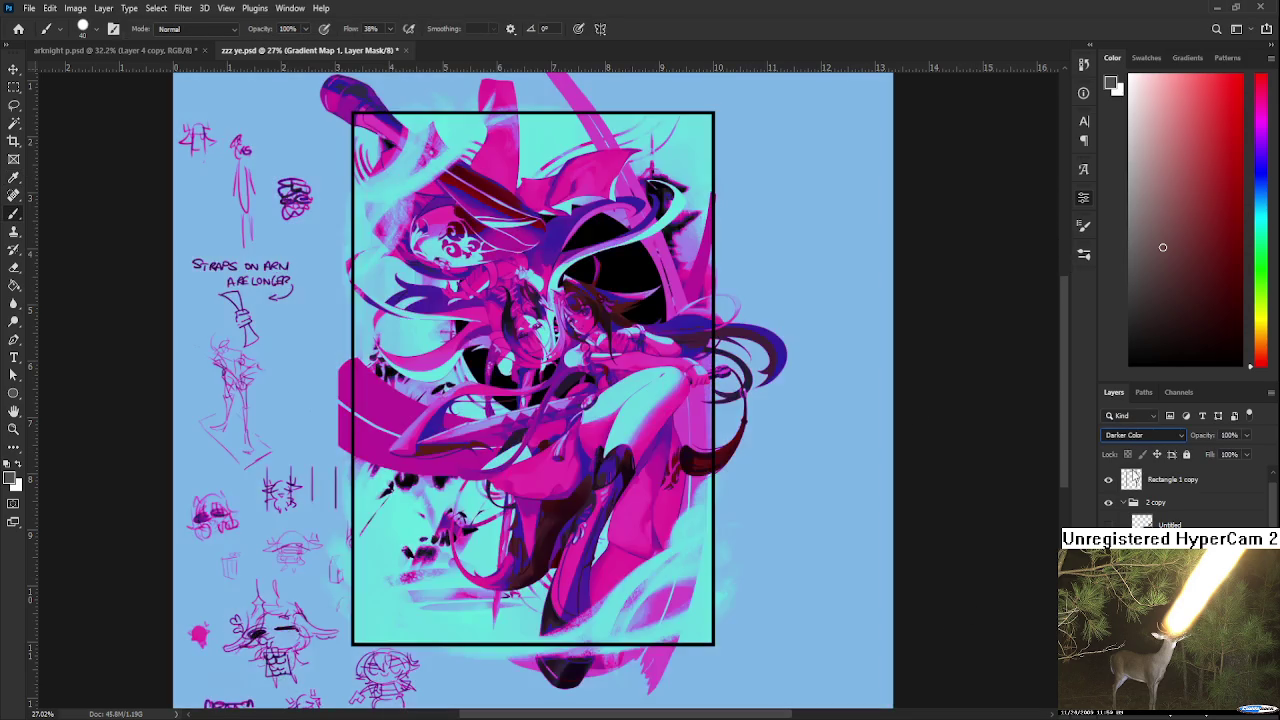
scroll(1143, 439, "down", 2)
scroll(1143, 439, "down", 5)
key("Down")
key("Down")
key("Down")
key("Down")
key("Down")
key("Down")
key("Down")
key("Down")
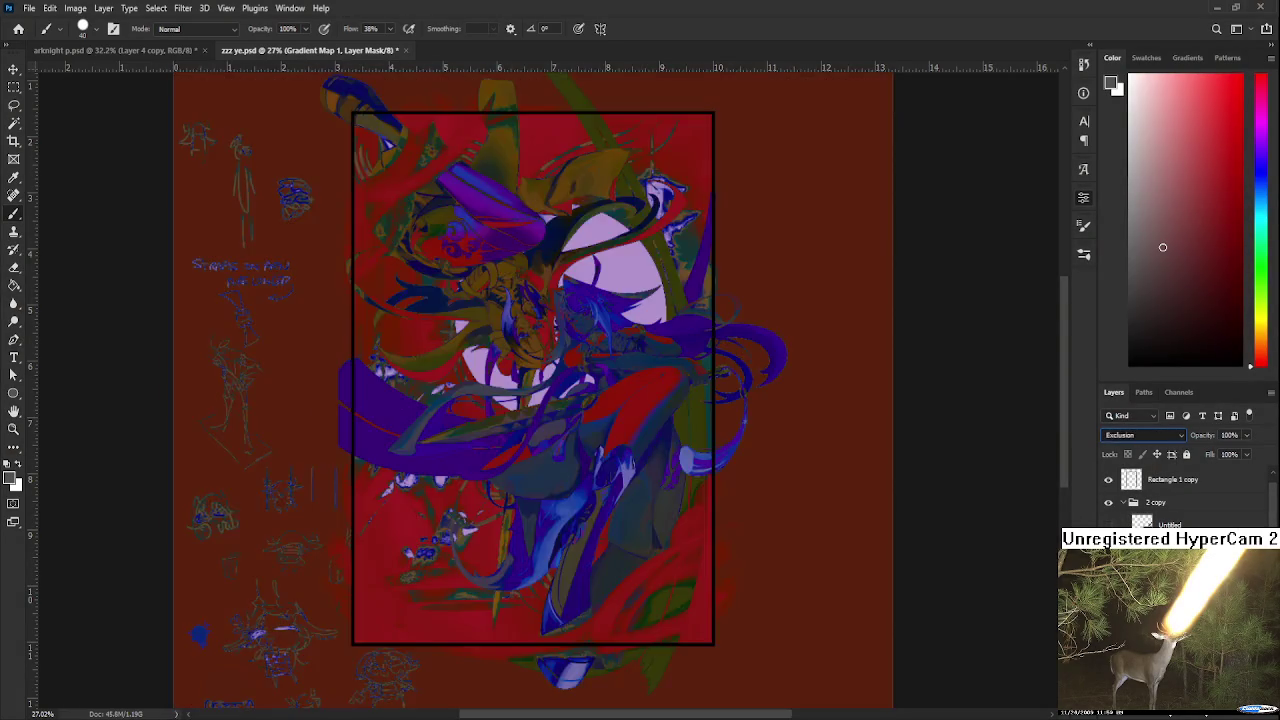
key("Up")
key("Up")
key("Down")
key("Down")
key("Down")
key("Down")
key("Up")
key("Up")
key("Up")
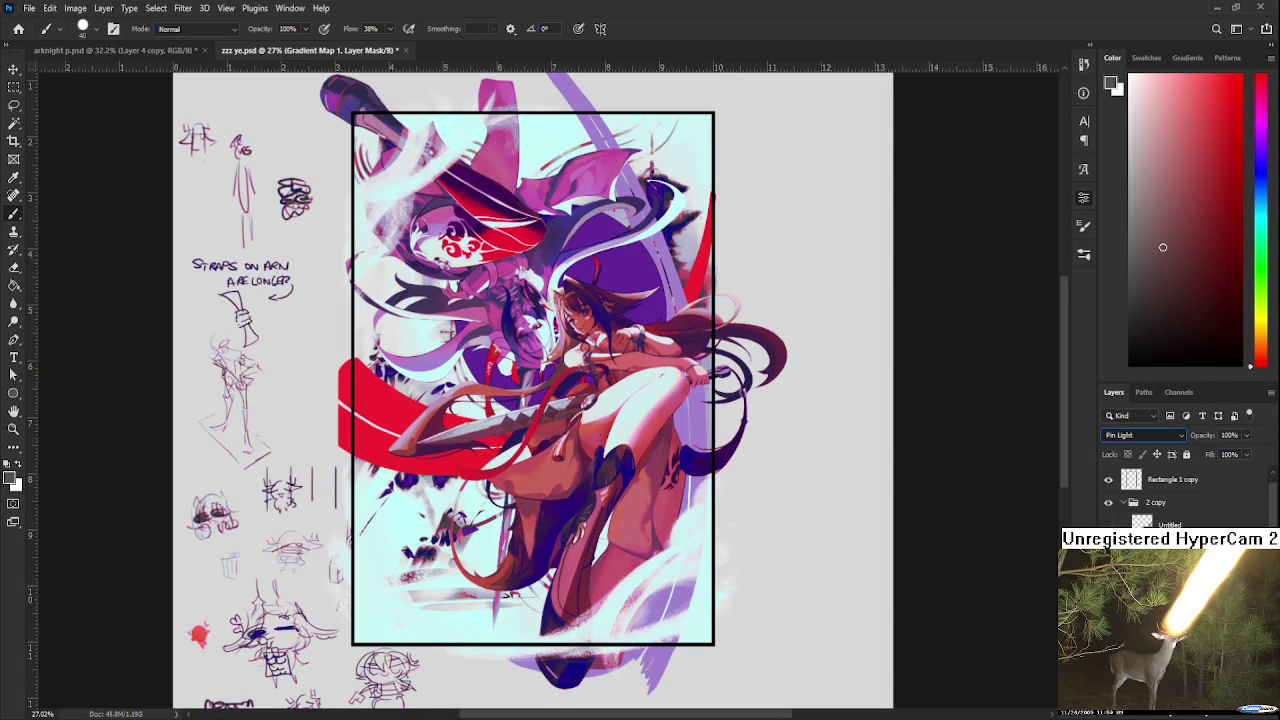
Step: Return the tint to Pin Light after trying Subtract, and fade it to about half opacity
key("Down")
key("Down")
key("Down")
key("Down")
key("Down")
key("Up")
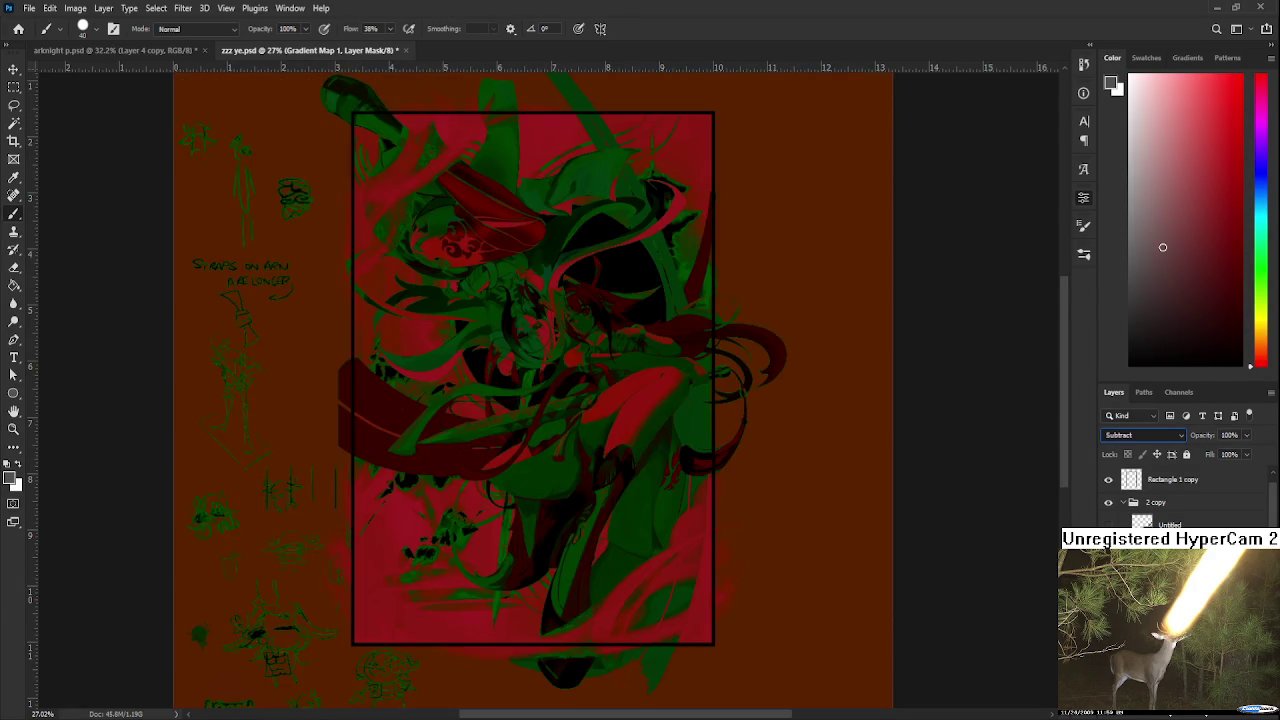
key("Up")
key("Up")
key("Up")
key("Up")
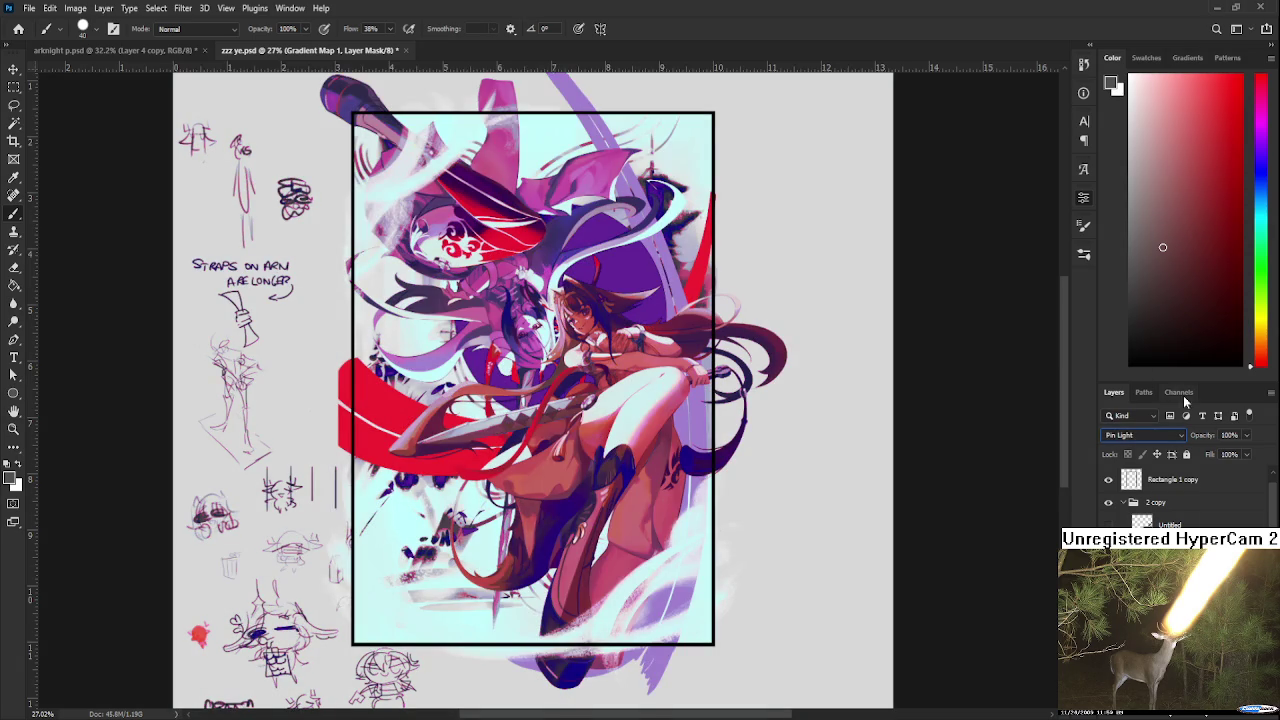
left_click_drag(1246, 436, 1177, 456)
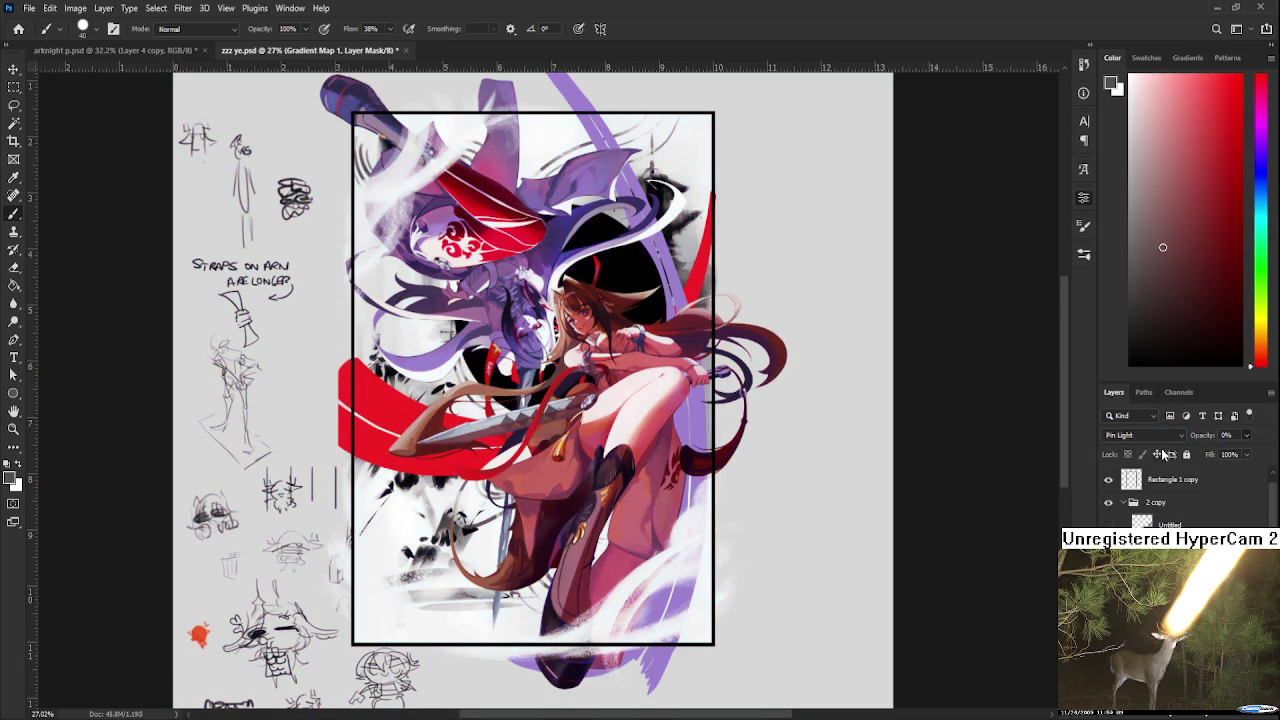
Step: Set the gradient map tint's opacity back to 100%
scroll(512, 290, "up", 1)
scroll(512, 290, "up", 2)
scroll(512, 290, "up", 1)
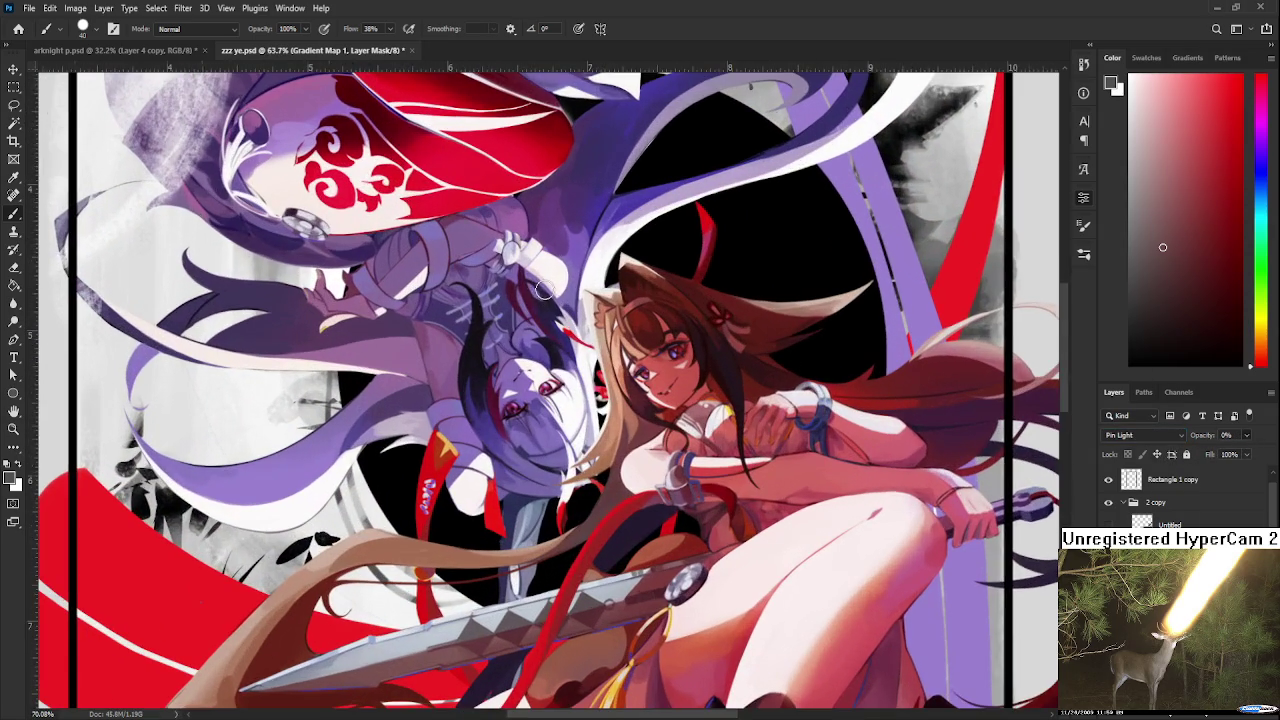
scroll(620, 383, "down", 2)
scroll(620, 383, "down", 2)
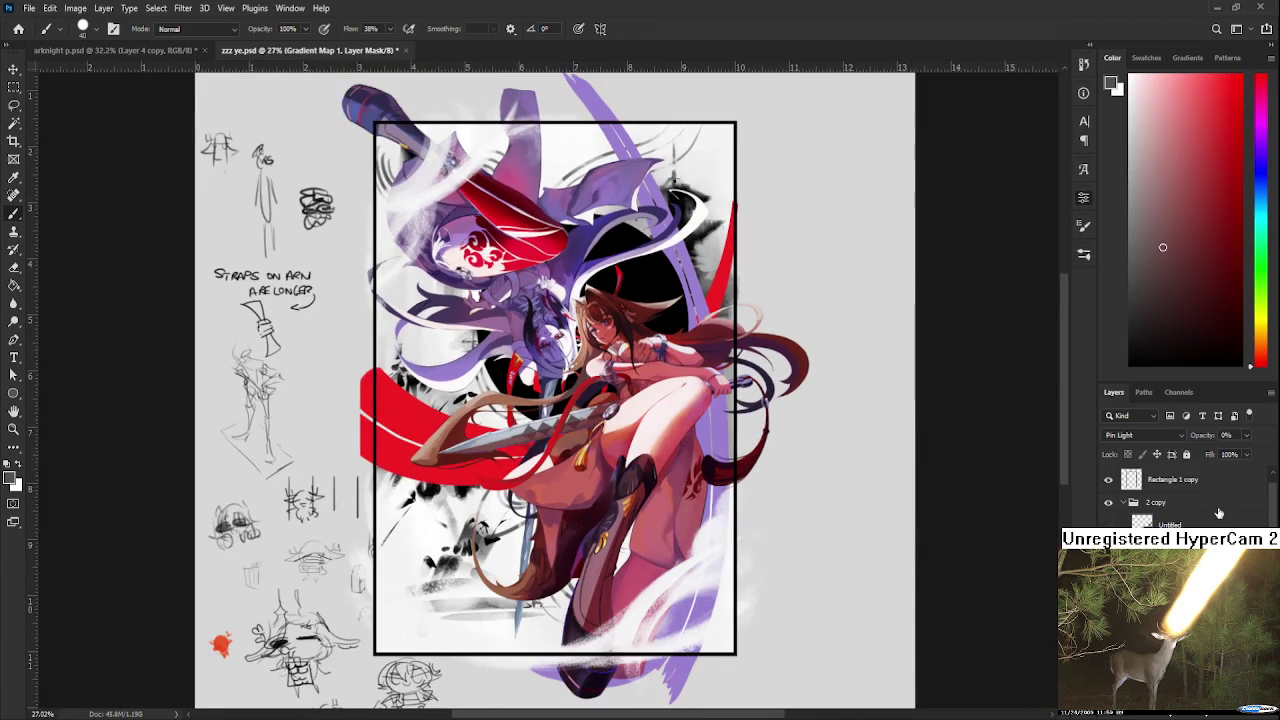
mouse_move(1222, 461)
left_mouse_down()
mouse_move(1242, 457)
mouse_move(1206, 455)
left_mouse_up()
type("100")
key("Return")
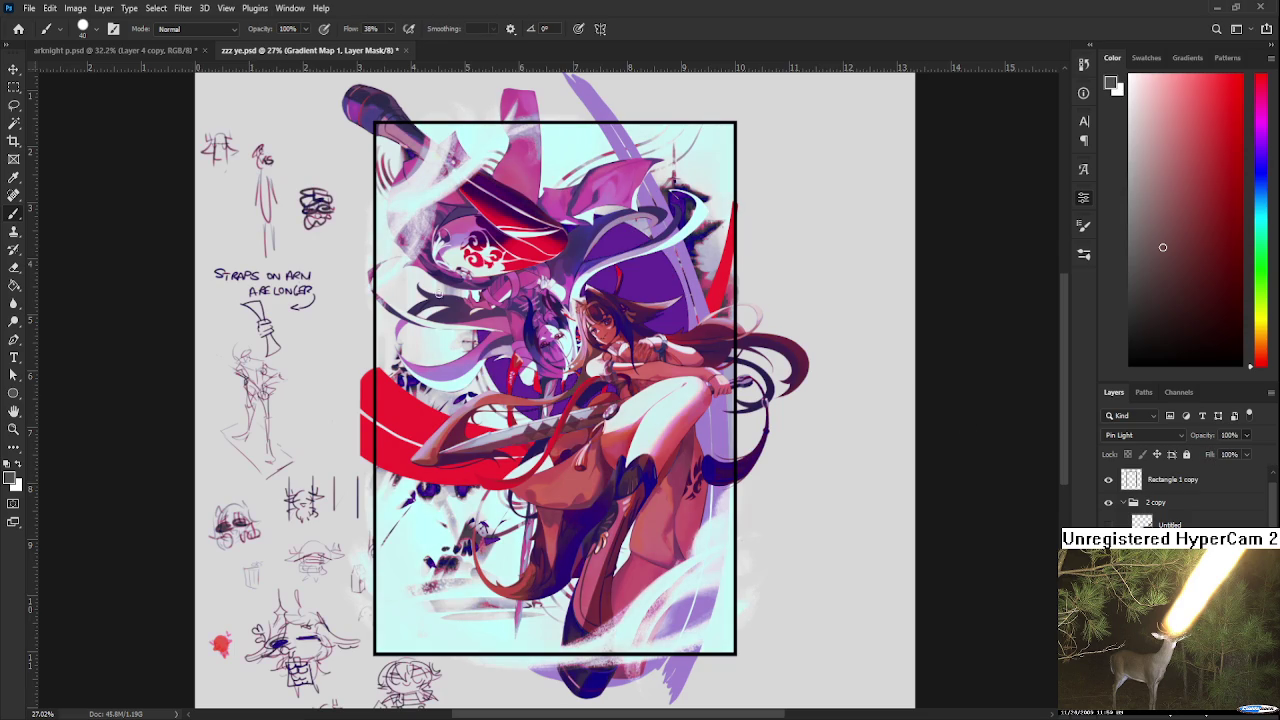
Step: Step down through the layers to Layer 13 copy, then turn the gradient map tint on to compare
scroll(517, 310, "down", 1)
scroll(510, 291, "up", 2)
scroll(569, 316, "down", 1)
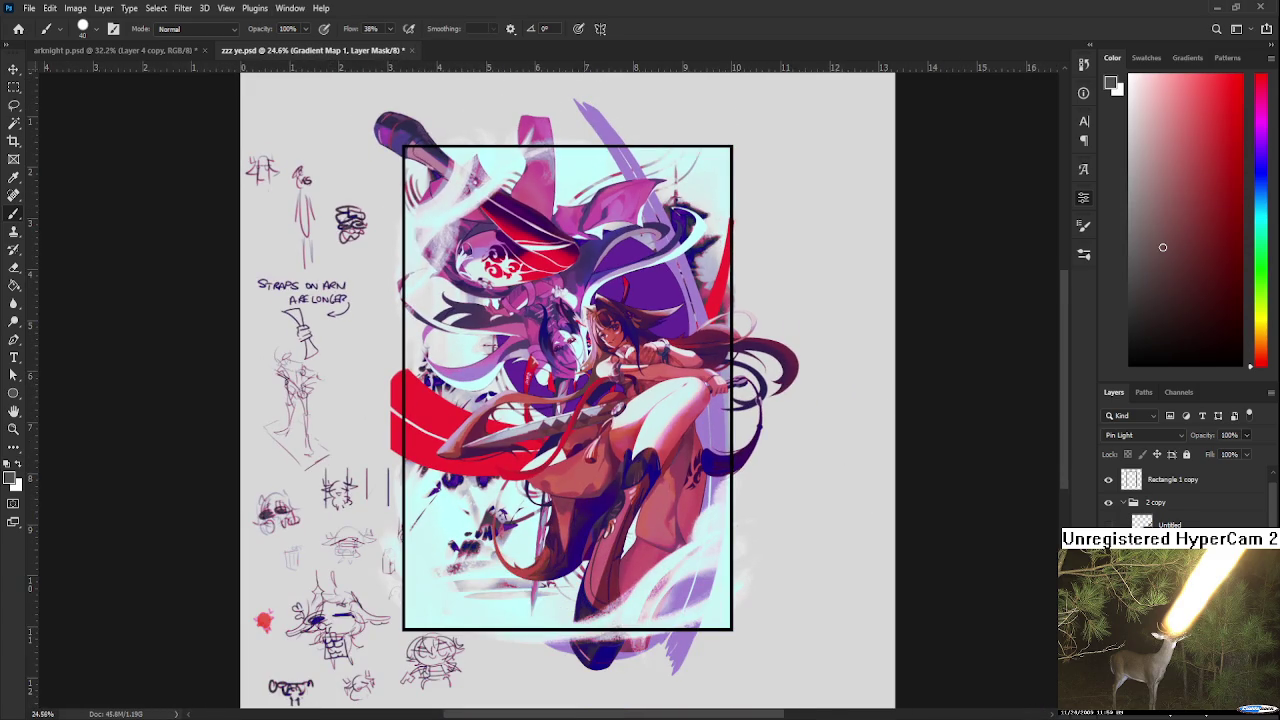
scroll(1185, 495, "down", 2)
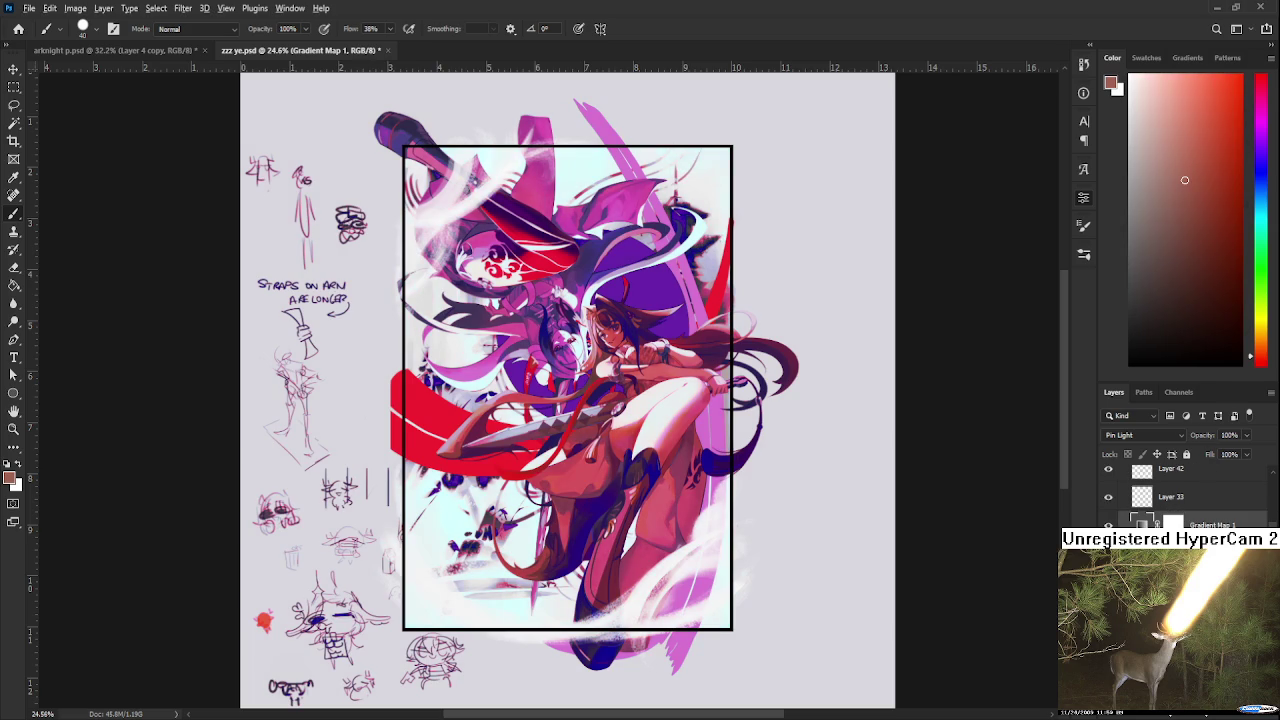
scroll(645, 352, "up", 3)
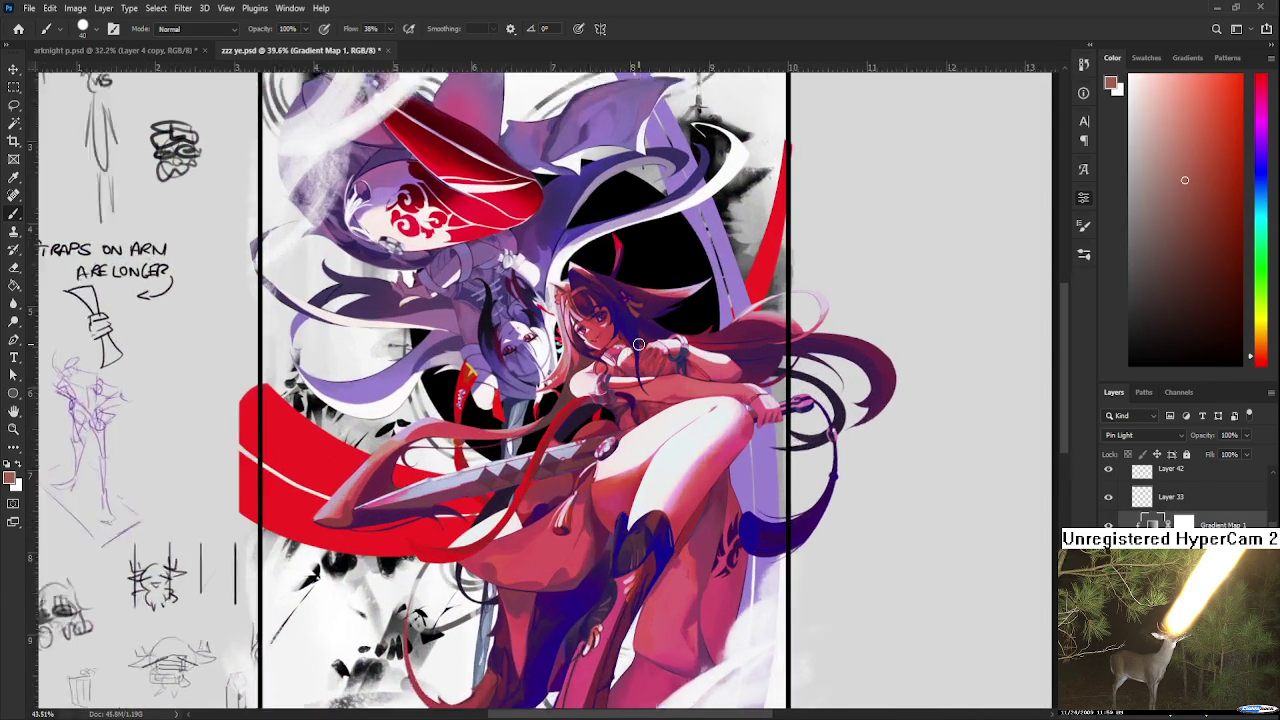
scroll(638, 345, "down", 2)
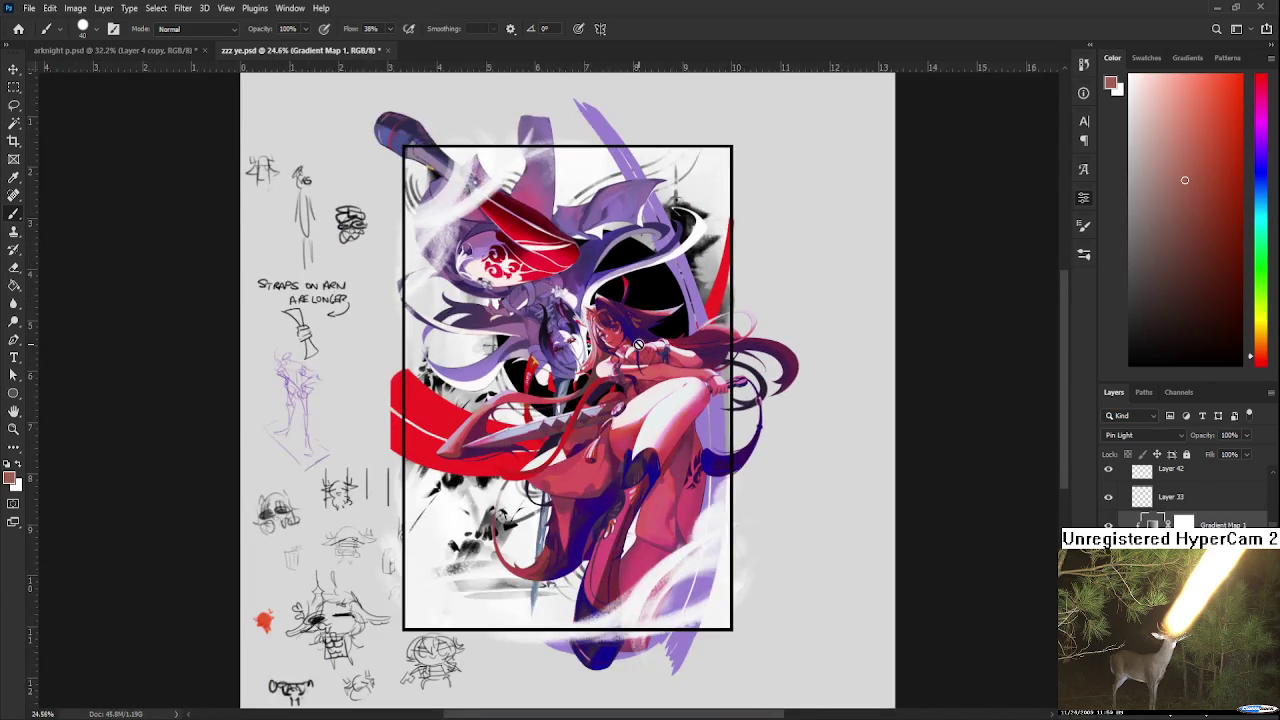
scroll(635, 342, "up", 2)
scroll(630, 337, "down", 2)
scroll(630, 337, "down", 1)
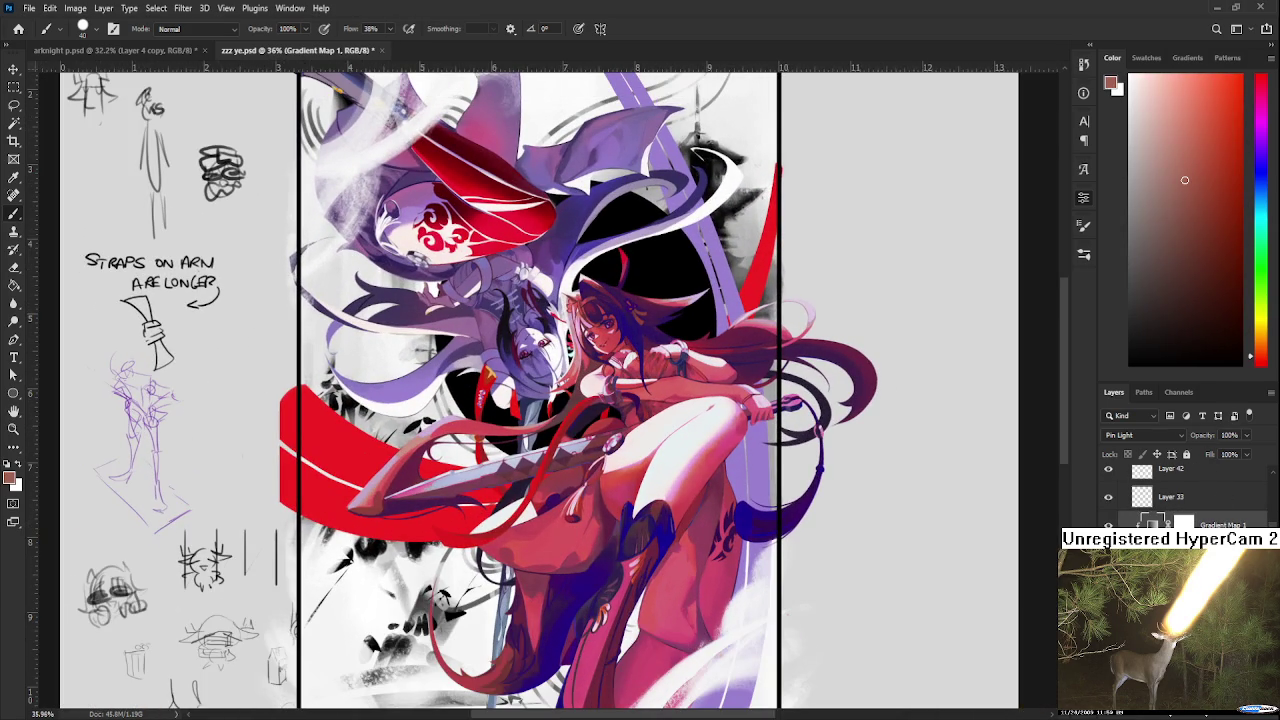
key("alt+bracketleft")
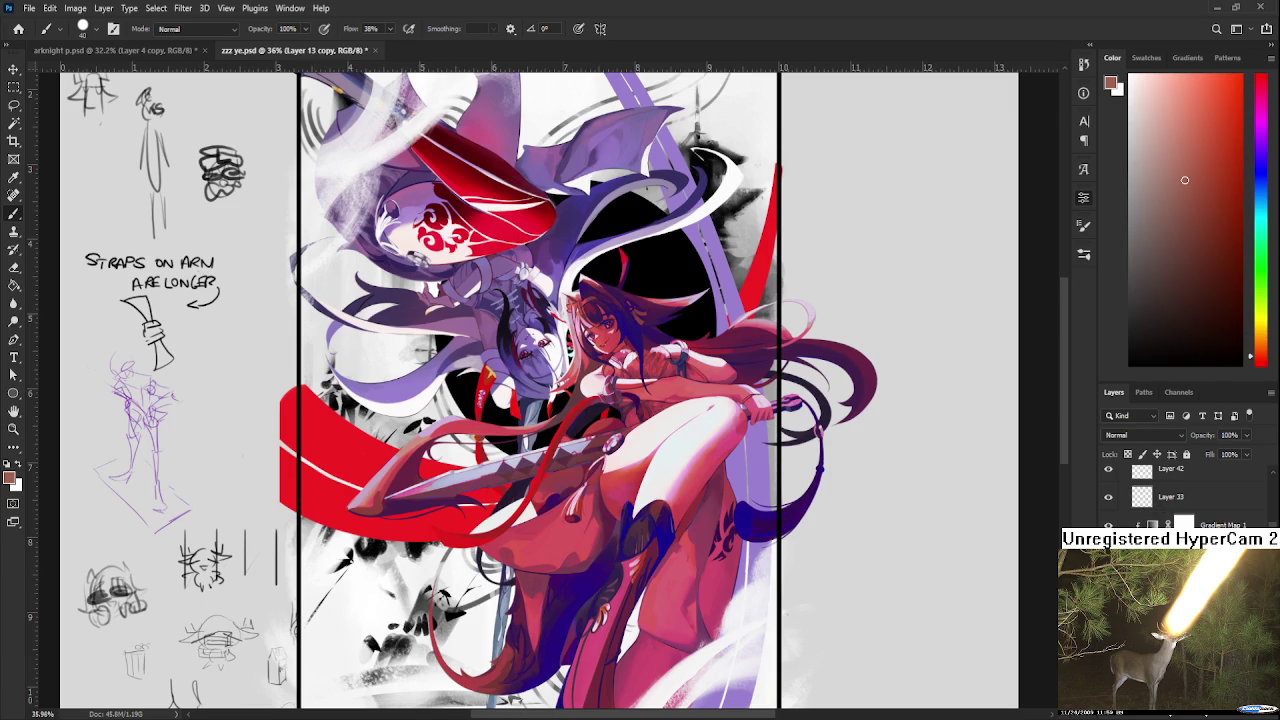
key("alt+bracketleft")
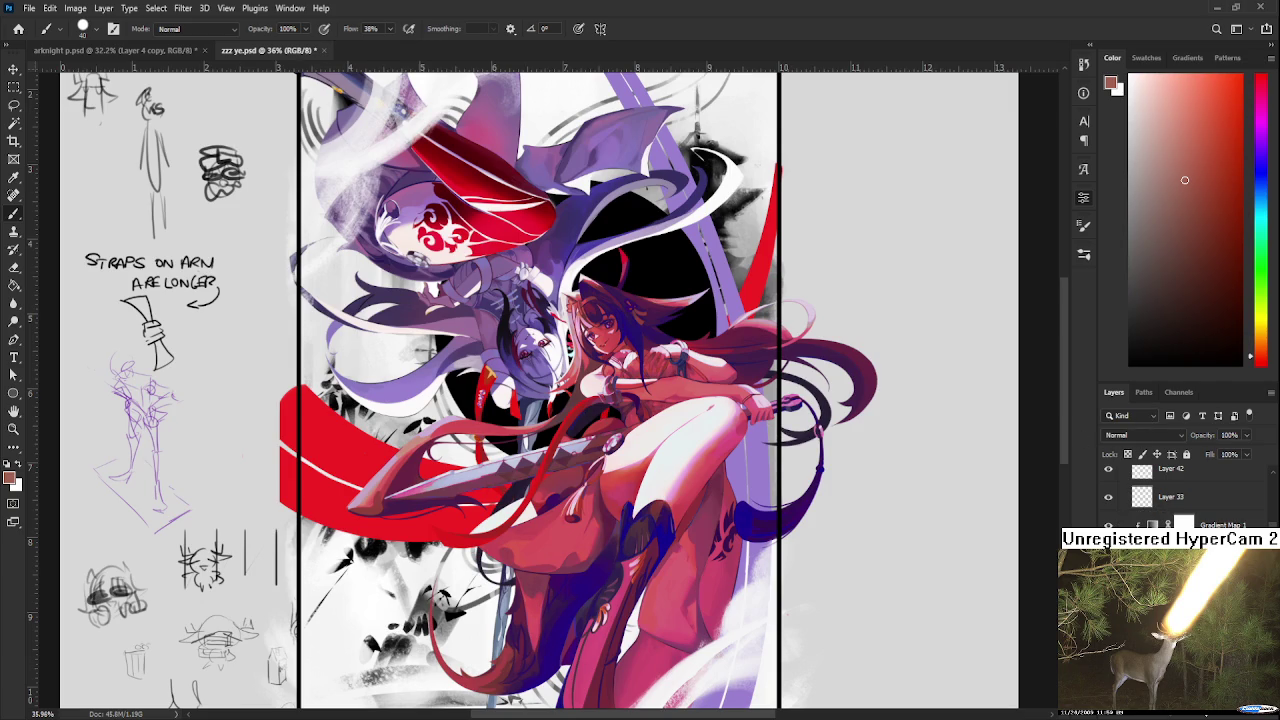
left_click(1108, 524)
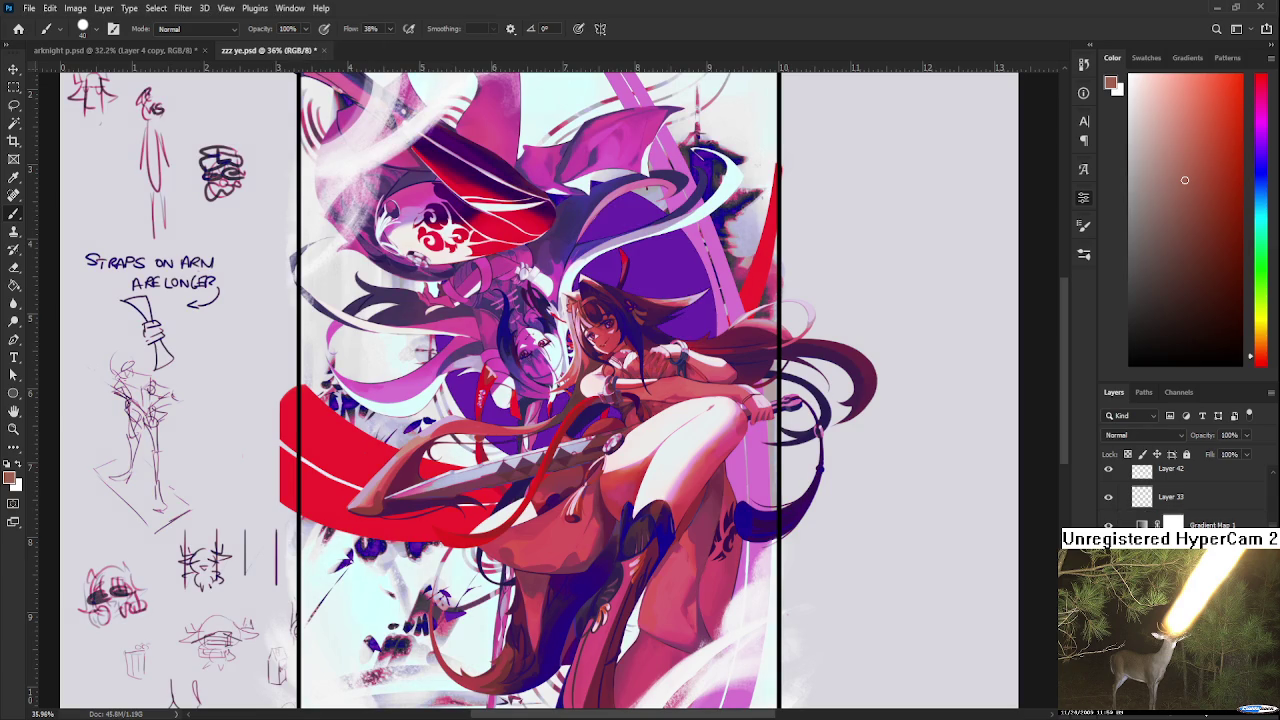
Step: Select the Gradient Map 1 mask and duplicate it as Gradient Map 1 copy
left_click(1183, 524)
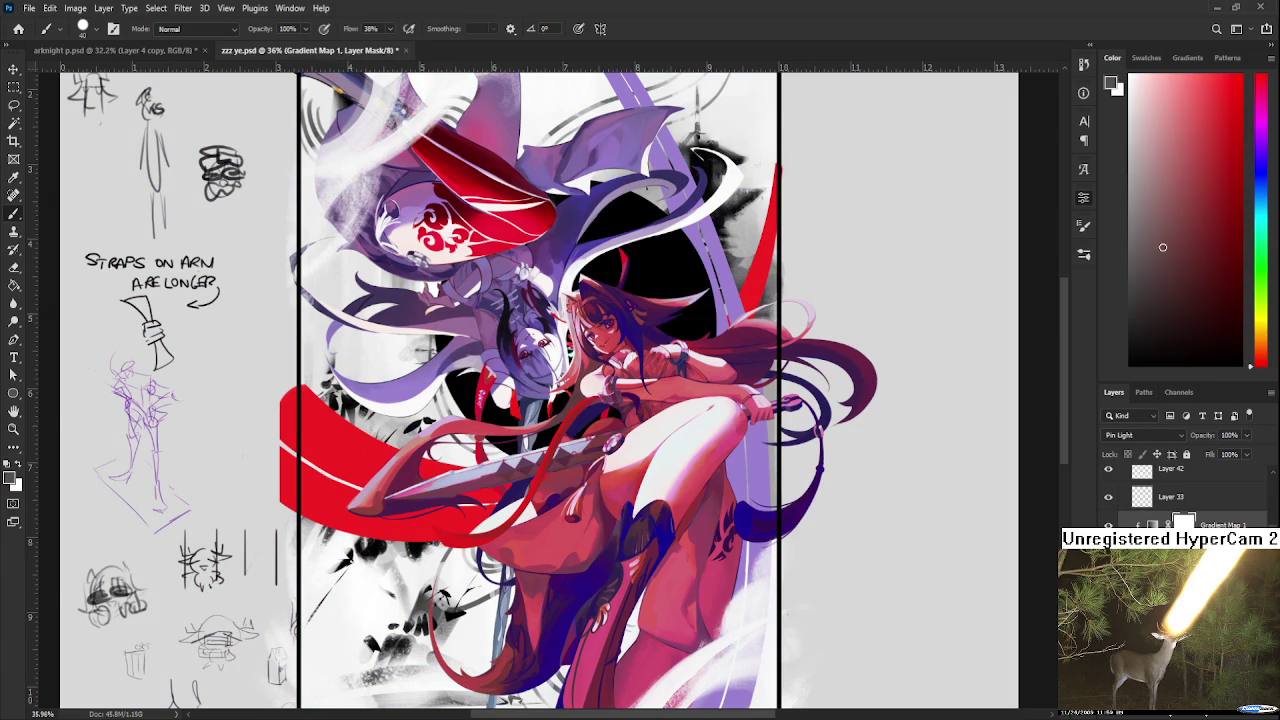
key("alt+bracketleft")
key("alt+bracketleft")
key("alt+bracketleft")
key("alt+bracketleft")
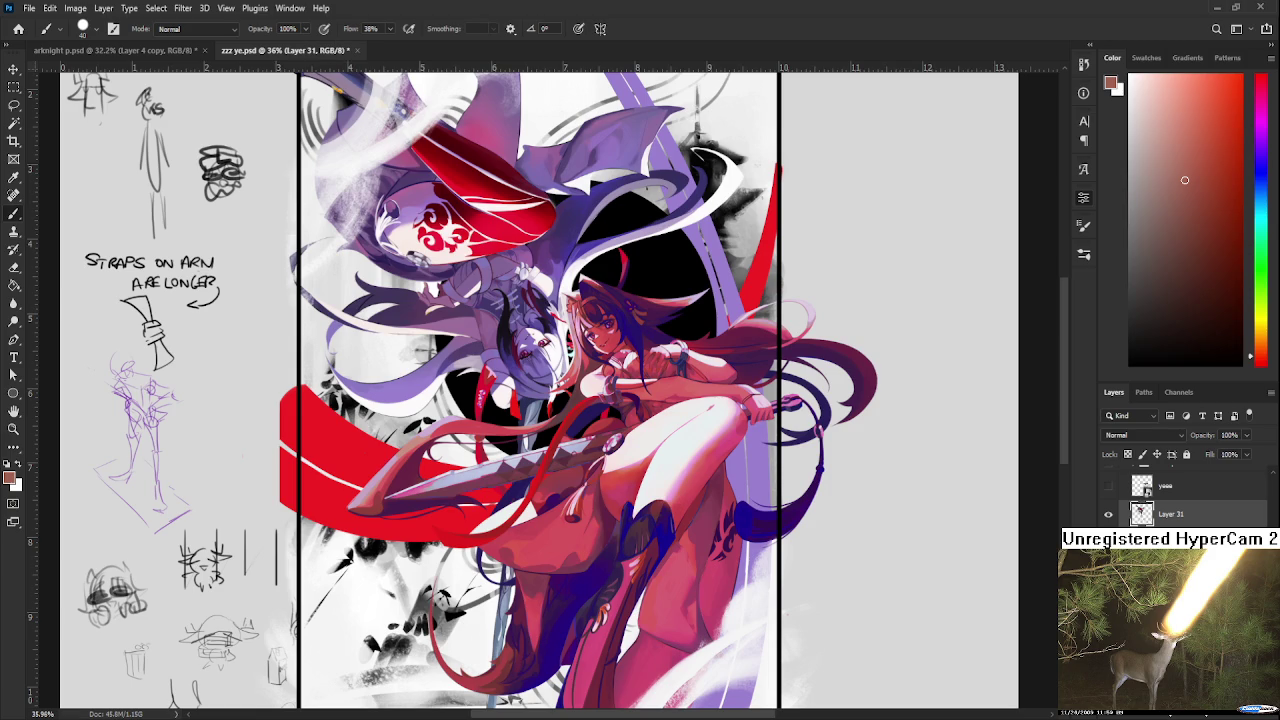
left_click(1222, 497)
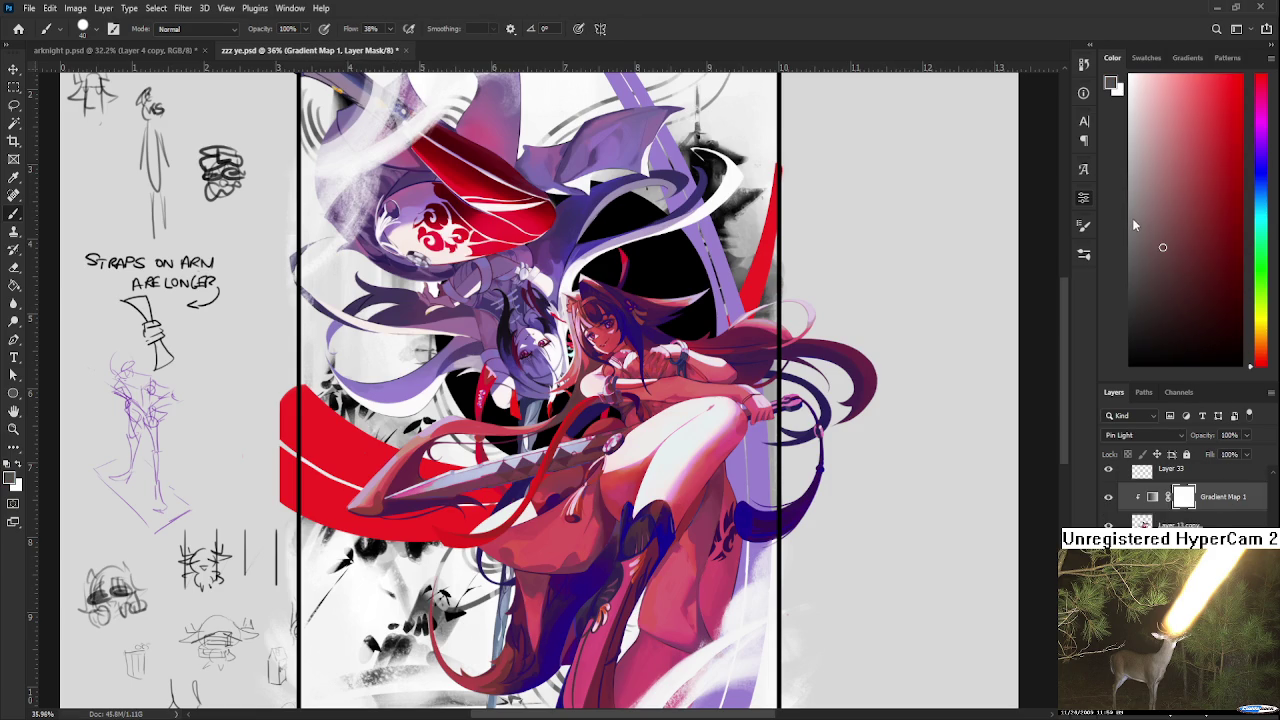
key("ctrl+j")
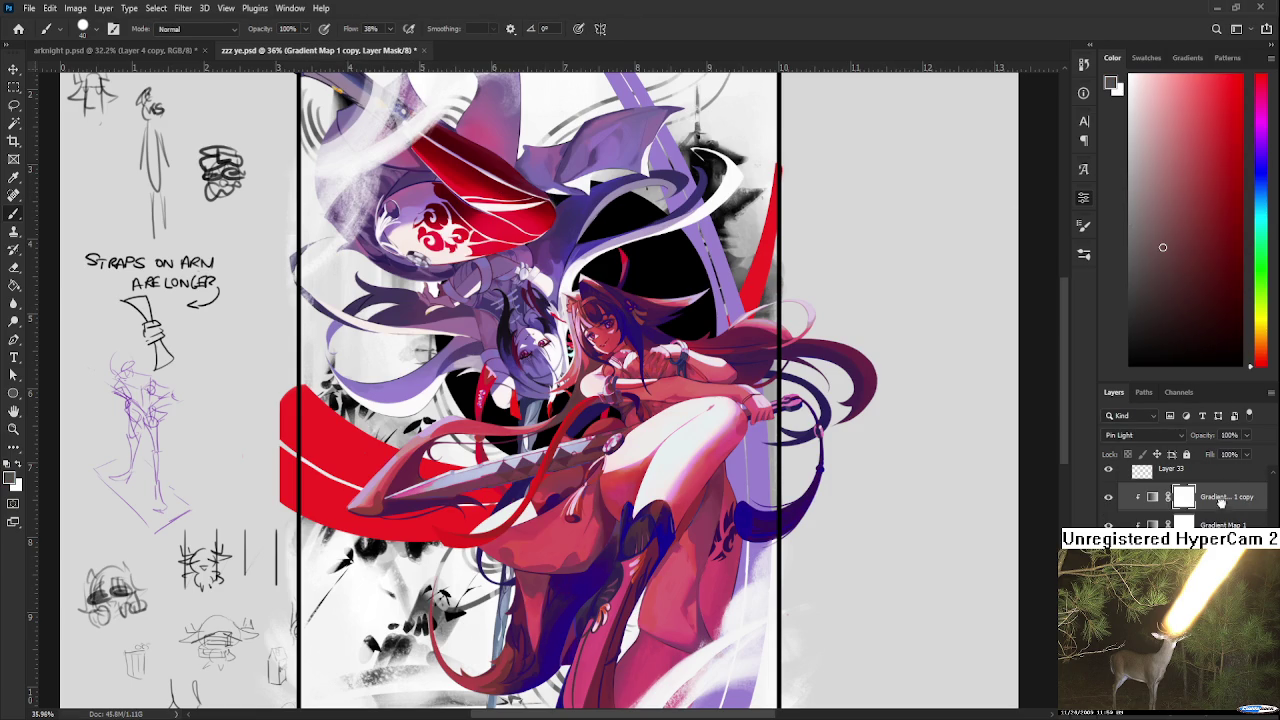
Step: Undo the gradient map duplication, duplicate the tint layer again, and step back to it
key("ctrl+z")
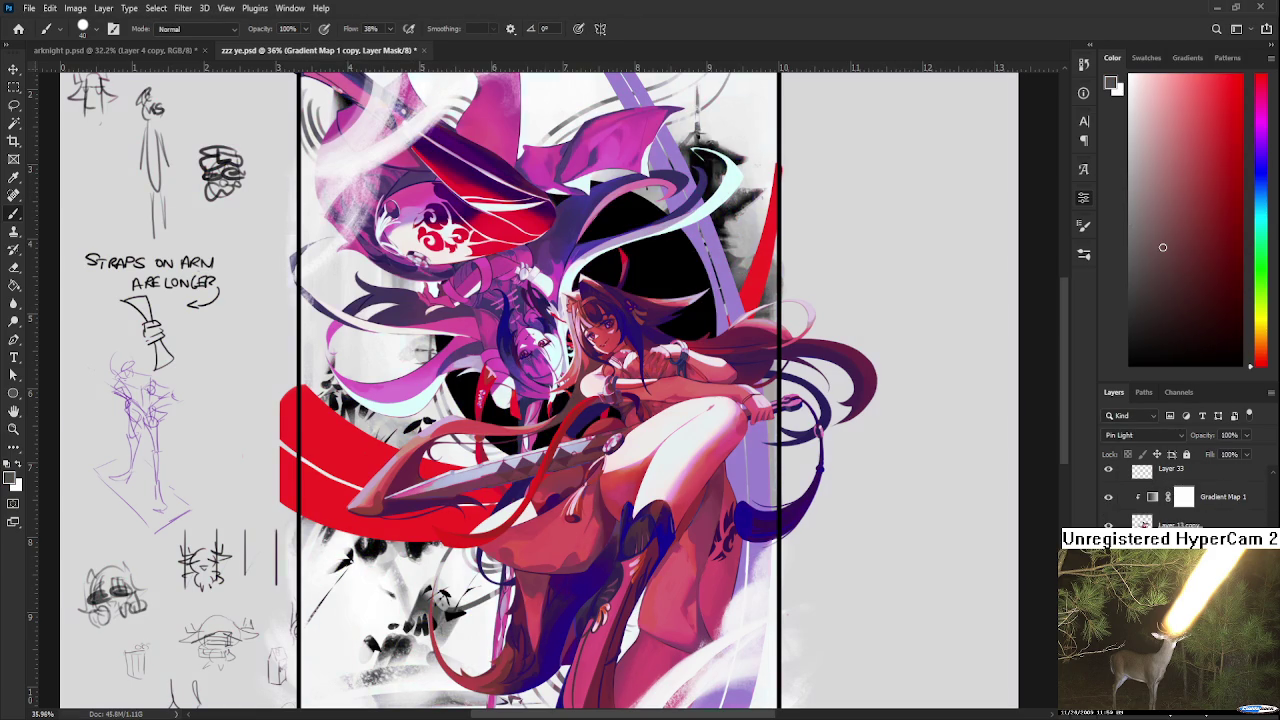
scroll(583, 337, "down", 3)
scroll(600, 310, "up", 1)
scroll(600, 310, "down", 1)
scroll(614, 313, "up", 1)
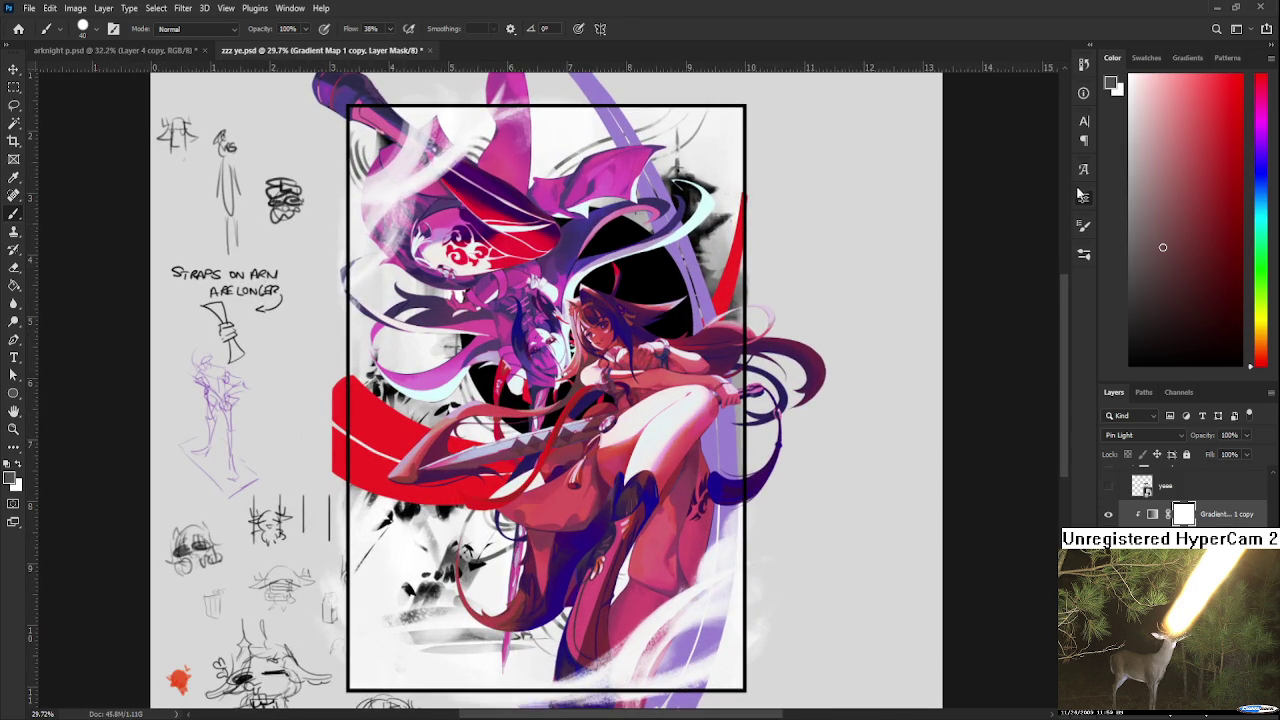
key("ctrl+j")
key("ctrl+bracketleft")
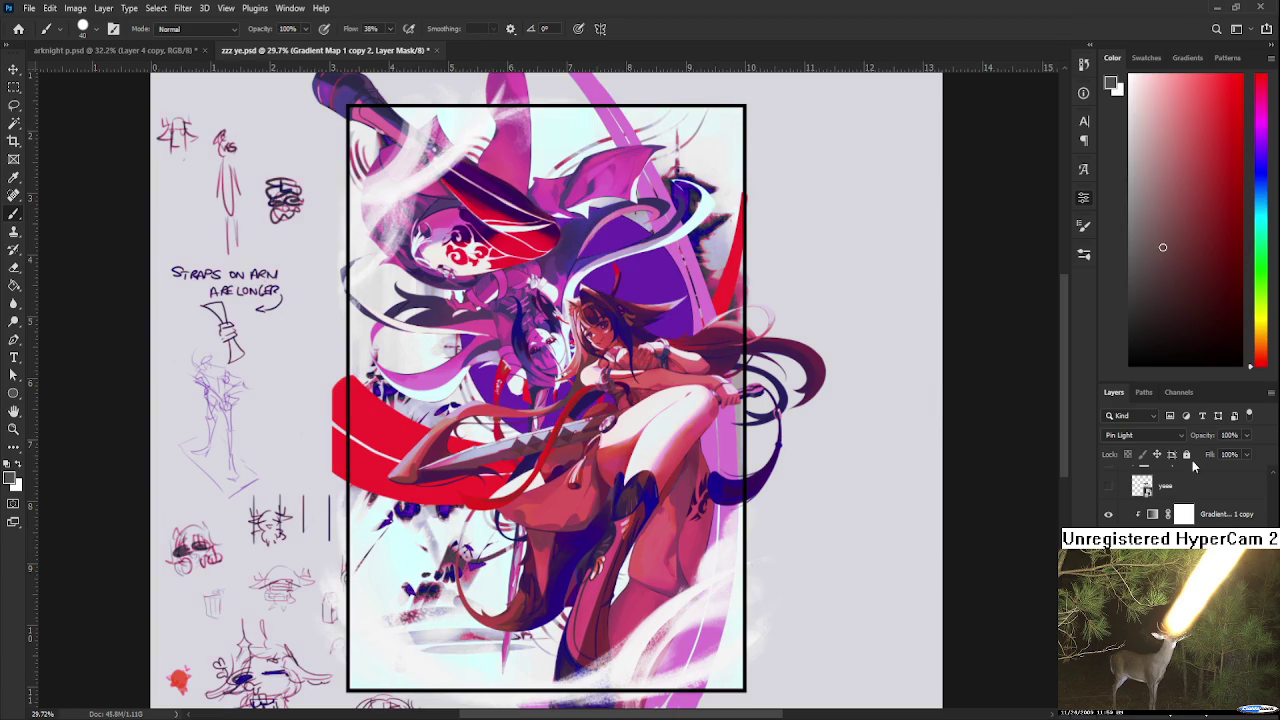
Step: Lower the gradient map tint's opacity with typed values, settling around 37%
type("42")
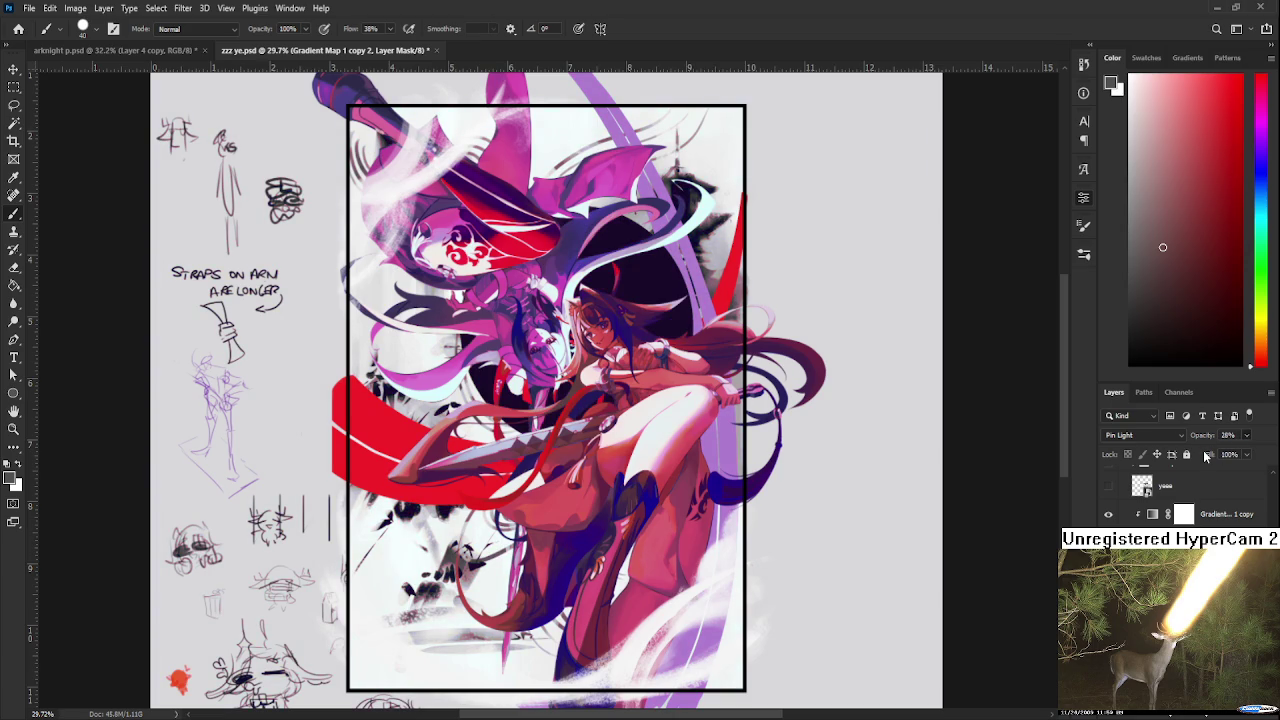
type("17")
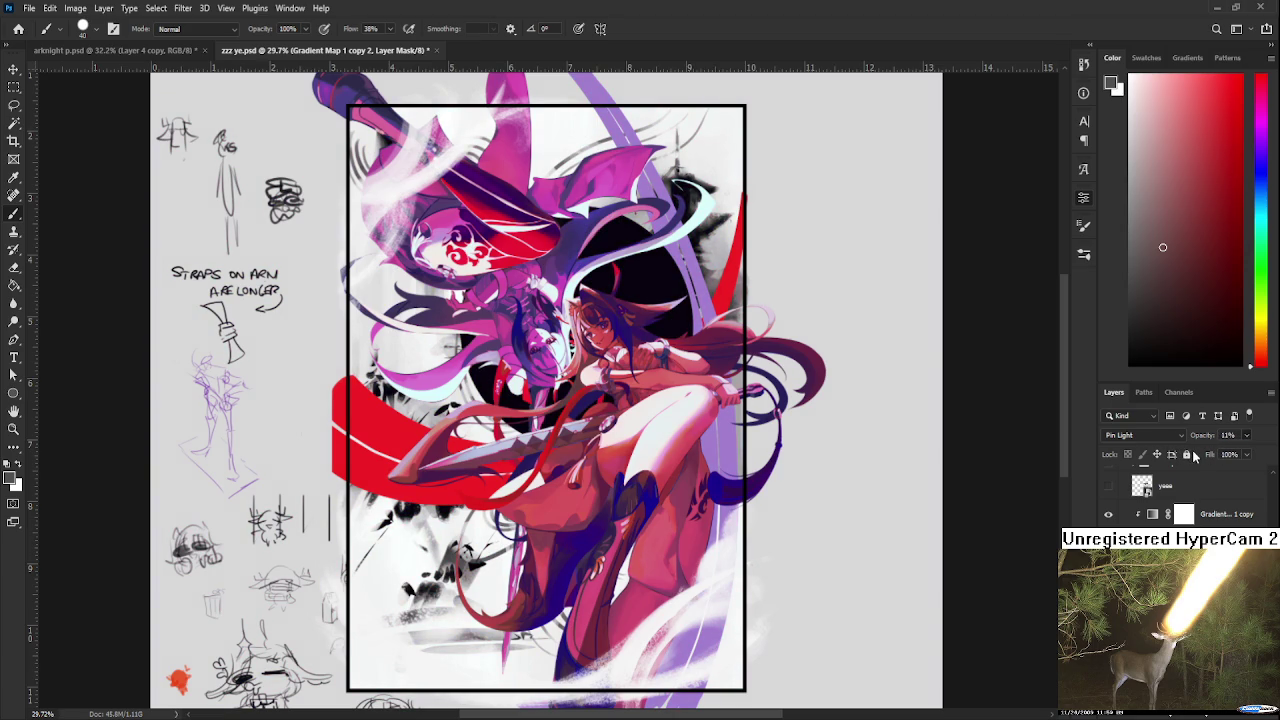
type("21")
left_click(1225, 518)
type("30")
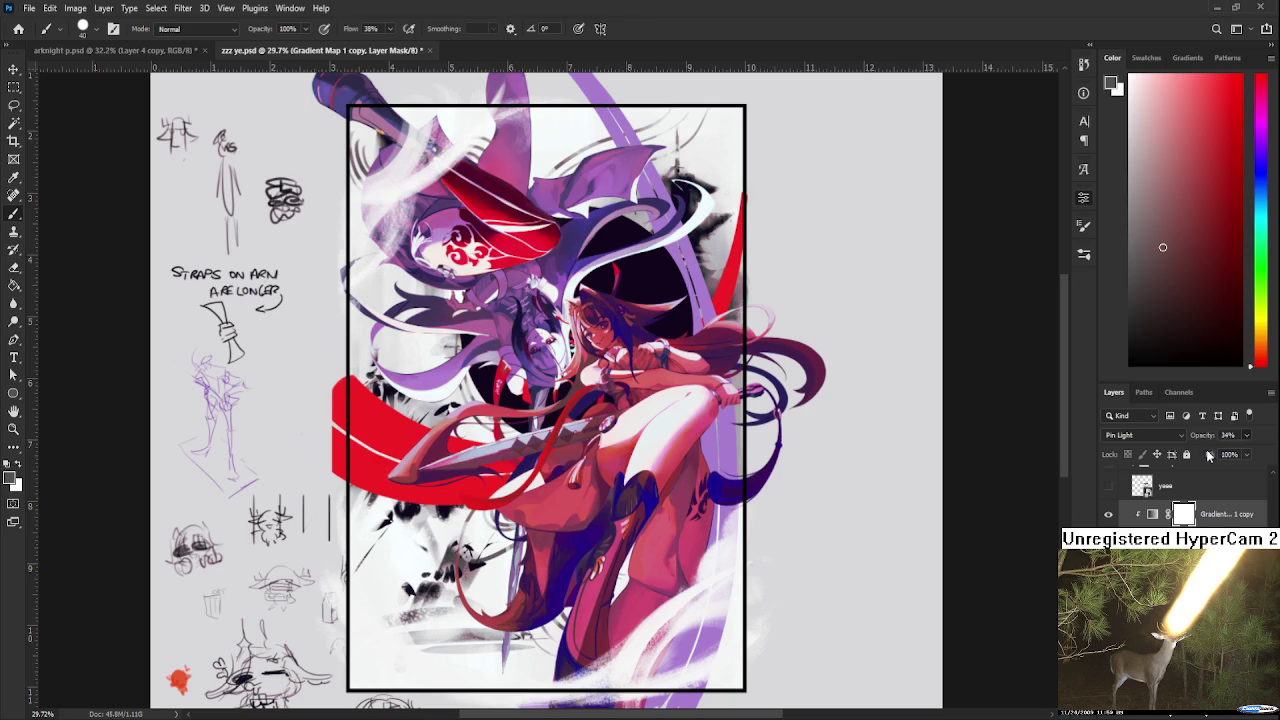
type("39")
scroll(1190, 500, "down", 1)
scroll(1190, 500, "up", 2)
type("49")
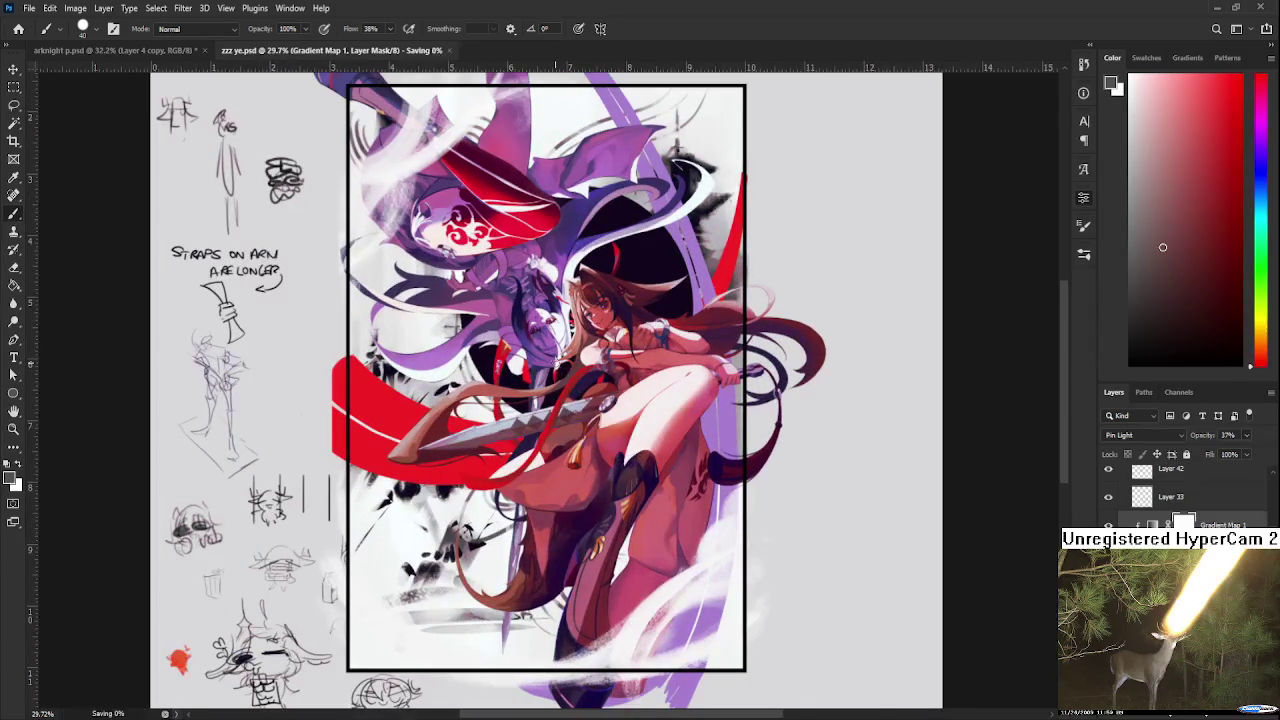
Step: Close zzz ye.psd and reopen it from the recent files list
scroll(562, 369, "up", 1)
scroll(575, 362, "up", 2)
scroll(580, 358, "down", 5)
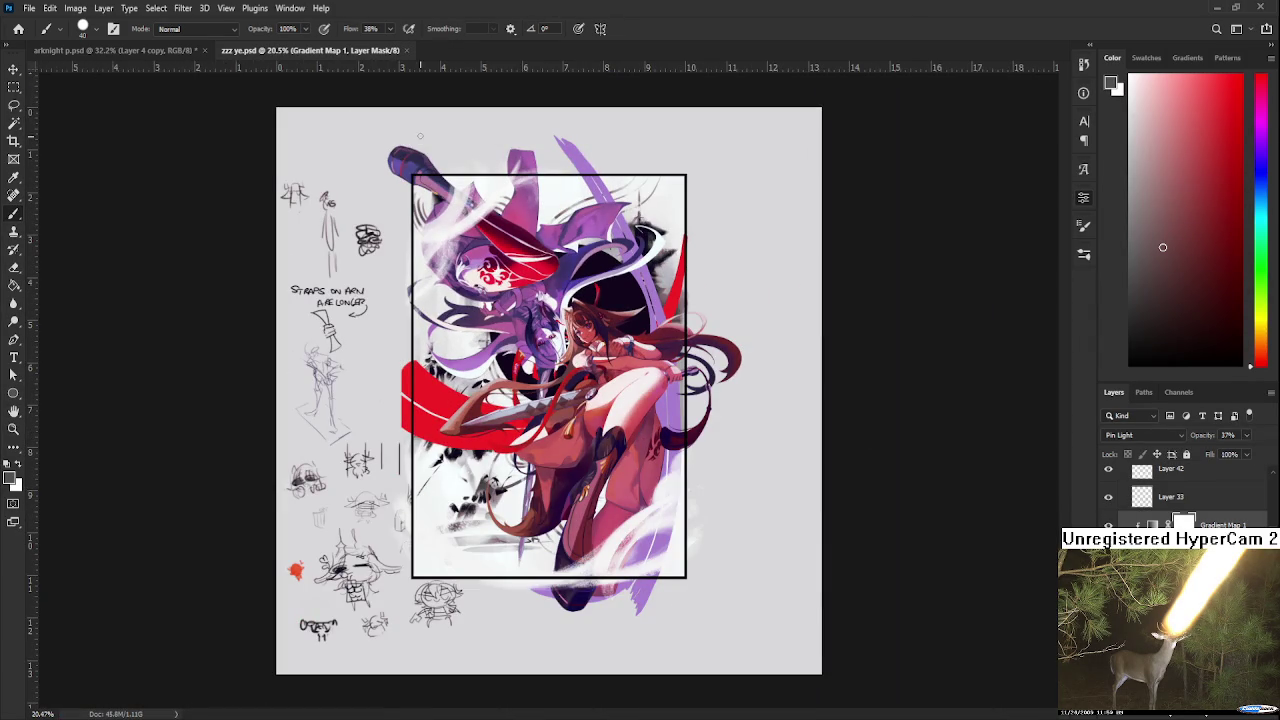
left_click(406, 50)
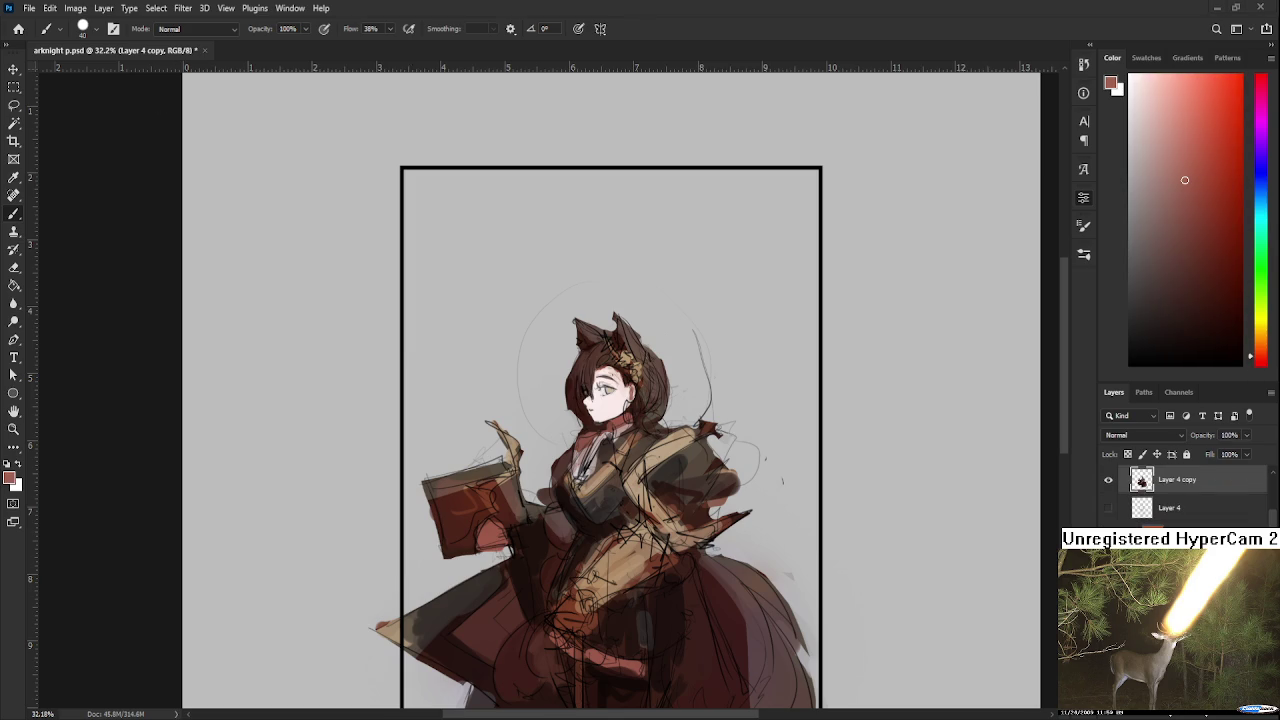
left_click(18, 28)
left_click(276, 128)
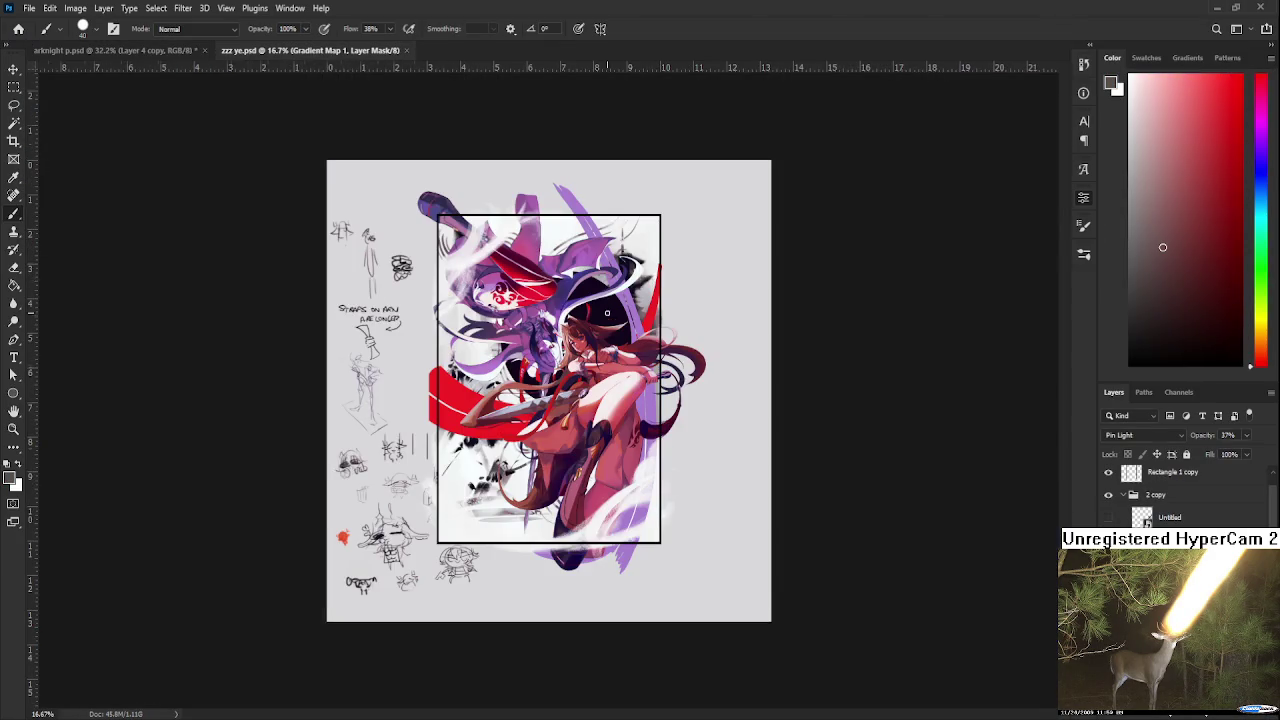
Step: Float zzz ye.psd as a small reference window beside the fox-girl sketch
scroll(605, 309, "up", 3)
scroll(605, 309, "up", 2)
key("ctrl+w")
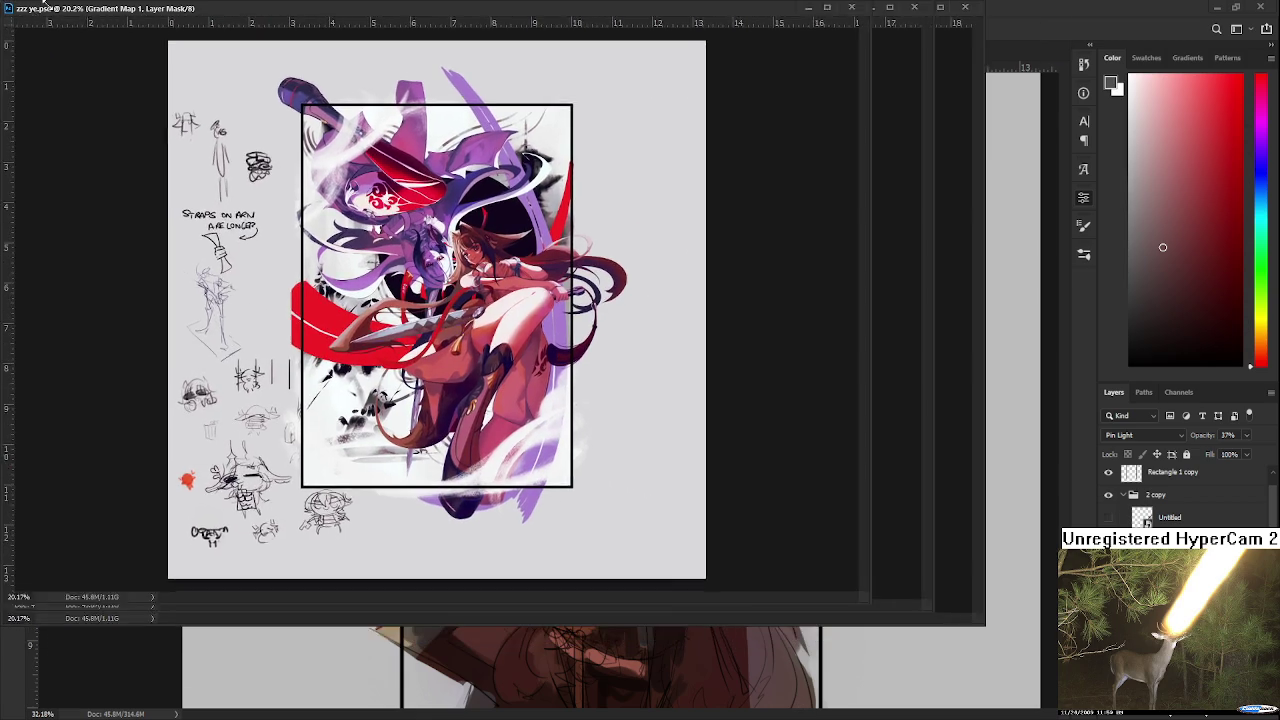
left_click_drag(4, 6, 33, 5)
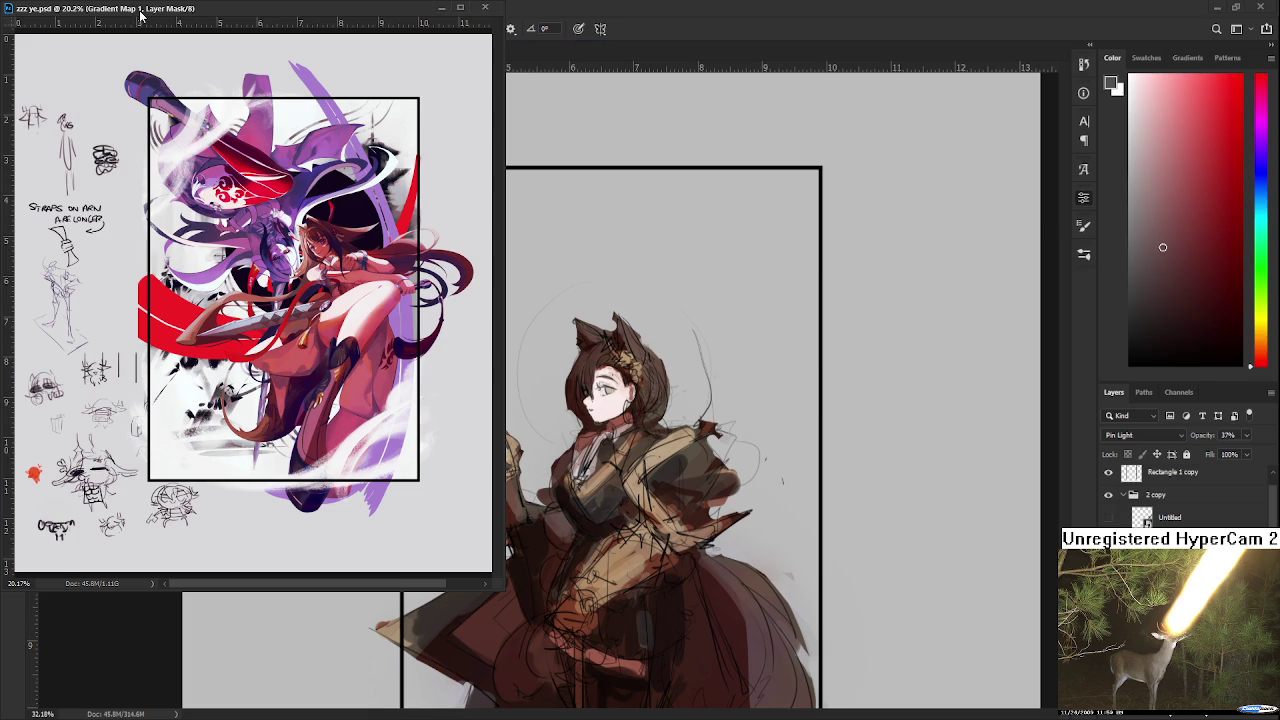
scroll(490, 250, "up", 1)
scroll(490, 250, "up", 1)
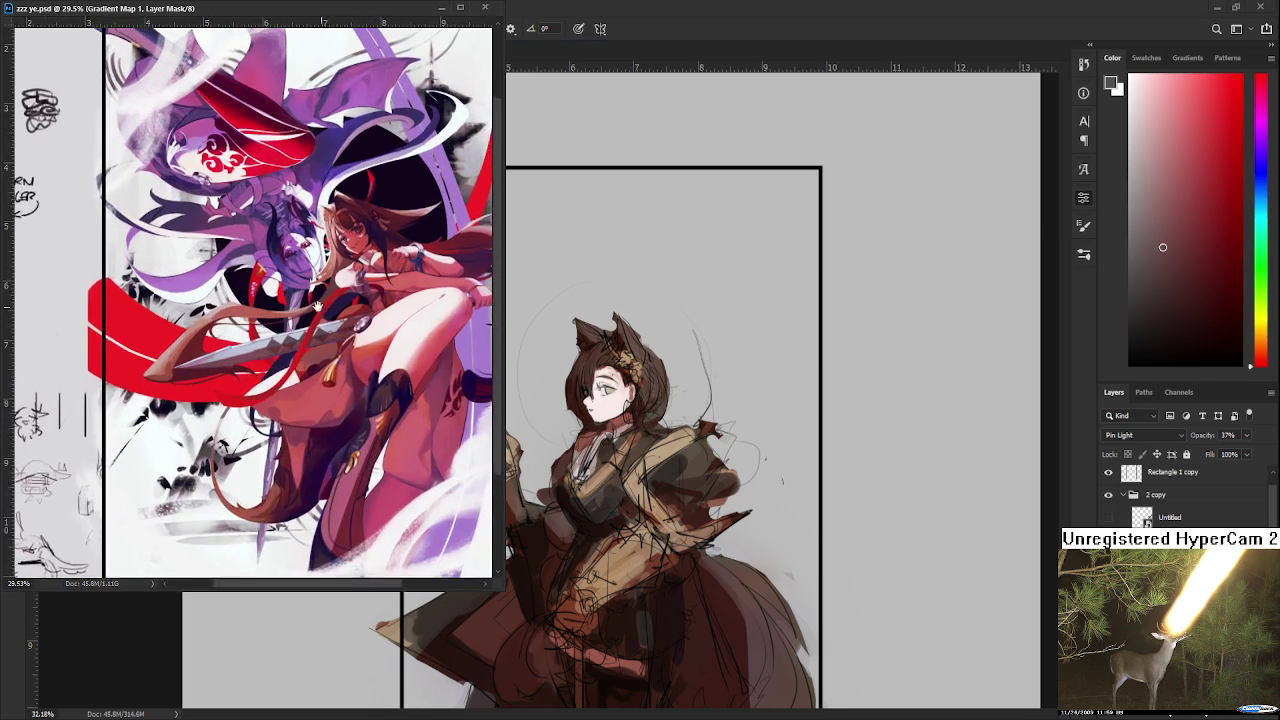
scroll(490, 250, "up", 1)
mouse_move(492, 588)
left_mouse_down()
mouse_move(370, 580)
mouse_move(376, 558)
left_mouse_up()
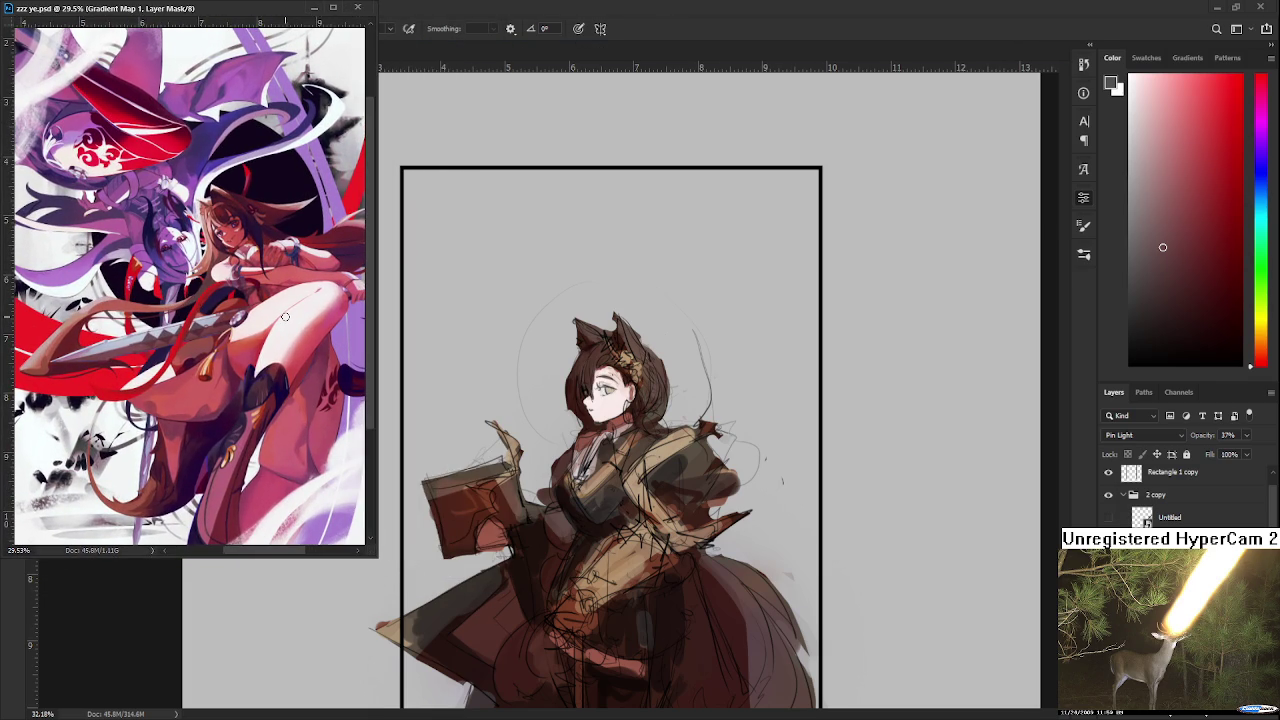
Step: Pan the reference image to the characters' faces and select Layer 4 copy for painting
scroll(285, 317, "up", 1)
scroll(247, 316, "up", 1)
scroll(247, 316, "up", 1)
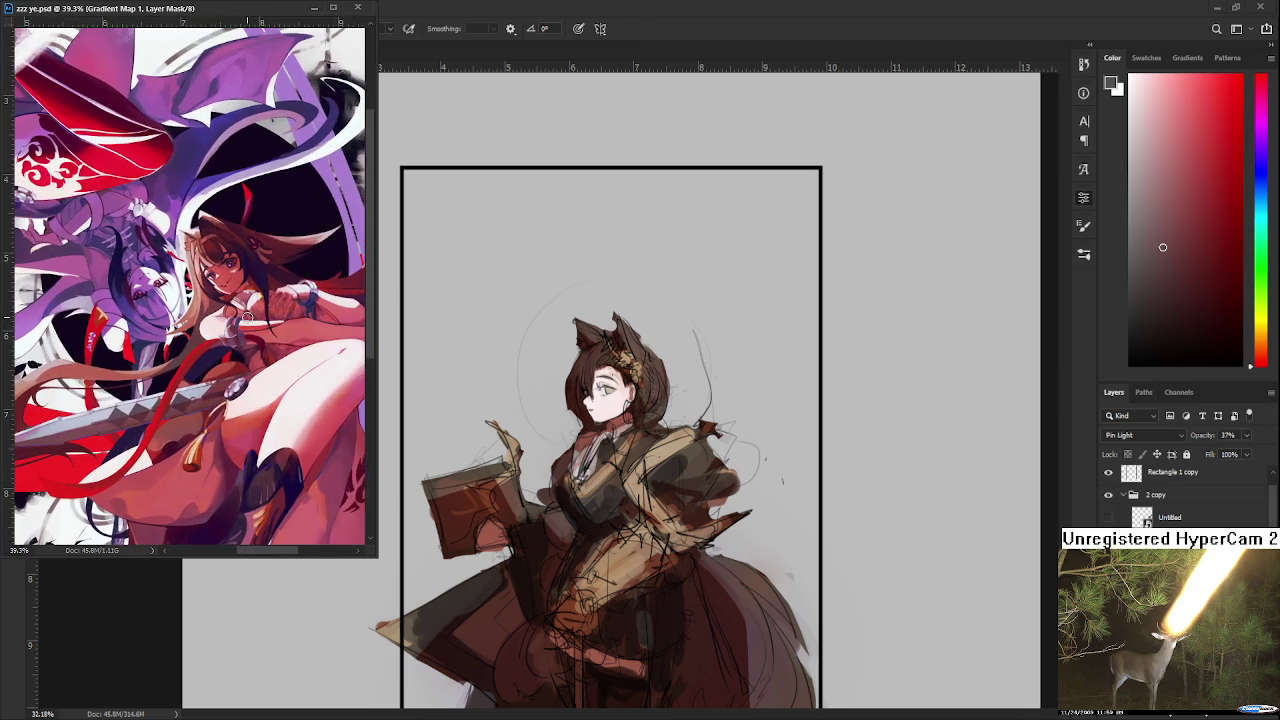
left_click_drag(247, 316, 243, 284)
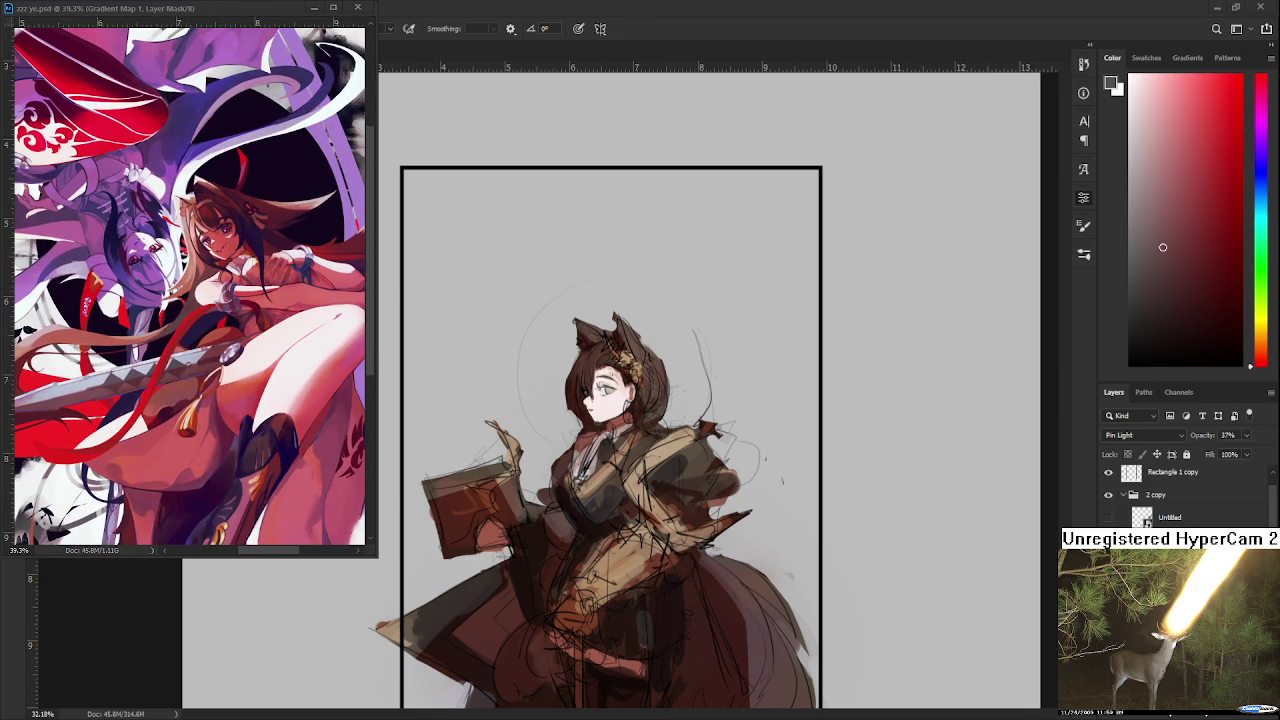
left_click(653, 480, "alt")
Step: Undo the faint head-circle guide and stray strokes beside the girl's shoulder
scroll(651, 470, "up", 1)
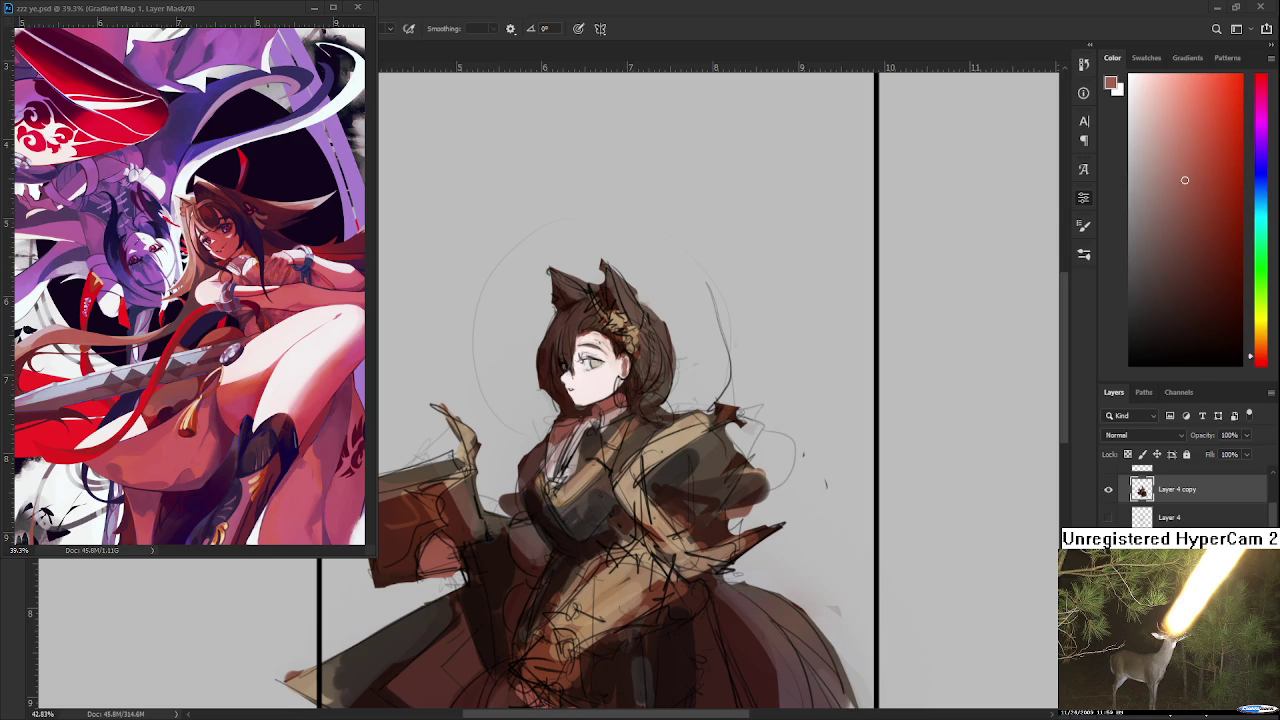
scroll(695, 288, "up", 1)
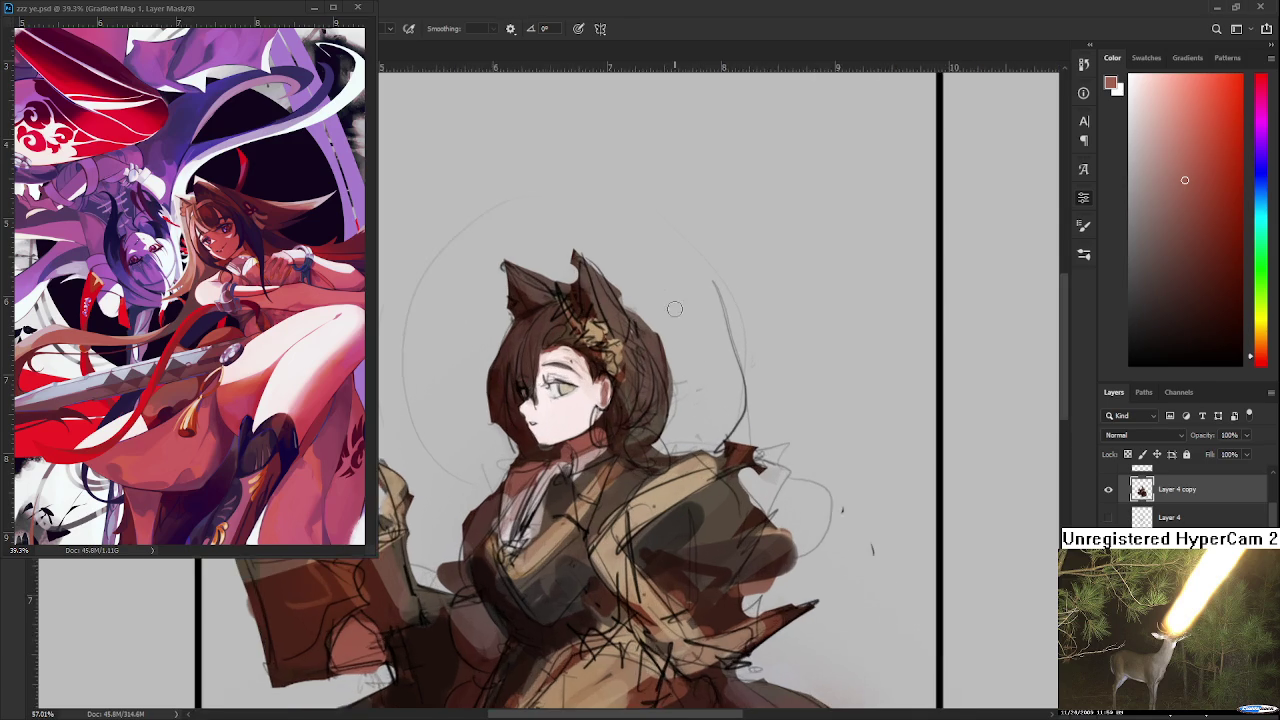
scroll(695, 288, "up", 1)
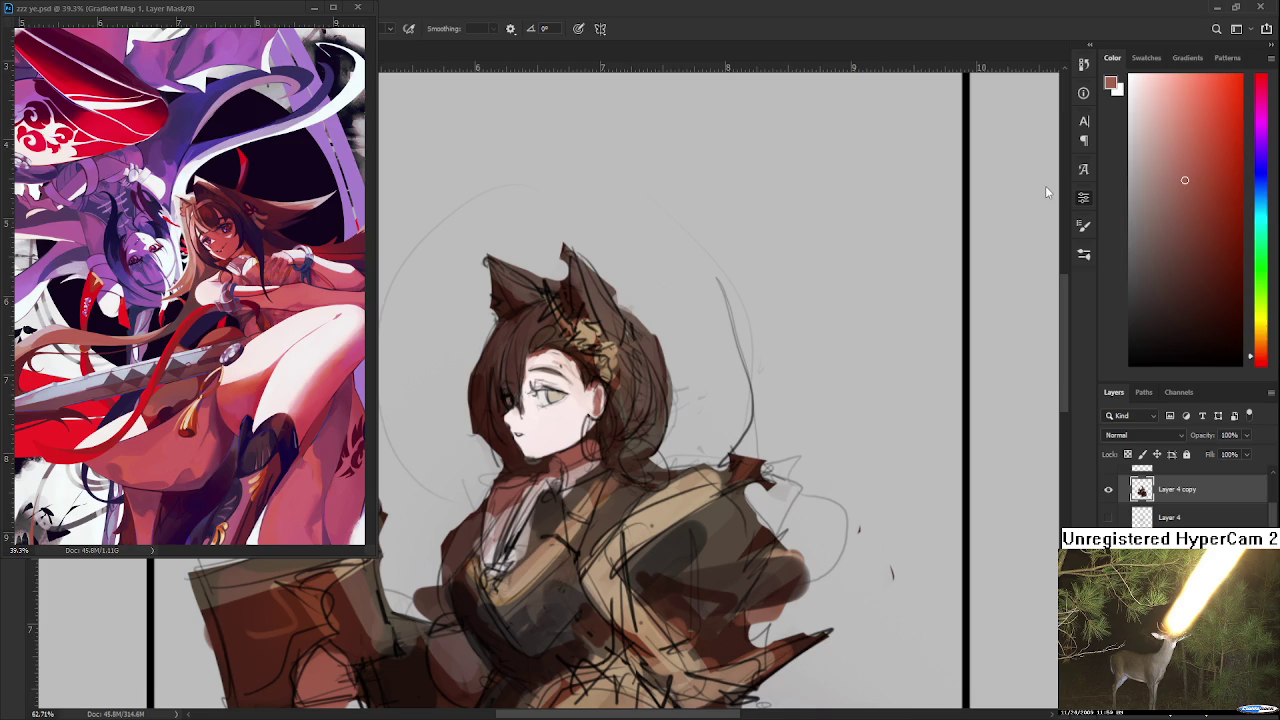
scroll(870, 515, "down", 2)
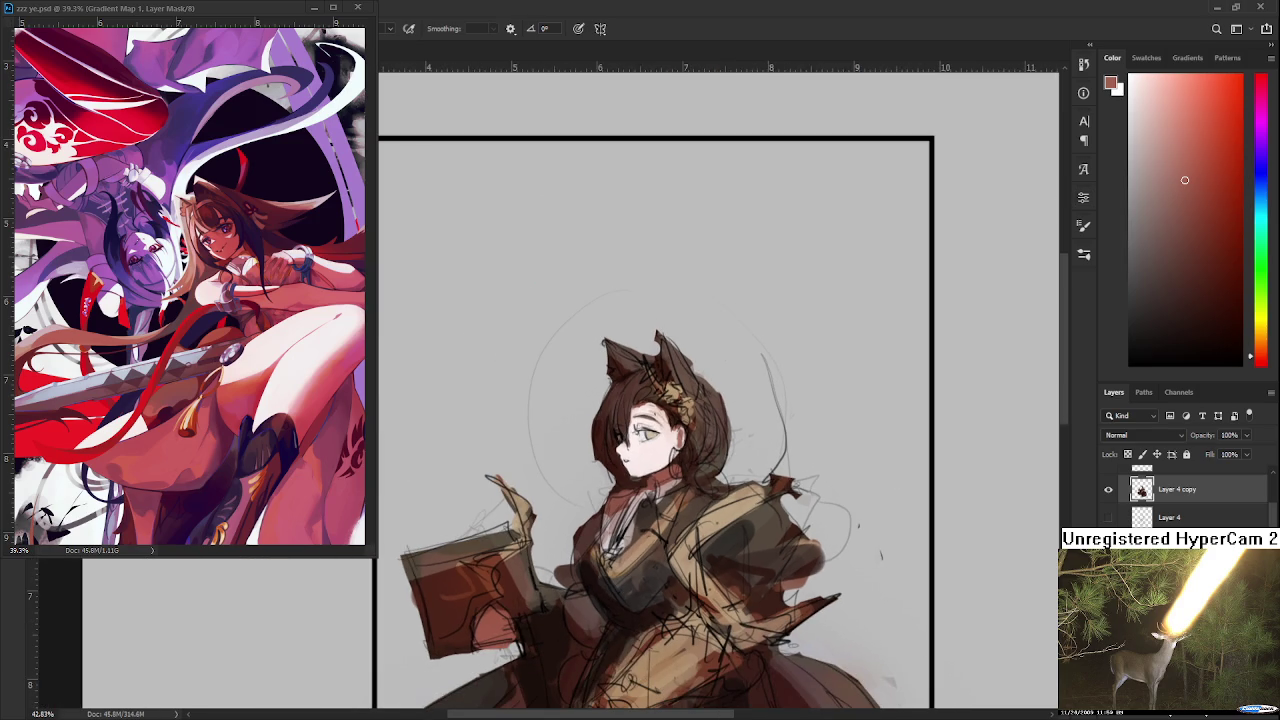
key("ctrl+z")
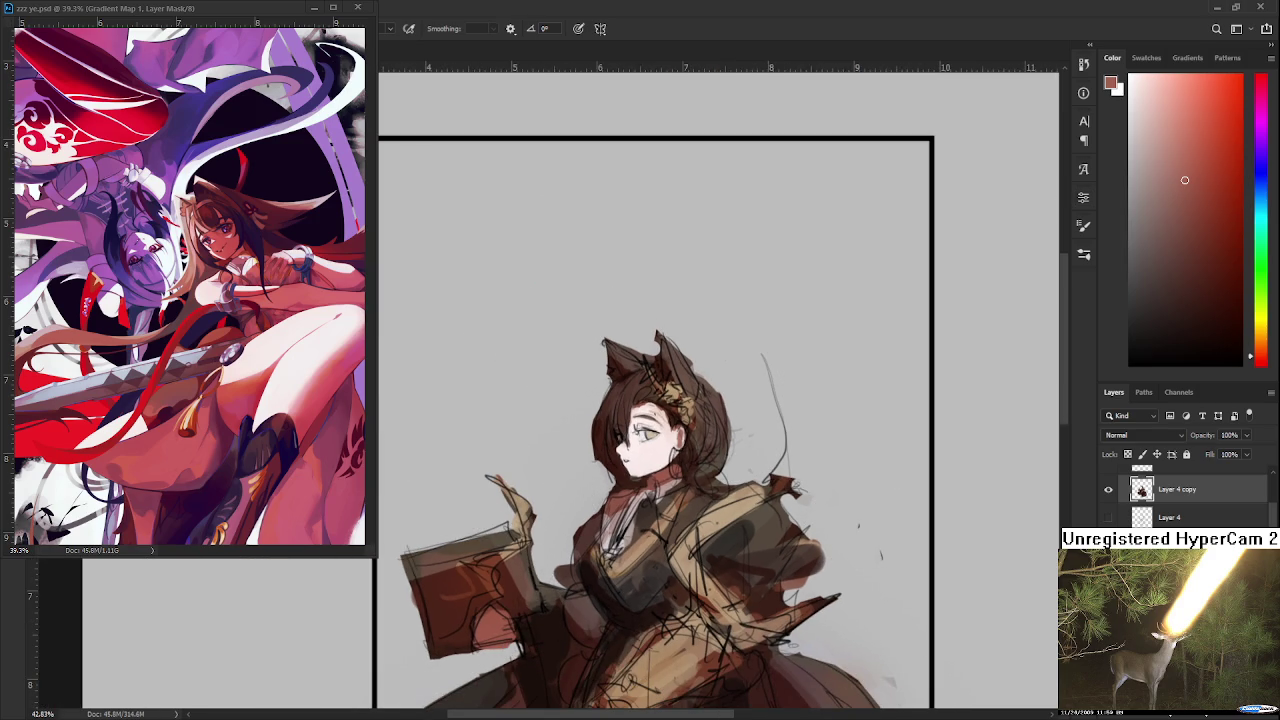
Step: Zoom in close and center the view on the girl's face
scroll(660, 440, "up", 2)
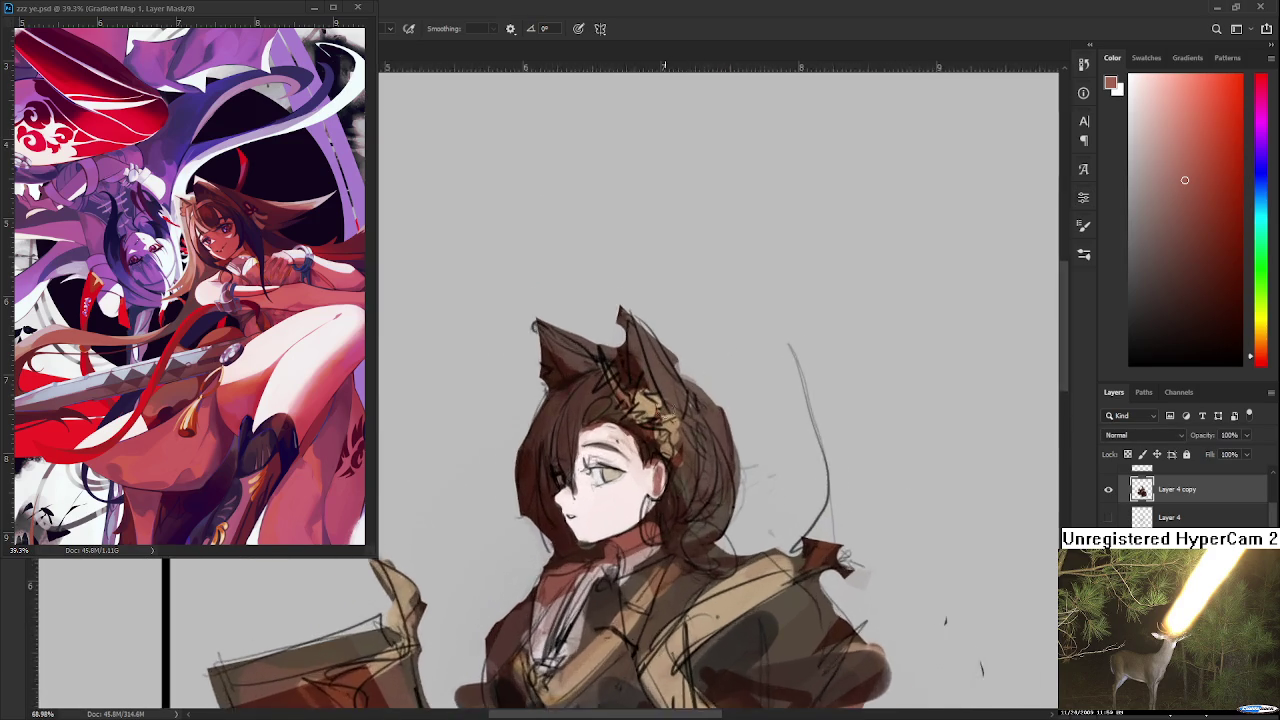
scroll(665, 445, "up", 3)
scroll(676, 455, "up", 3)
left_click_drag(676, 455, 766, 310)
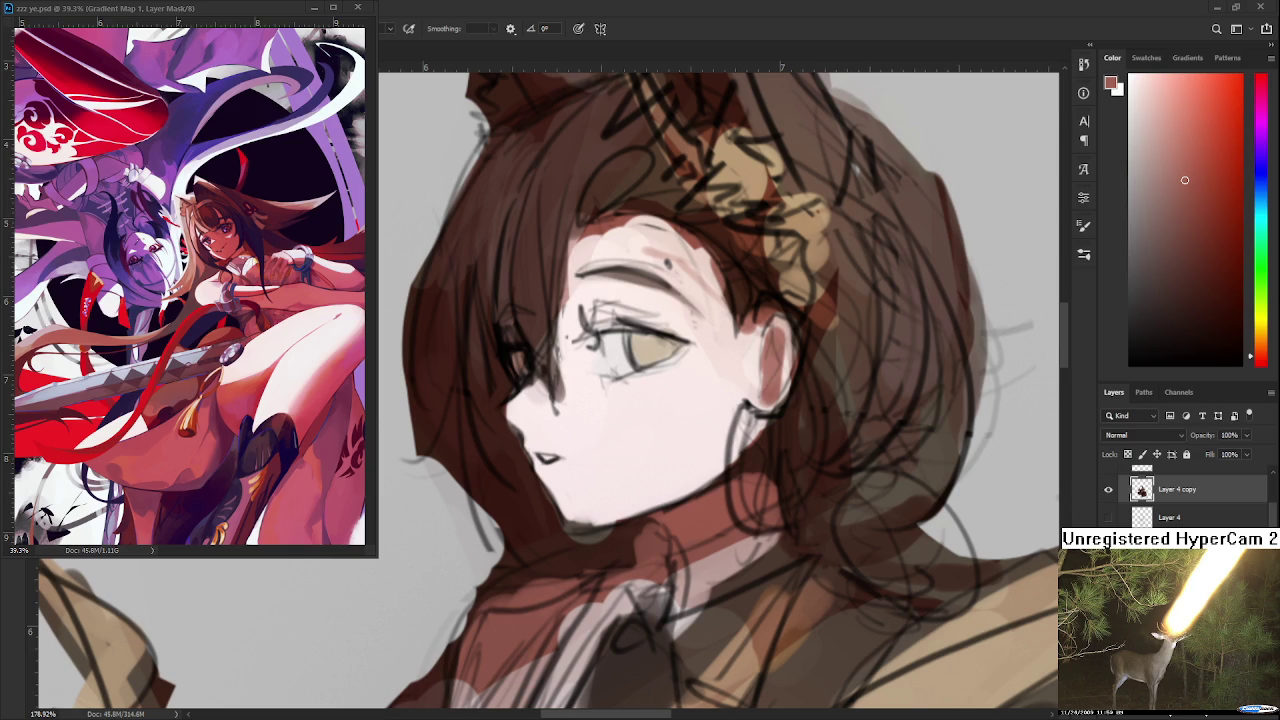
scroll(650, 318, "up", 2)
Step: Paint a dark upper lash line along the eyelid with a smaller, eye-sampled brush
scroll(650, 318, "up", 1)
left_click(650, 332, "alt")
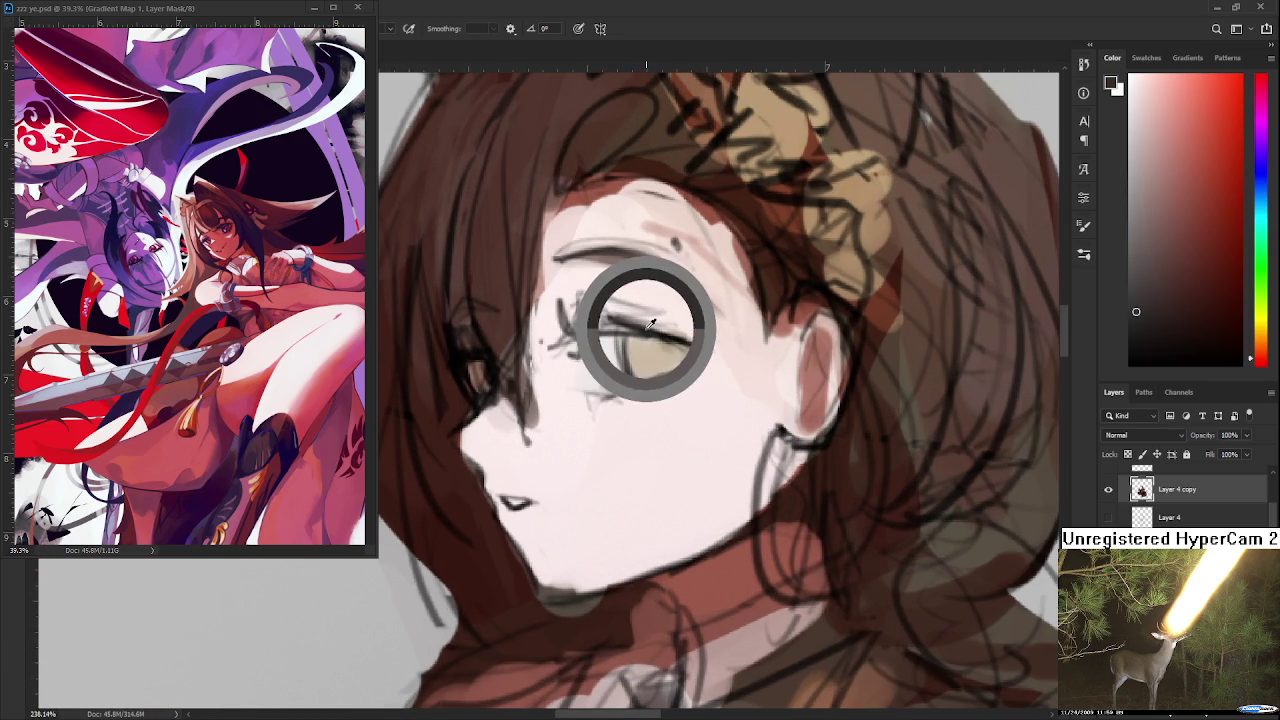
key("bracketleft")
key("bracketleft")
key("bracketleft")
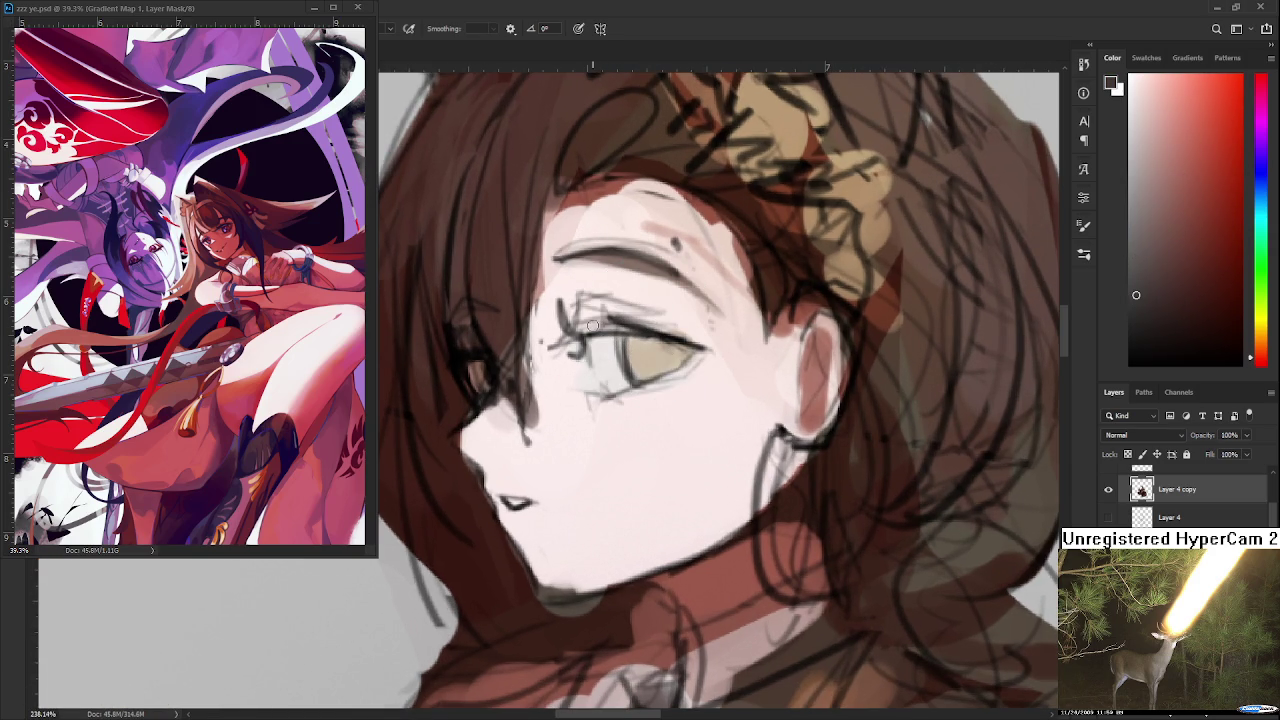
mouse_move(581, 330)
left_mouse_down()
mouse_move(630, 320)
mouse_move(712, 341)
left_mouse_up()
key("ctrl+z")
left_click(675, 338, "alt")
Step: Refine the right end of the eyelash using pale skin tones sampled nearby
left_click(706, 336, "alt")
left_click(686, 323, "alt")
left_click(712, 334, "alt")
left_click(708, 330, "alt")
mouse_move(700, 336)
left_mouse_down()
mouse_move(730, 350)
mouse_move(683, 316)
left_mouse_up()
Step: Touch up the eye's inner corner, alternating near-black lash and pale skin colours
left_click(700, 330, "alt")
left_click(663, 323, "alt")
left_click(680, 322, "alt")
left_click(596, 333, "alt")
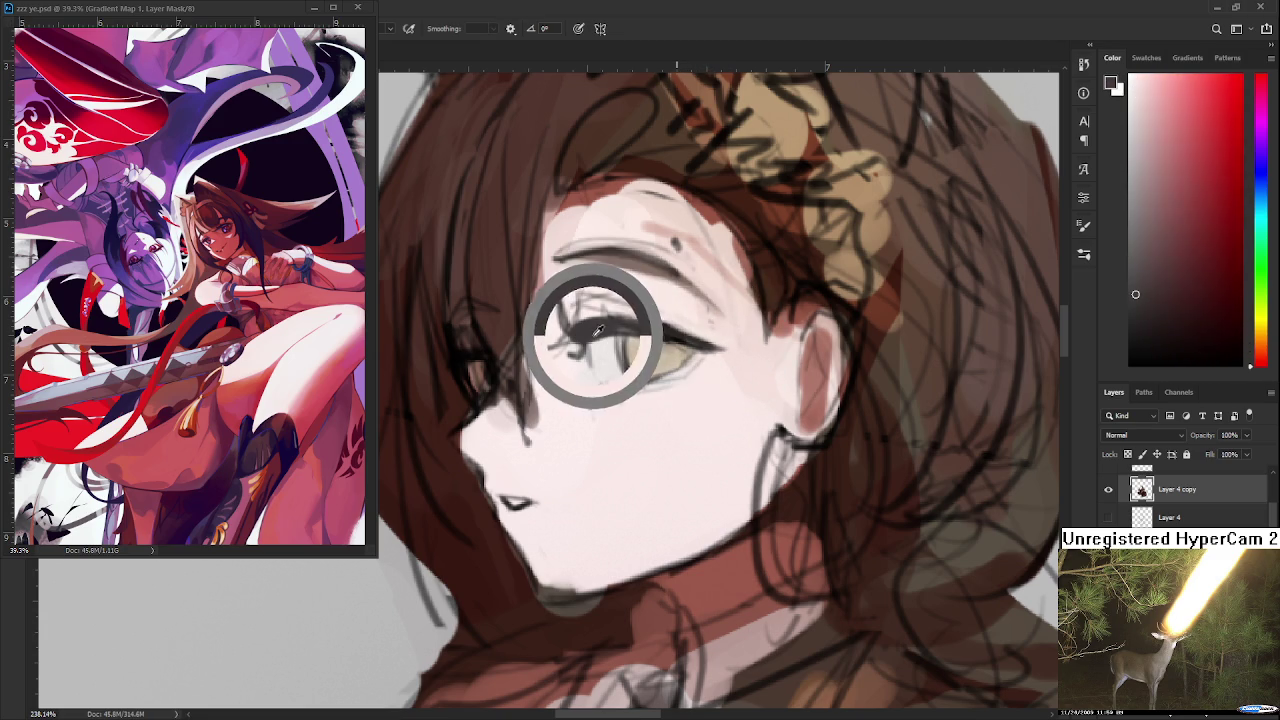
left_click(543, 331, "alt")
mouse_move(549, 333)
left_mouse_down()
mouse_move(576, 357)
mouse_move(600, 296)
mouse_move(655, 310)
left_mouse_up()
Step: Thicken the upper lash line and soften the area above it with pale strokes
left_click(600, 326, "alt")
left_click(596, 300, "alt")
left_click(588, 296, "alt")
mouse_move(576, 300)
left_mouse_down()
mouse_move(620, 306)
mouse_move(559, 324)
left_mouse_up()
left_click(557, 286, "alt")
Step: Reframe the face and sample dark brown, then near-white skin, as painting colours
left_click_drag(616, 281, 586, 361)
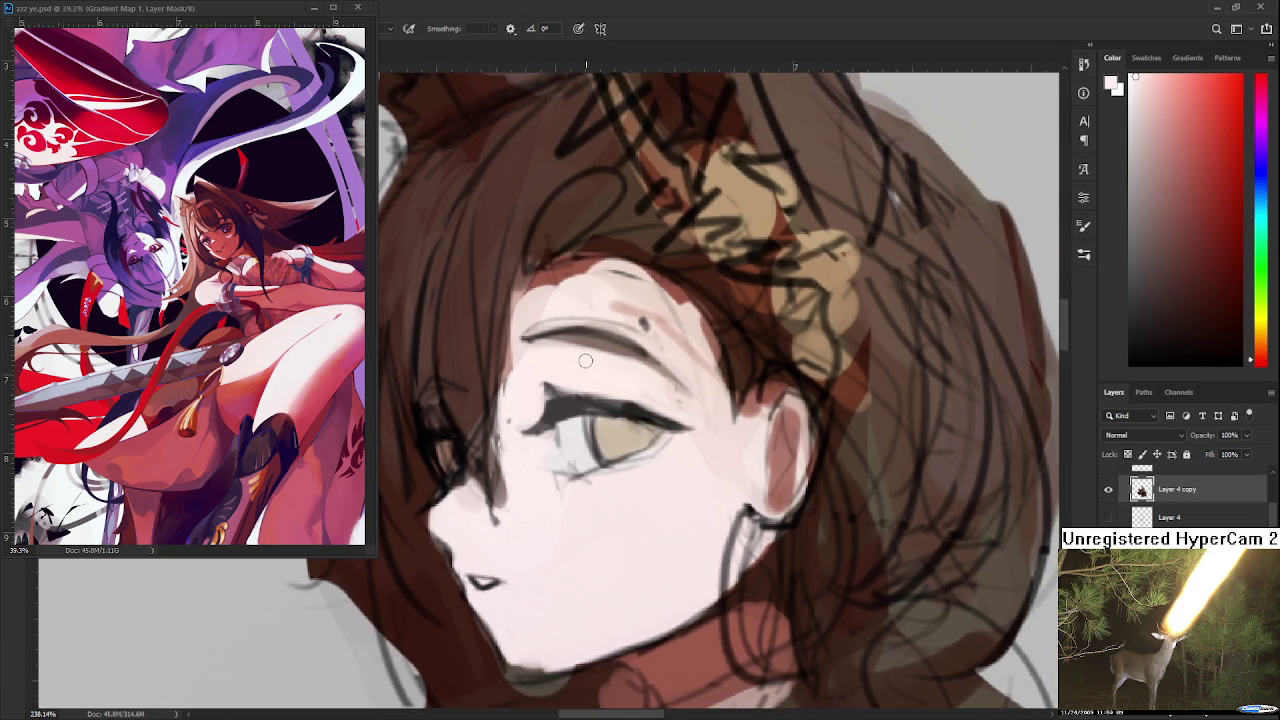
left_click(581, 357, "alt")
left_click(560, 396, "alt")
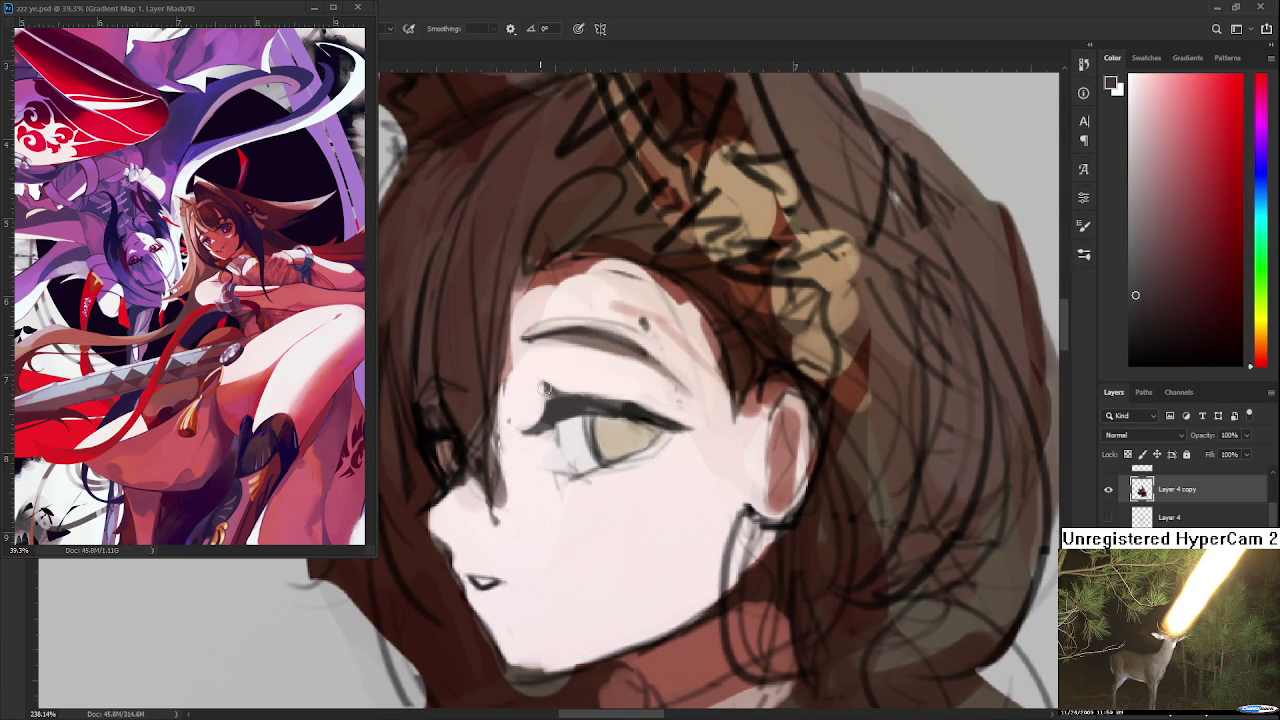
left_click(542, 376, "alt")
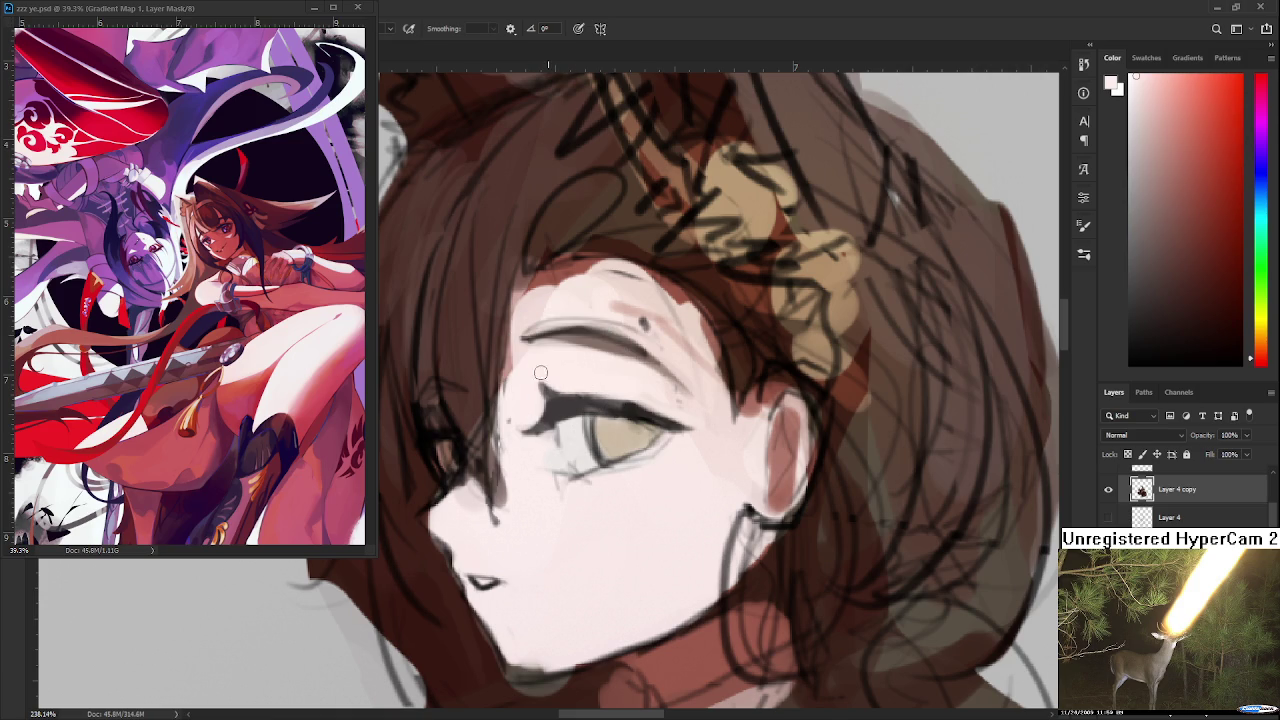
left_click_drag(605, 382, 599, 359)
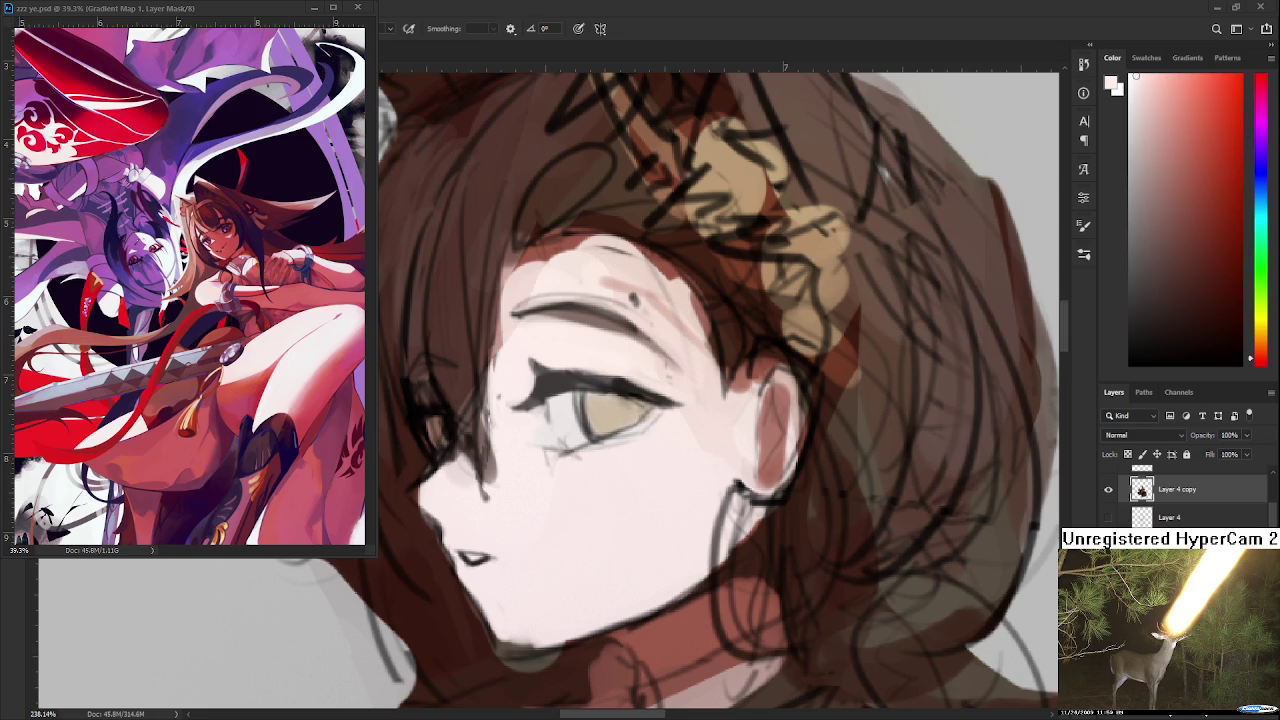
Step: Extend the eyelash tip to the right in lash brown, then trim its end with skin pink
left_click(649, 387, "alt")
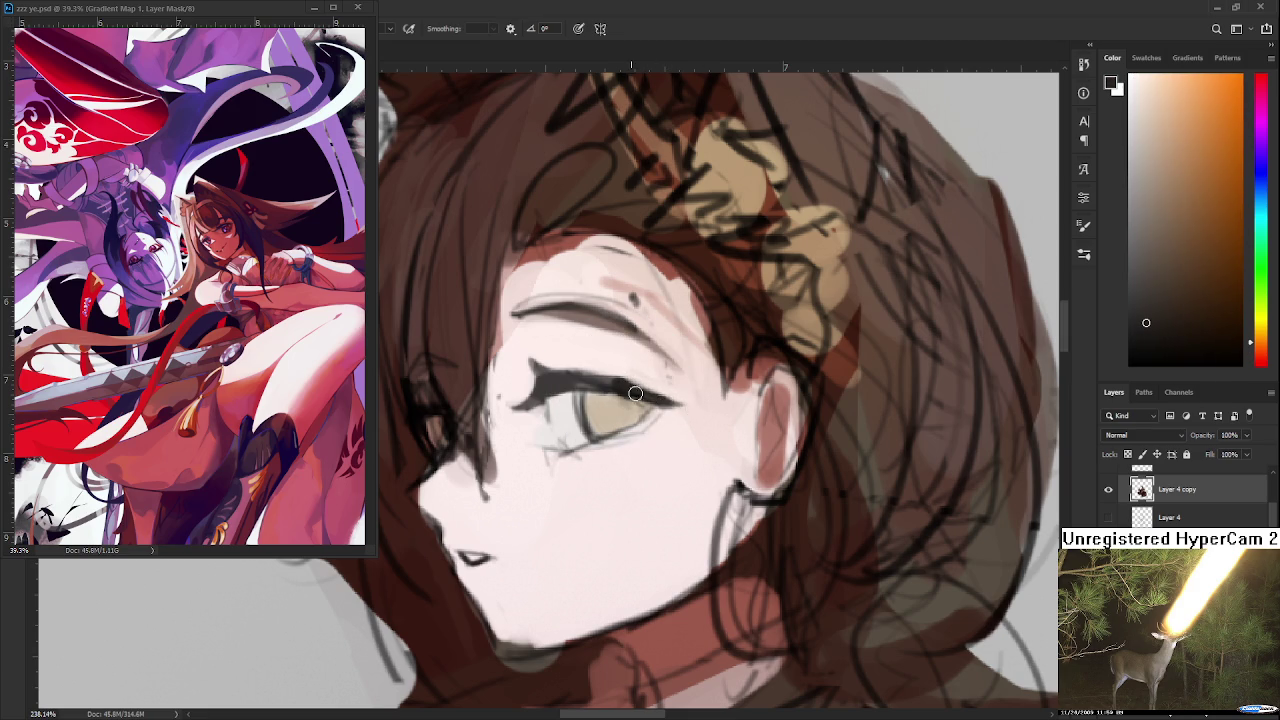
left_click_drag(686, 400, 702, 404)
left_click(659, 389, "alt")
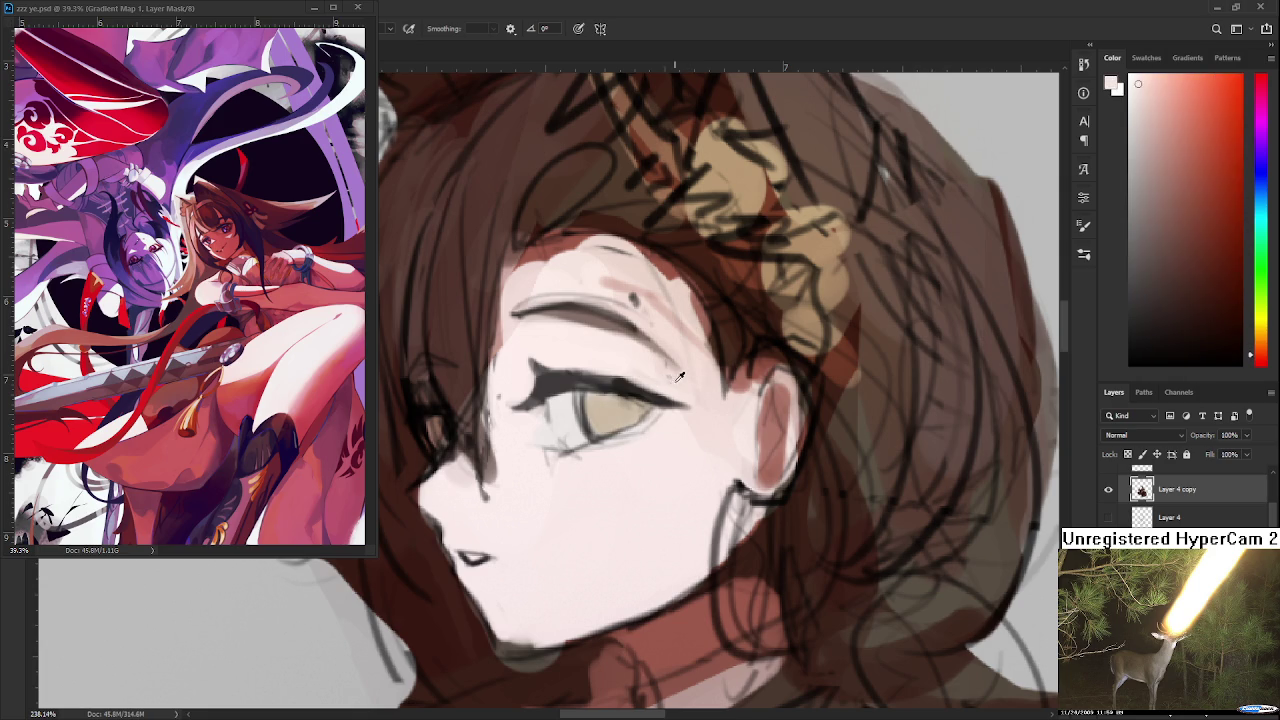
left_click_drag(690, 400, 655, 395)
Step: Darken the lid just above the eyelash with brown sampled from the hair
left_click(616, 382, "alt")
left_click(614, 368, "alt")
left_click(688, 272, "alt")
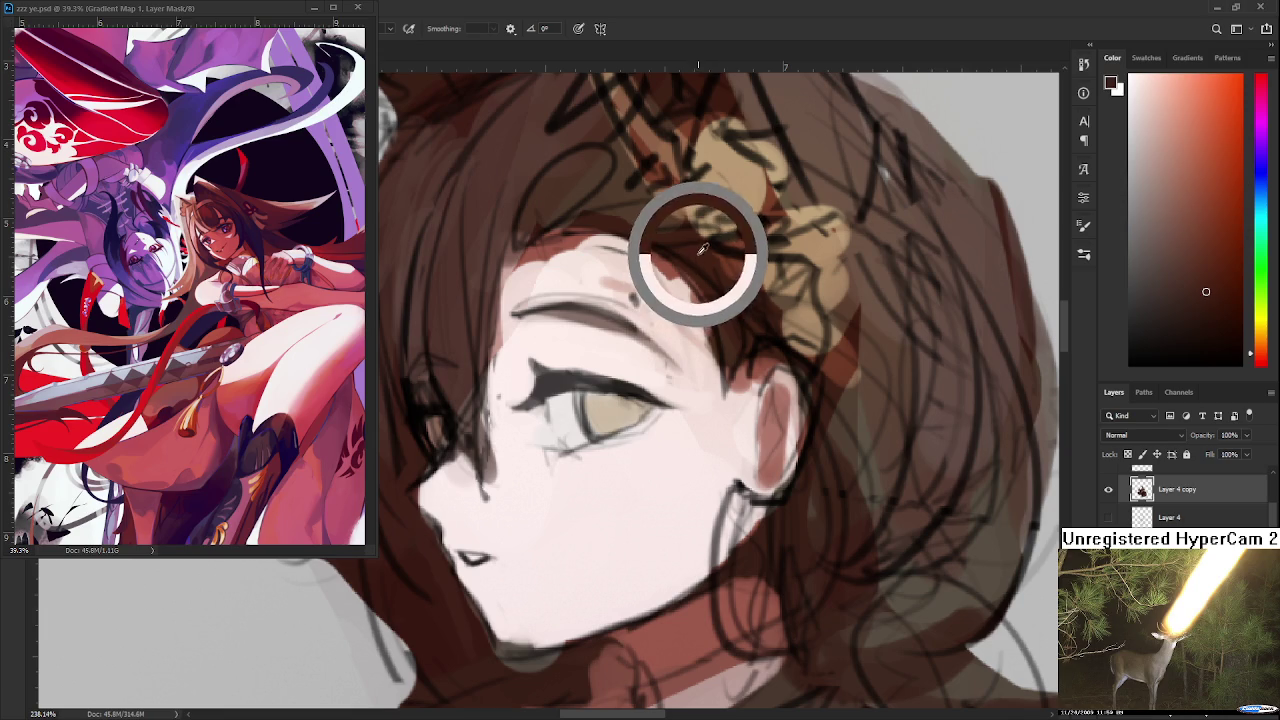
mouse_move(540, 364)
left_mouse_down()
mouse_move(598, 358)
mouse_move(543, 354)
left_mouse_up()
left_click(544, 350, "alt")
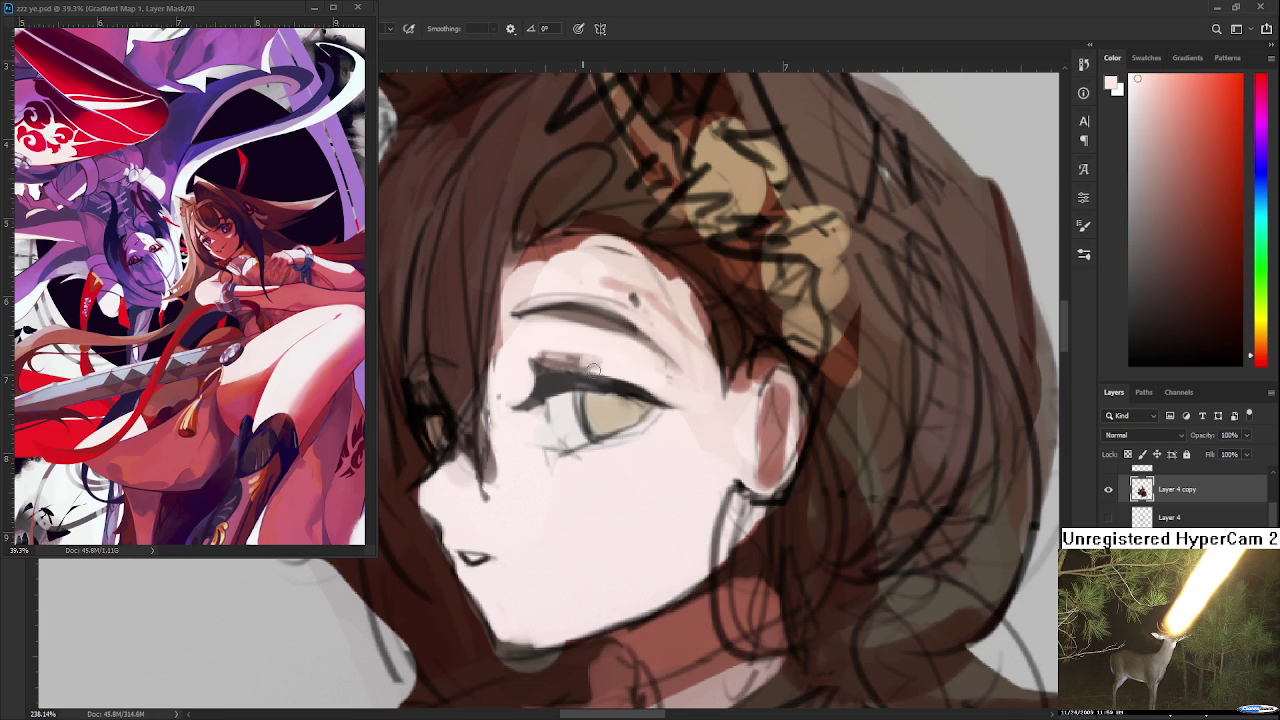
Step: Shade above the eyelash with jaw red-brown strokes, extending them rightward with lighter touches
left_click(686, 630, "alt")
mouse_move(540, 362)
left_mouse_down()
mouse_move(614, 358)
mouse_move(590, 352)
mouse_move(650, 382)
mouse_move(616, 362)
mouse_move(627, 373)
left_mouse_up()
left_click(584, 346, "alt")
left_click(560, 360, "alt")
left_click(571, 352, "alt")
left_click(553, 362, "alt")
left_click(643, 378, "alt")
left_click(633, 366, "alt")
Step: Brighten the skin just under the eye with a near-white skin tone
left_click(624, 374, "alt")
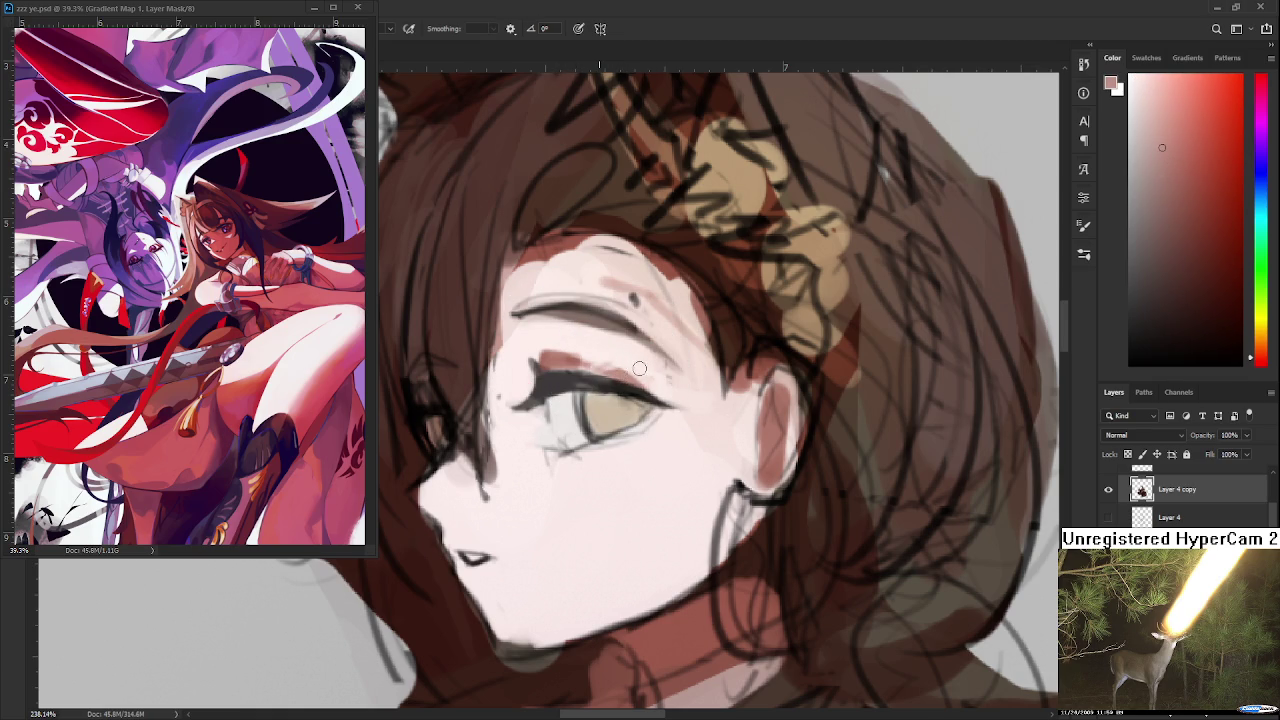
left_click(608, 377, "alt")
left_click(627, 376, "alt")
left_click_drag(675, 397, 690, 361)
left_click(631, 410, "alt")
left_click_drag(631, 410, 643, 404)
Step: Sample pinker skin tones near the eye, a darker red, and pale cheek skin
left_click(662, 392, "alt")
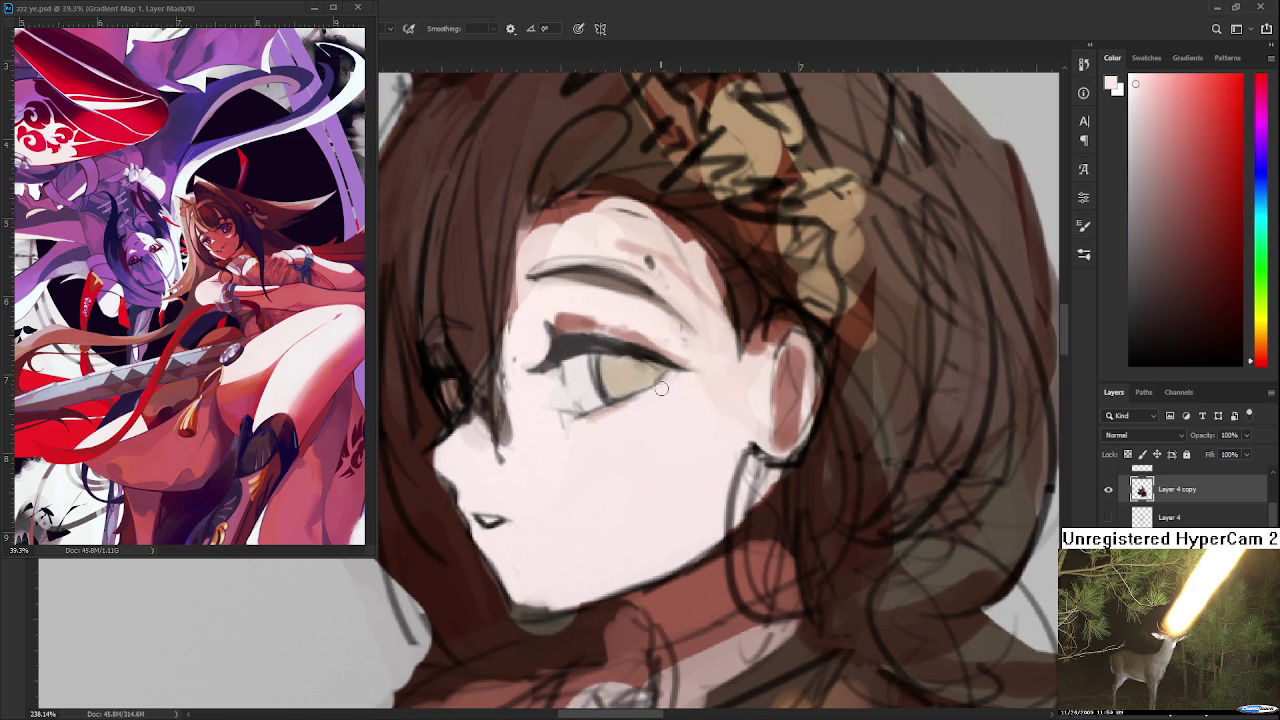
left_click(596, 414, "alt")
left_click(697, 597, "alt")
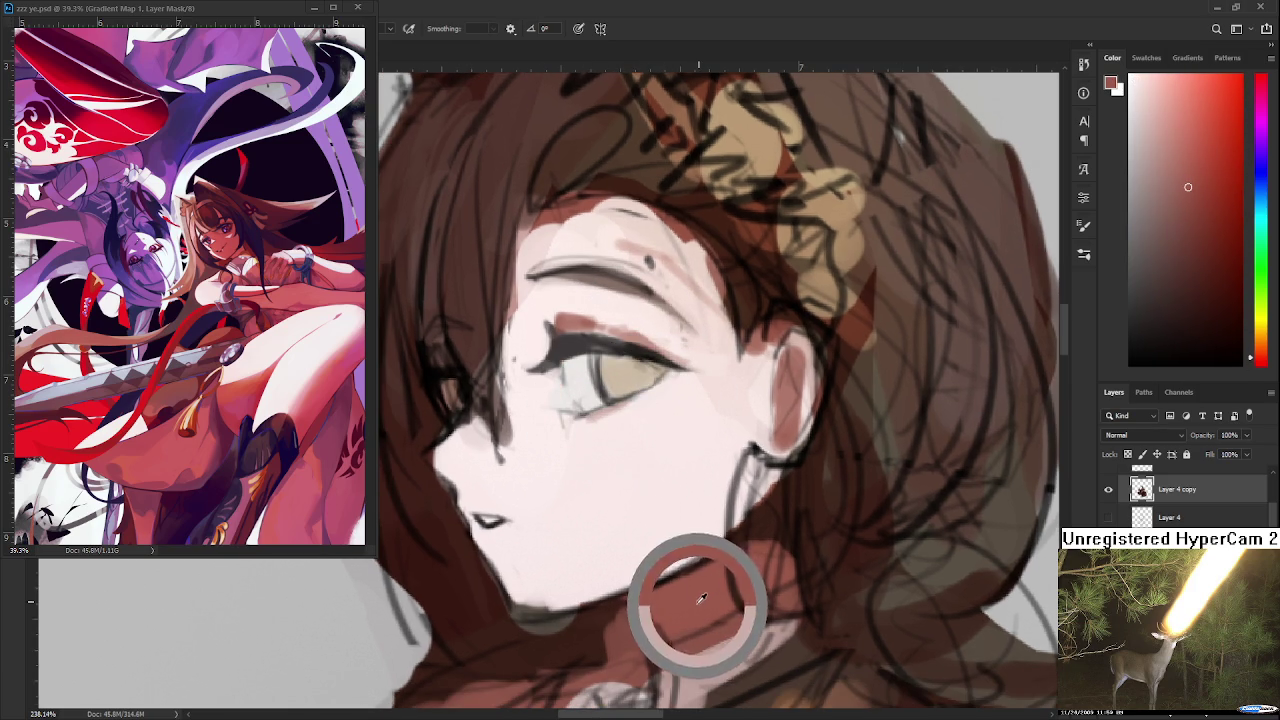
scroll(623, 423, "down", 1)
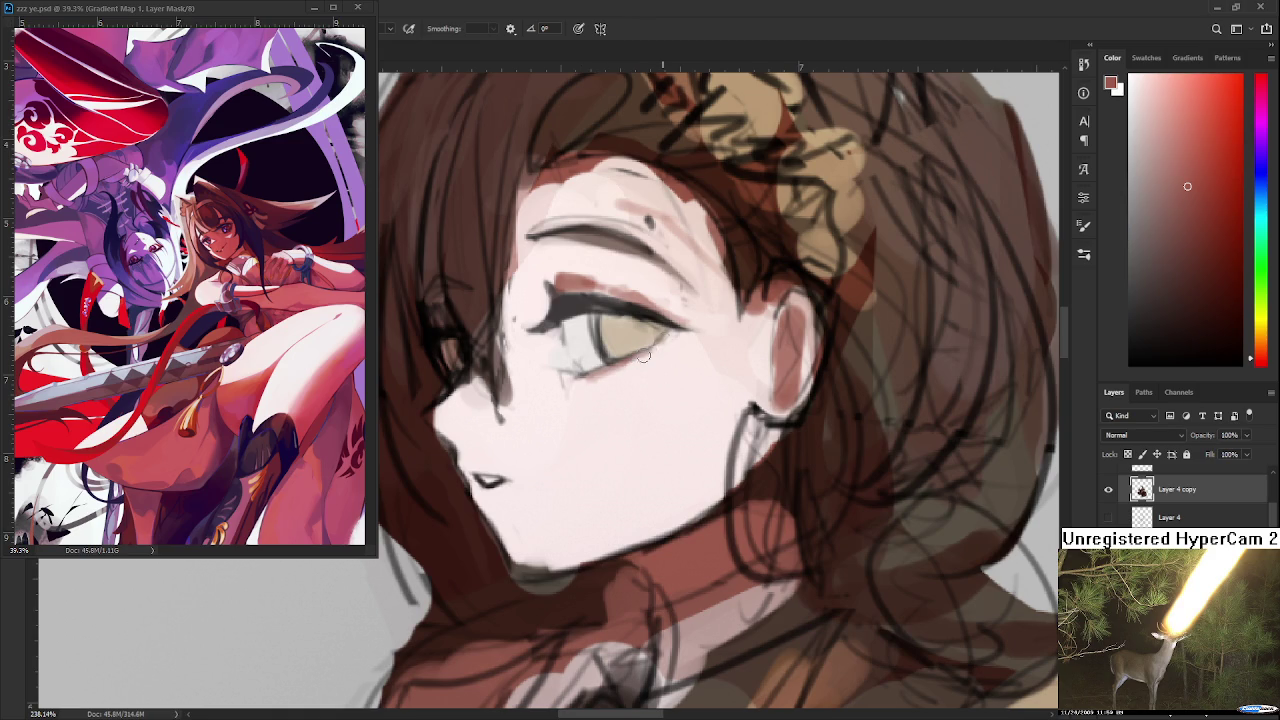
left_click(630, 388, "alt")
Step: Alternate sampling dark eye brown and pale skin white, ending on collar red-brown
left_click(630, 318, "alt")
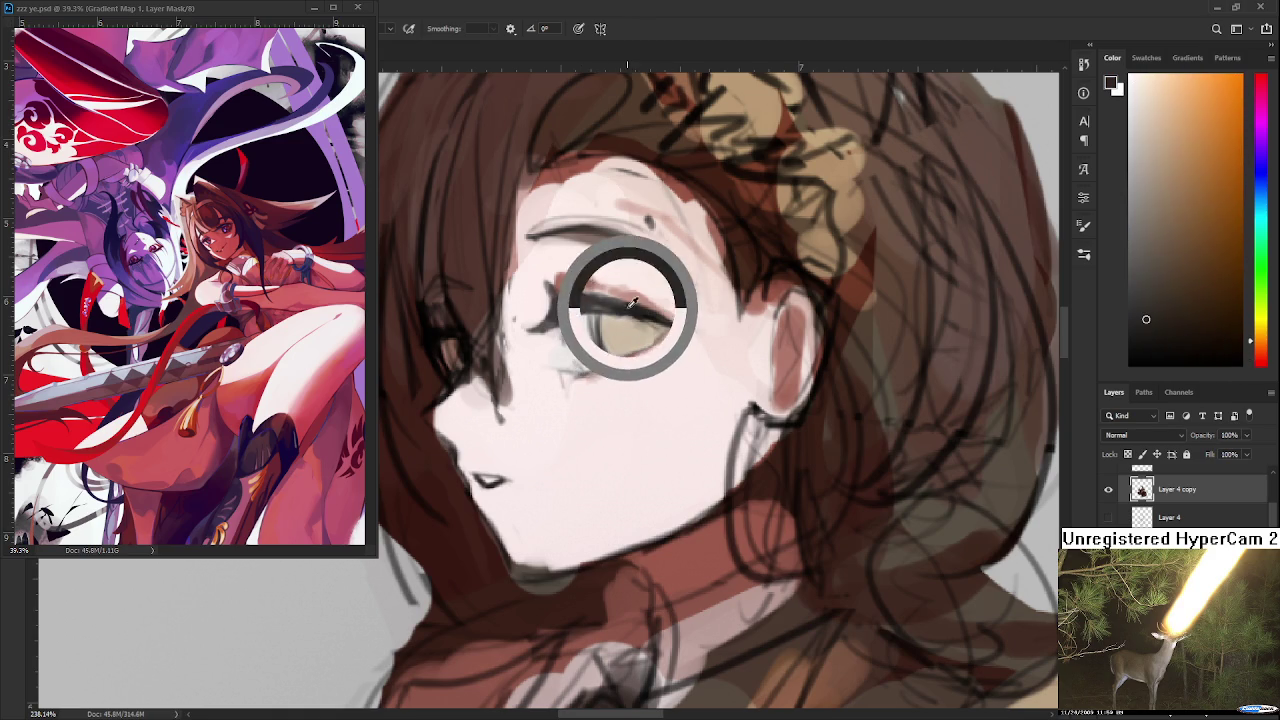
left_click(629, 372, "alt")
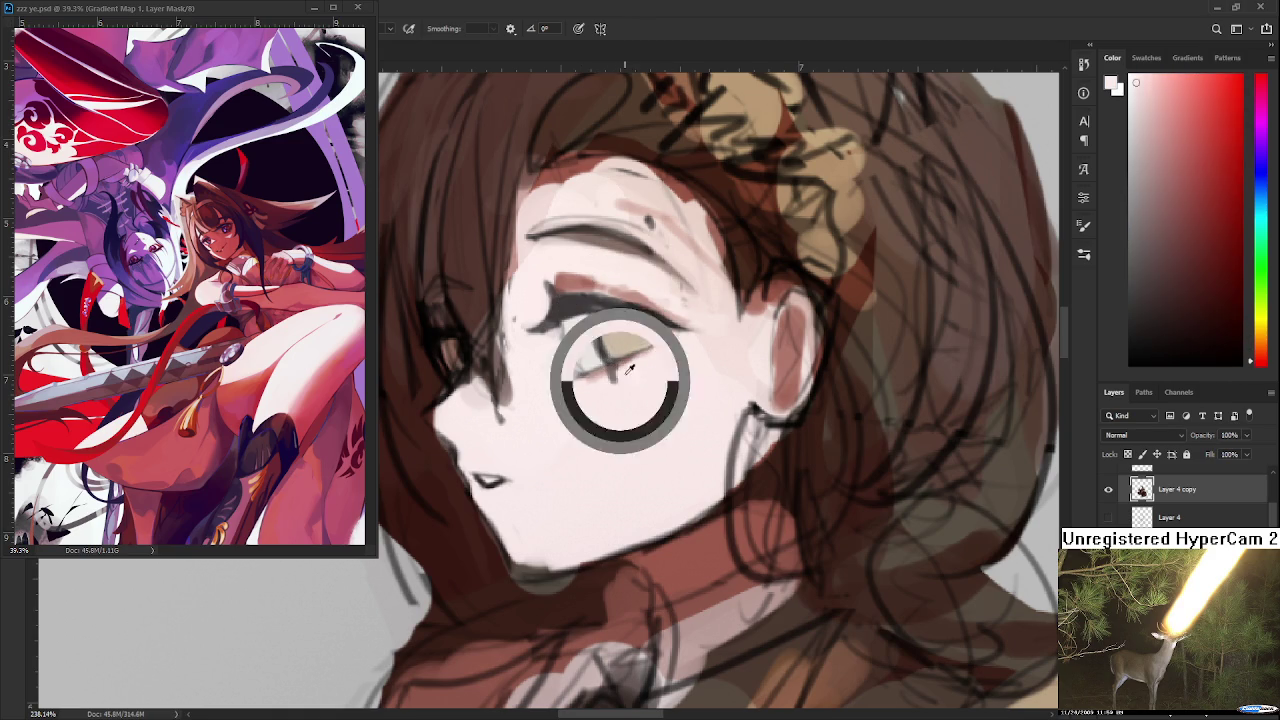
left_click(632, 316, "alt")
left_click(640, 361, "alt")
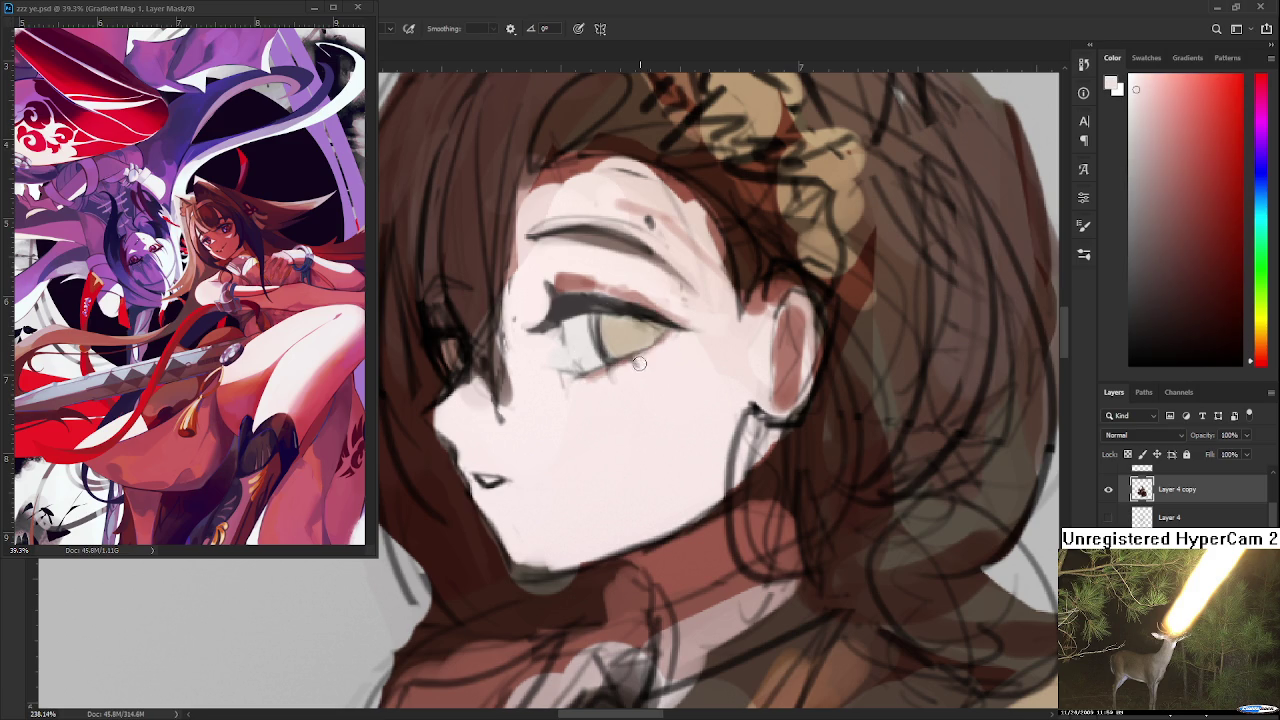
left_click(609, 379, "alt")
left_click(673, 570, "alt")
scroll(570, 420, "up", 2)
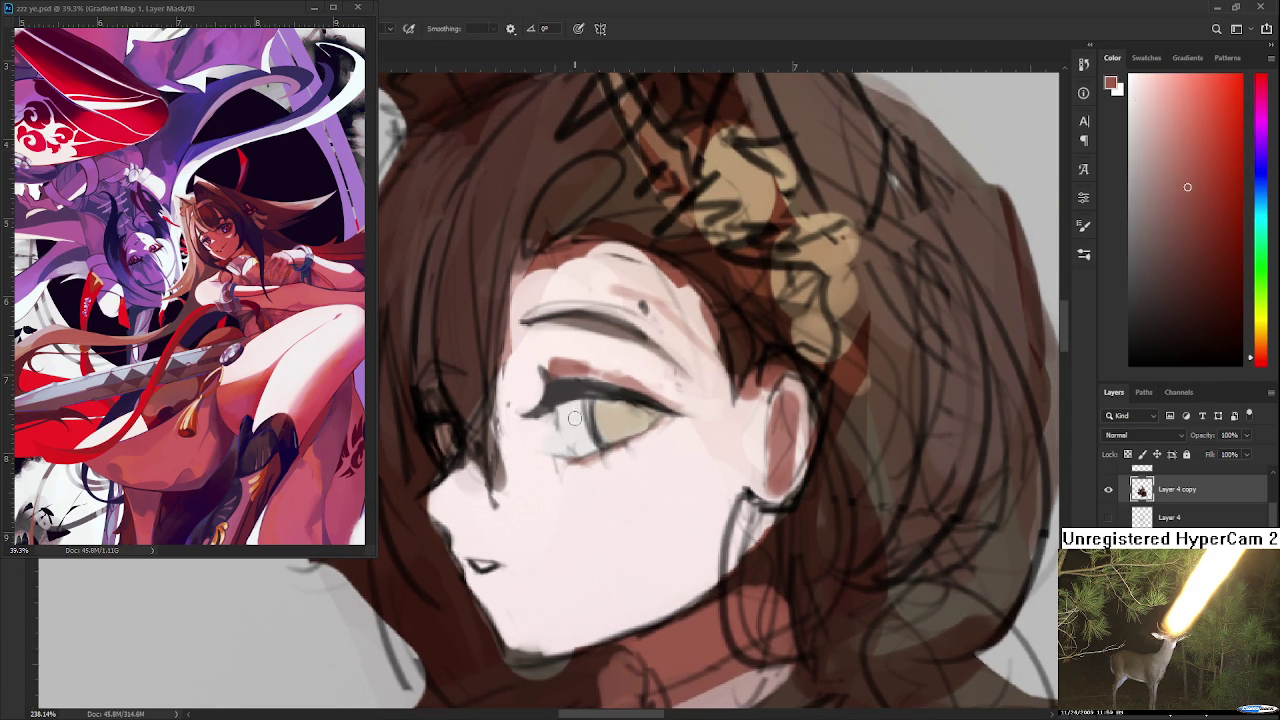
left_click(550, 415, "alt")
left_click(548, 418, "alt")
scroll(650, 399, "down", 3)
scroll(650, 399, "down", 2)
scroll(645, 393, "up", 3)
scroll(643, 391, "up", 2)
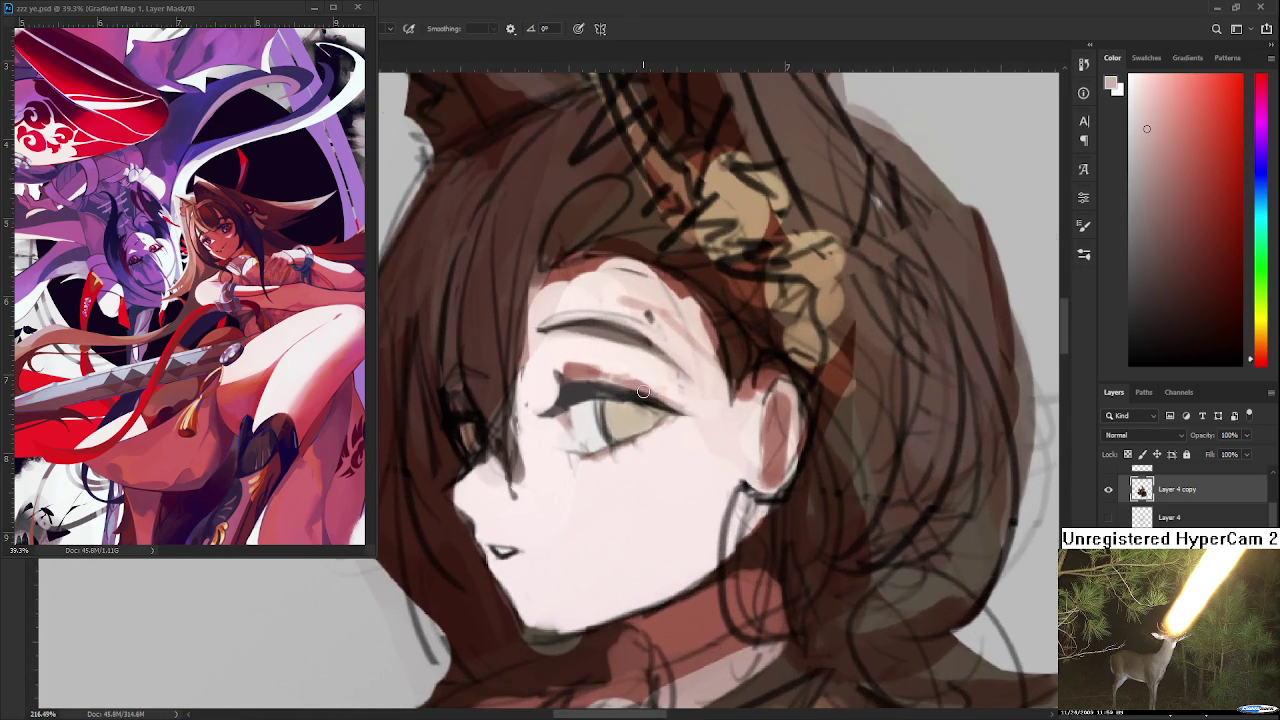
scroll(643, 391, "up", 1)
left_click(614, 392, "alt")
left_click(632, 382, "alt")
left_click(630, 376, "alt")
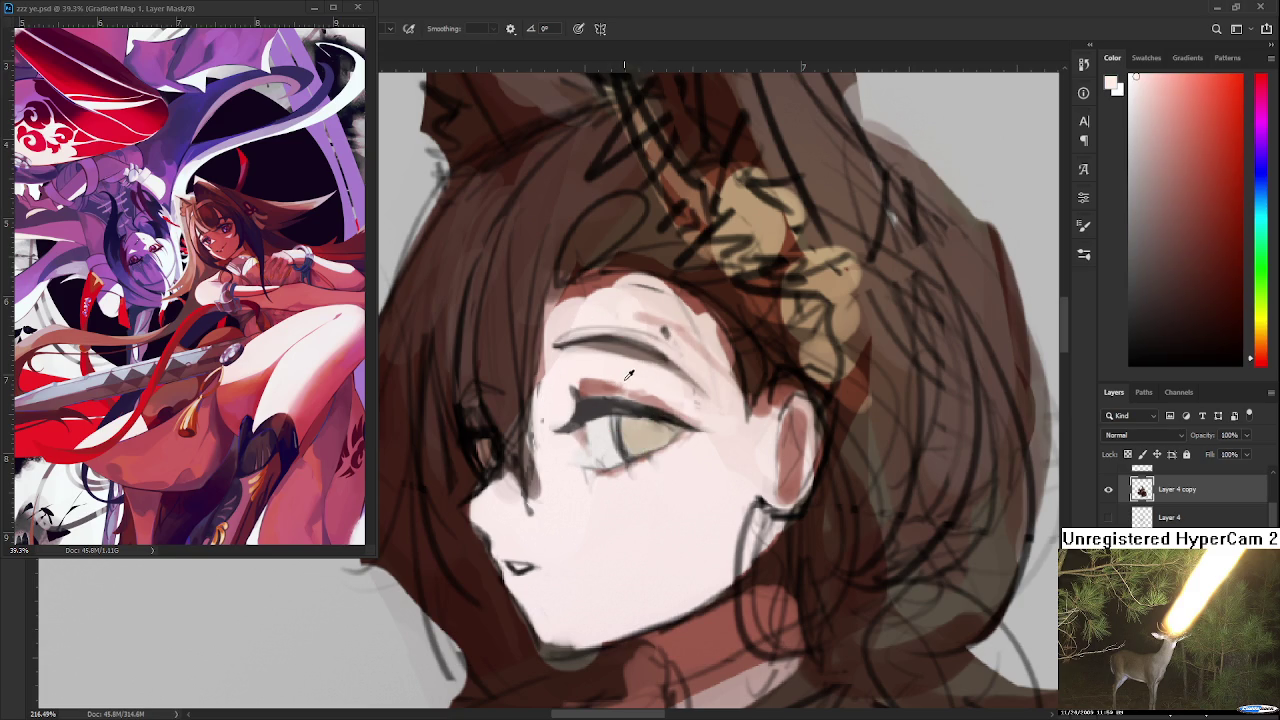
left_click(629, 374, "alt")
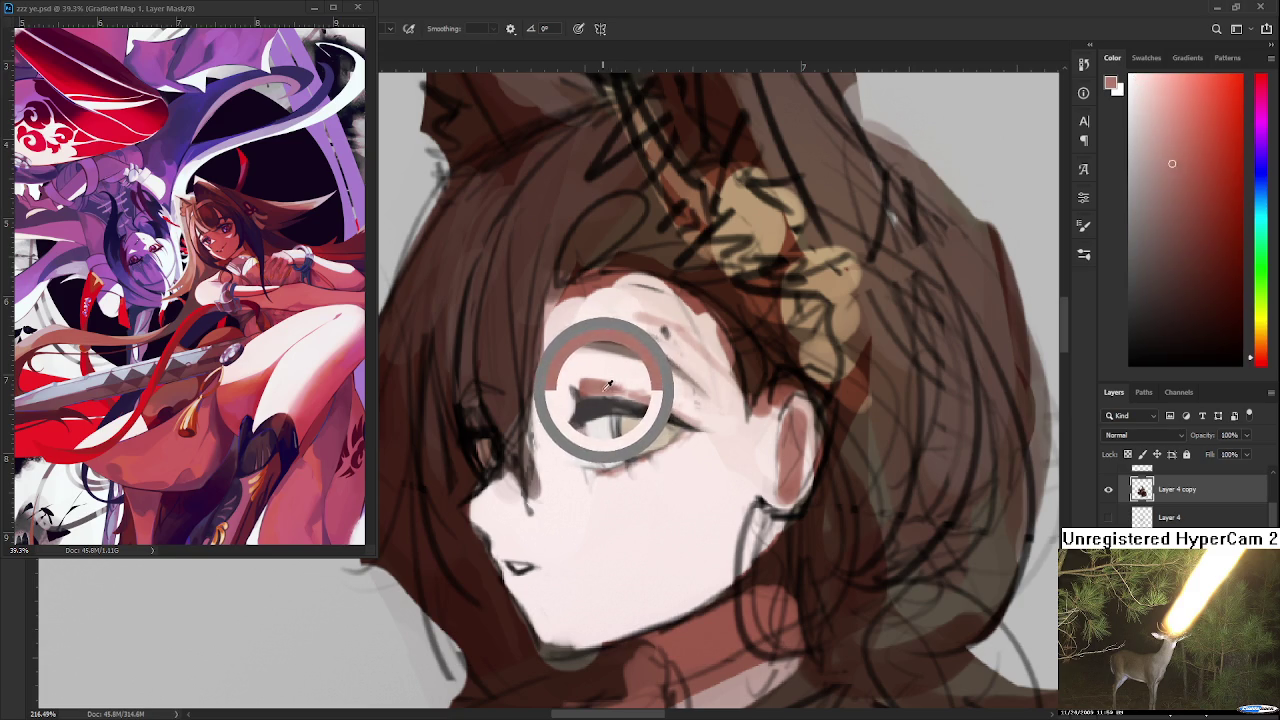
left_click_drag(621, 411, 609, 435)
left_click(619, 445, "alt")
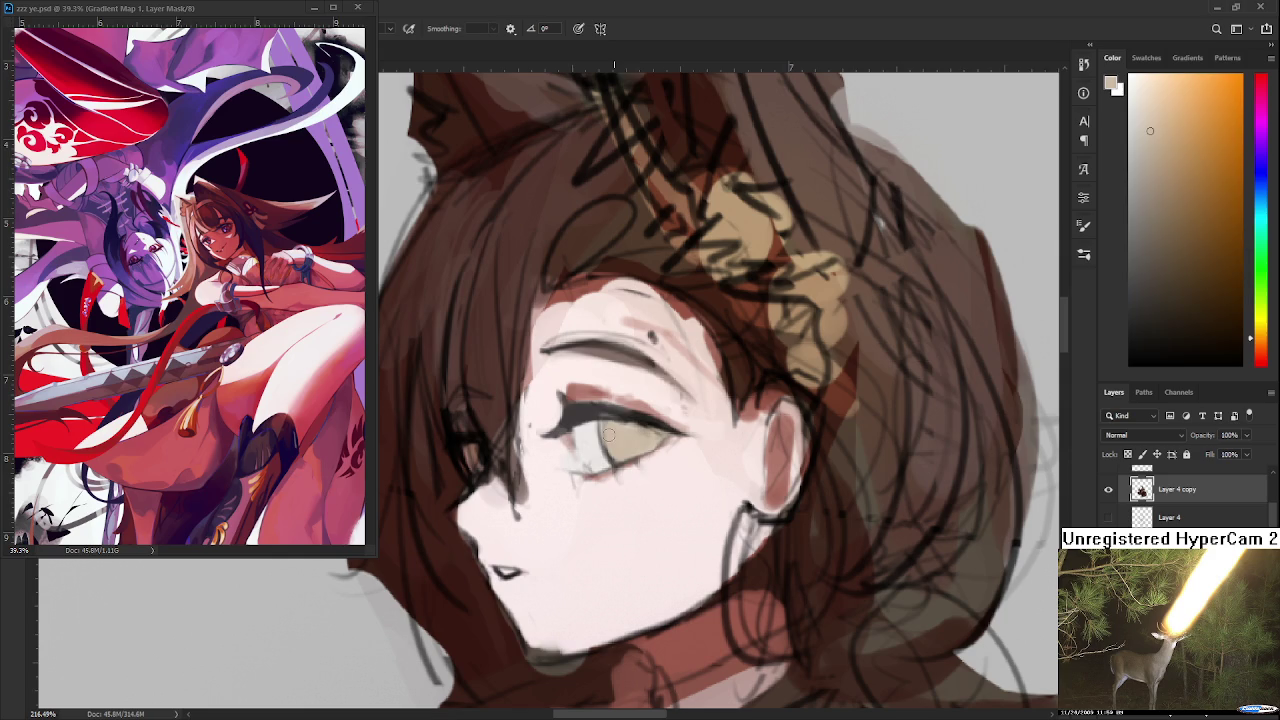
left_click(628, 440, "alt")
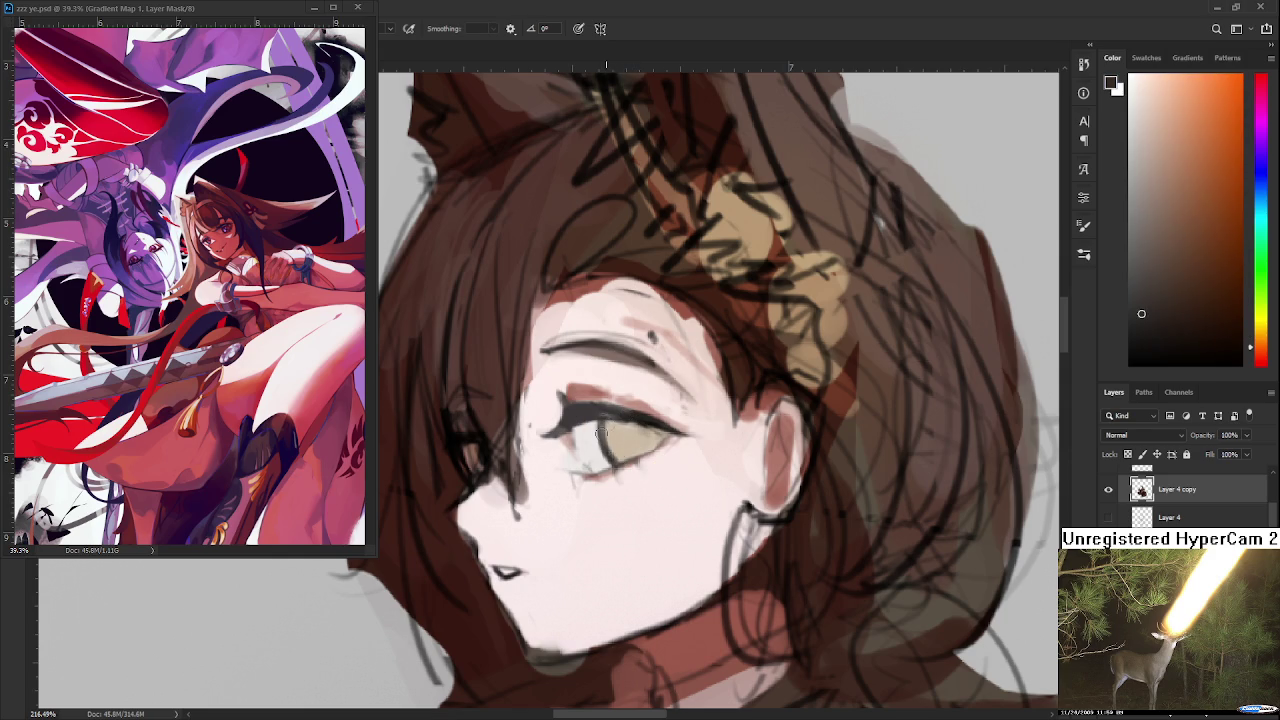
left_click(611, 427, "alt")
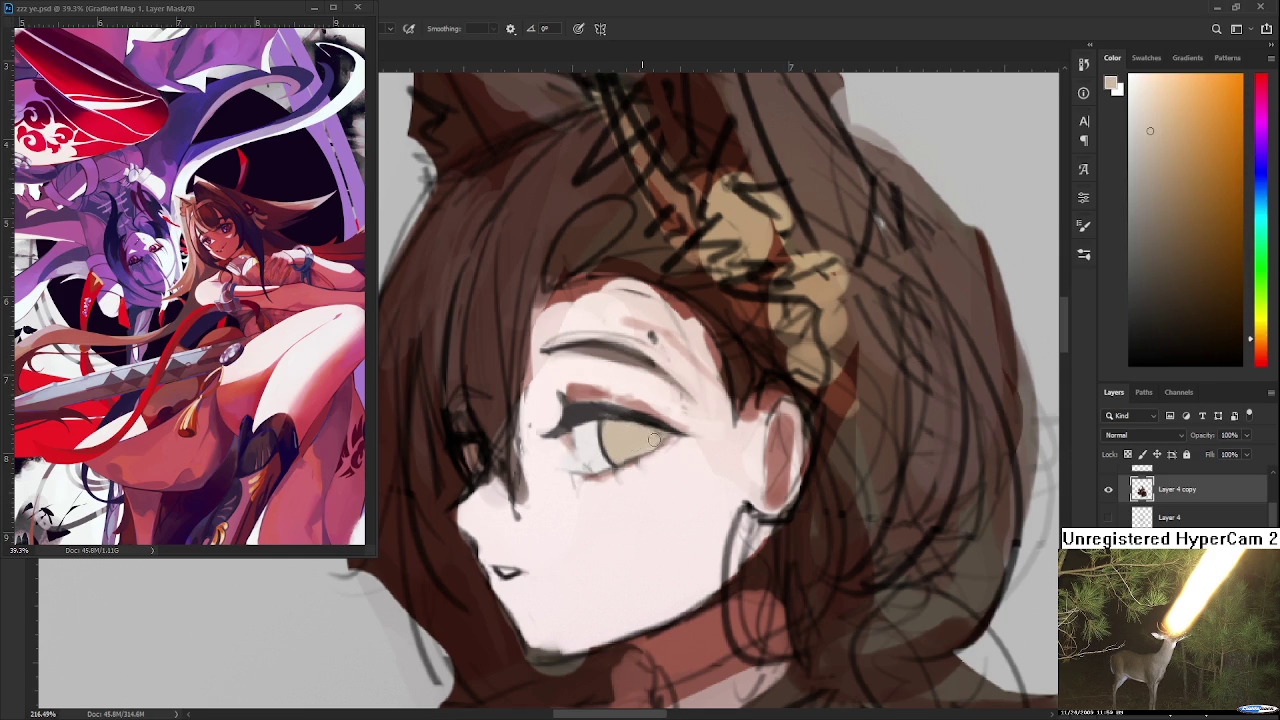
scroll(634, 449, "down", 3)
scroll(718, 427, "up", 3)
left_click(637, 457, "alt")
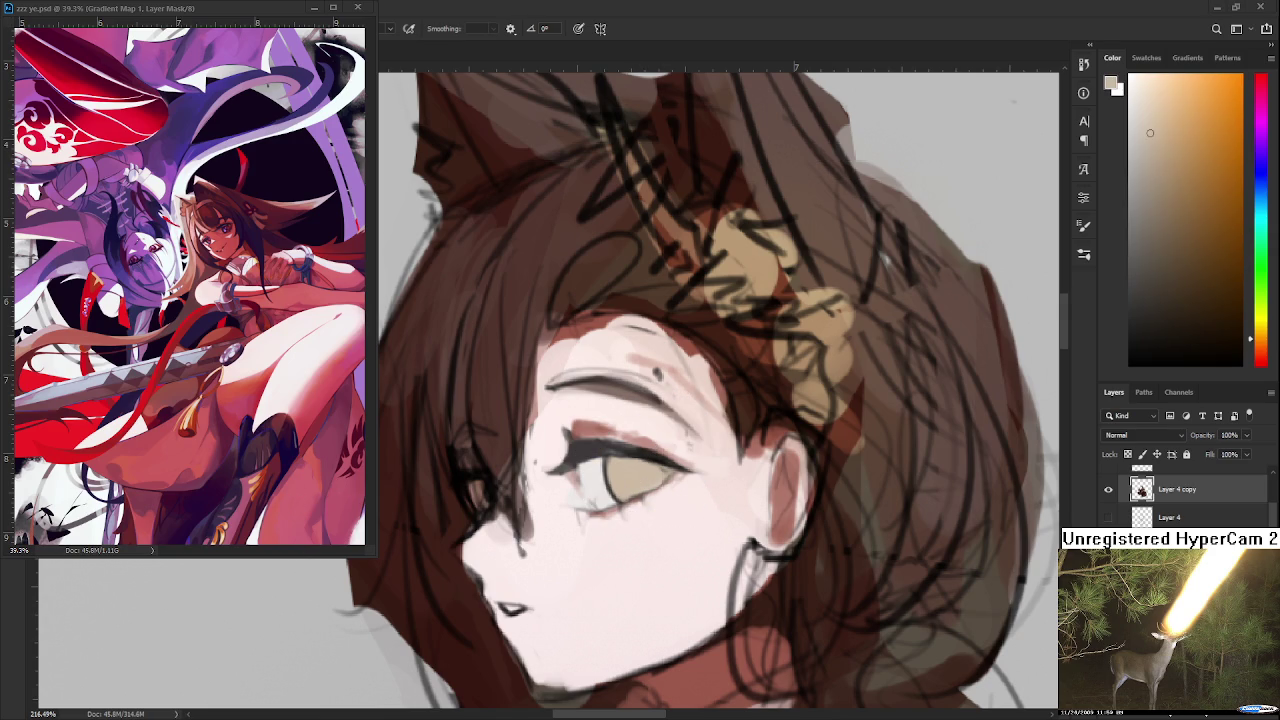
scroll(577, 458, "up", 2)
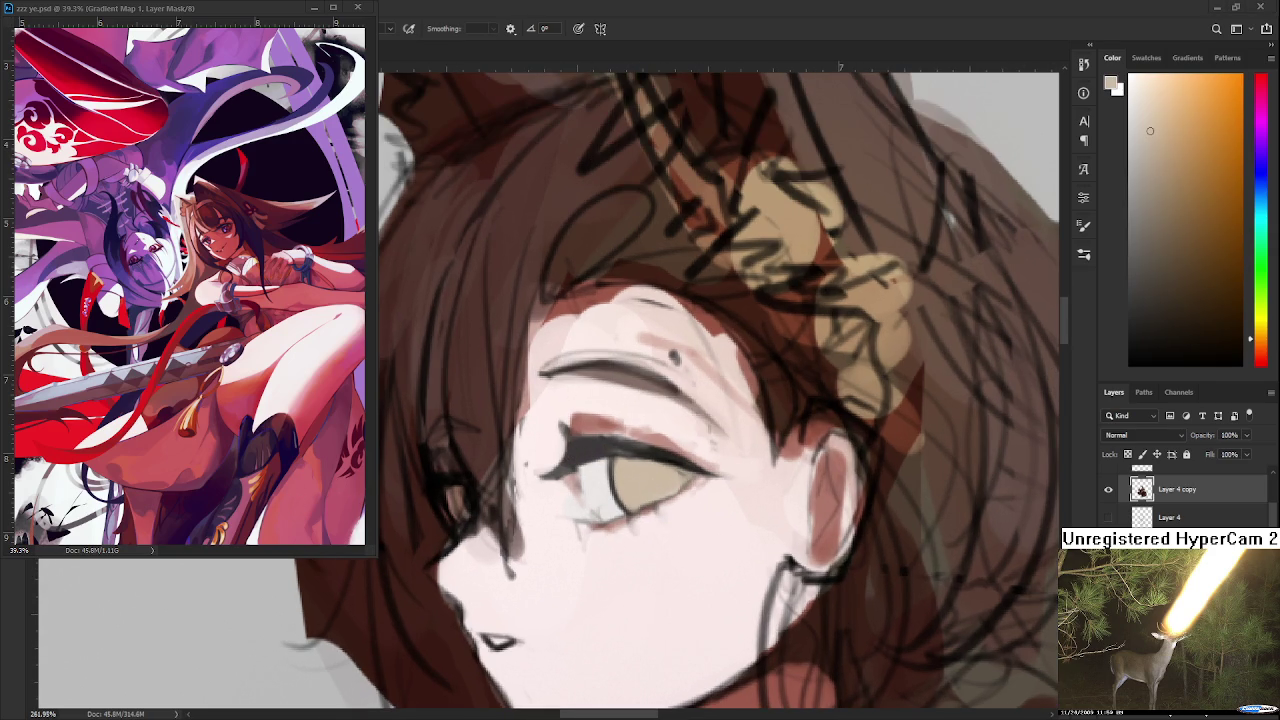
left_click(1213, 125)
Step: Paint the iris golden orange with a pale lower-left highlight and upper-right catchlight
mouse_move(643, 491)
left_mouse_down()
mouse_move(628, 485)
mouse_move(672, 476)
left_mouse_up()
left_click(625, 484, "alt")
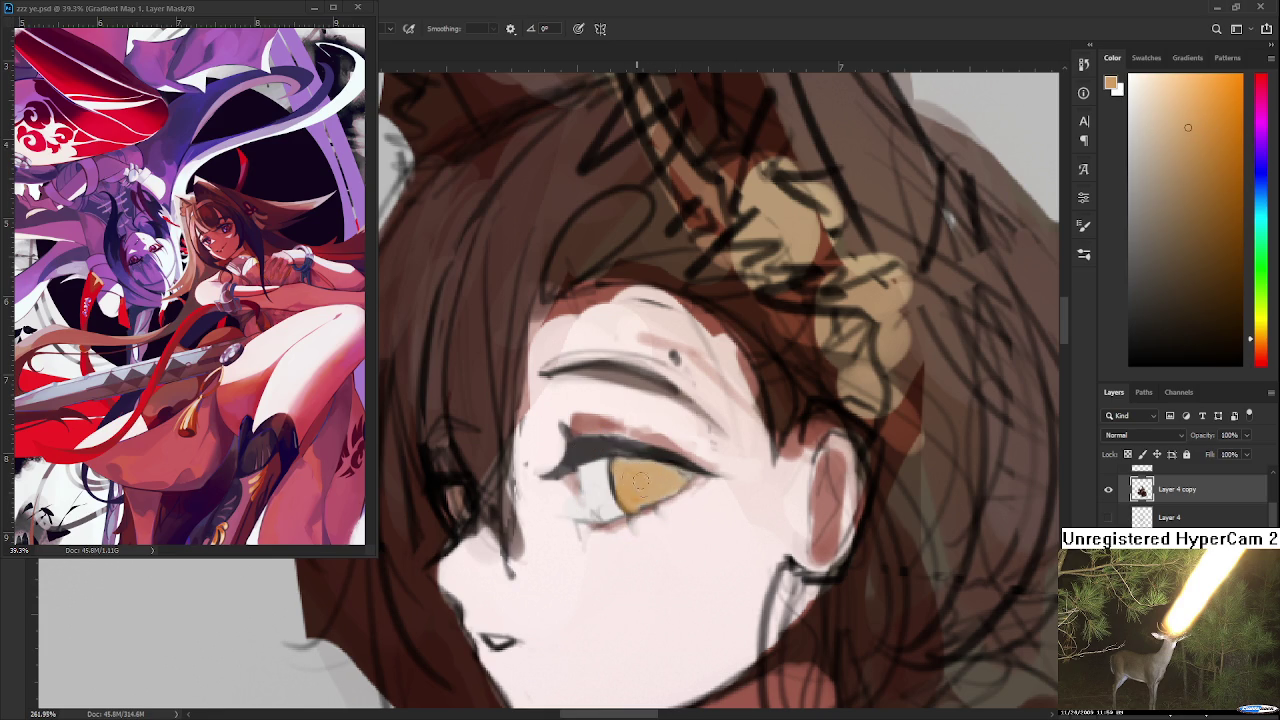
left_click(1149, 92)
left_click_drag(622, 488, 642, 498)
left_click(680, 483)
Step: Dab darker tan into the iris centre and paint dark red across the upper iris
left_click(630, 465, "alt")
left_click_drag(627, 483, 640, 480)
left_click(1221, 234)
left_click_drag(1256, 338, 1256, 354)
left_click_drag(622, 479, 635, 459)
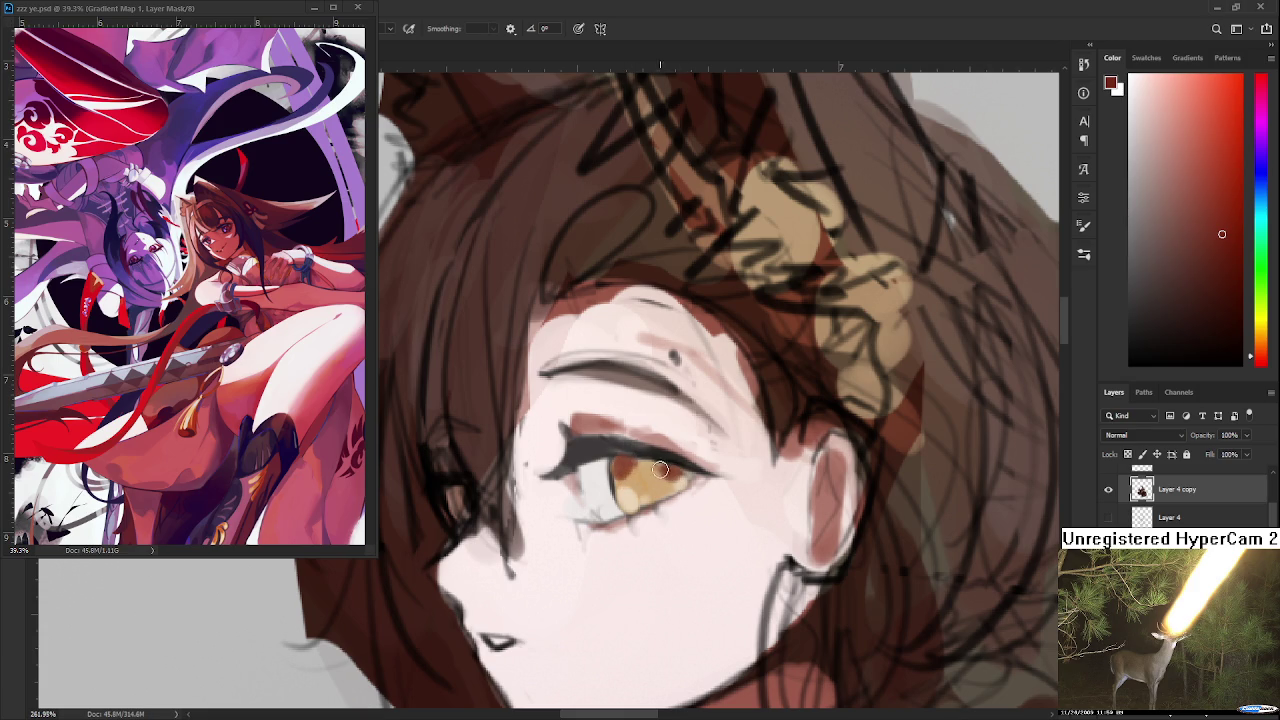
Step: Try reddish-brown shading across the iris top, undo it, and resample iris and lash tones
left_click_drag(674, 474, 668, 436)
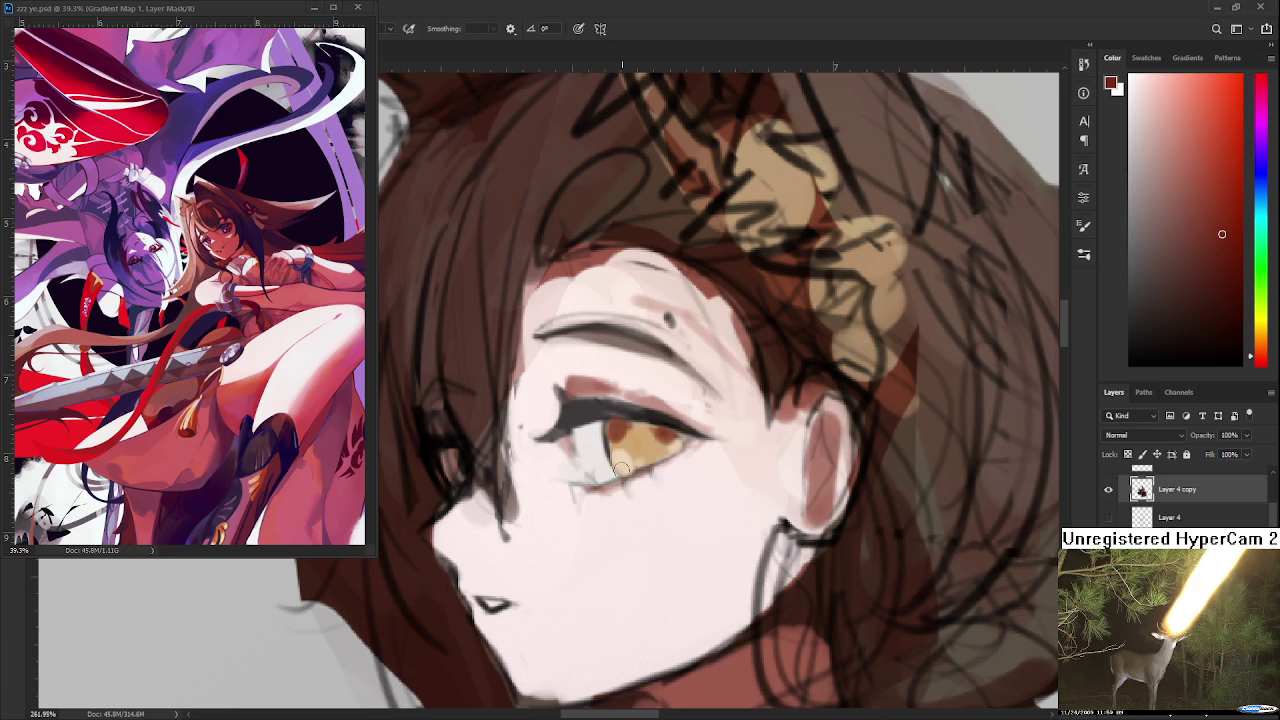
left_click_drag(612, 432, 648, 428)
key("ctrl+z")
left_click(636, 440, "alt")
left_click(663, 403, "alt")
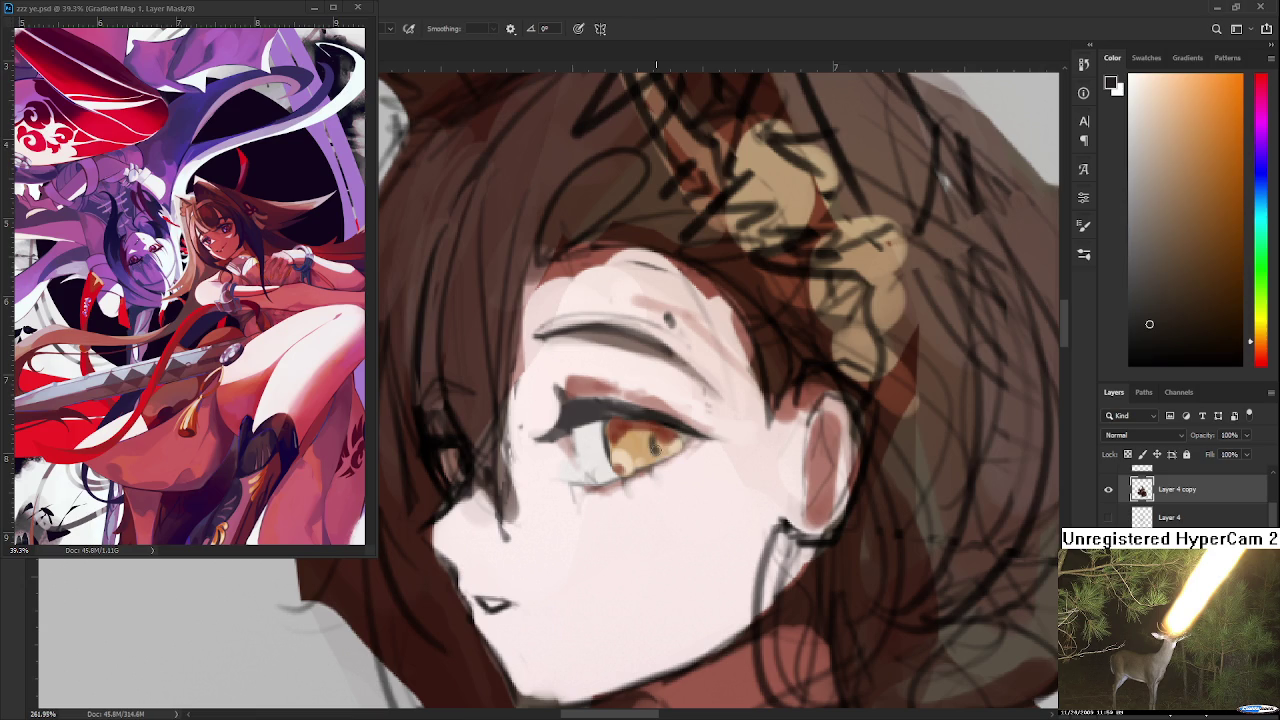
left_click(648, 442, "alt")
scroll(665, 447, "down", 3)
Step: Paint faint dark brown along the lower eye and lengthen the outer-corner lash
scroll(665, 447, "down", 2)
scroll(670, 440, "up", 2)
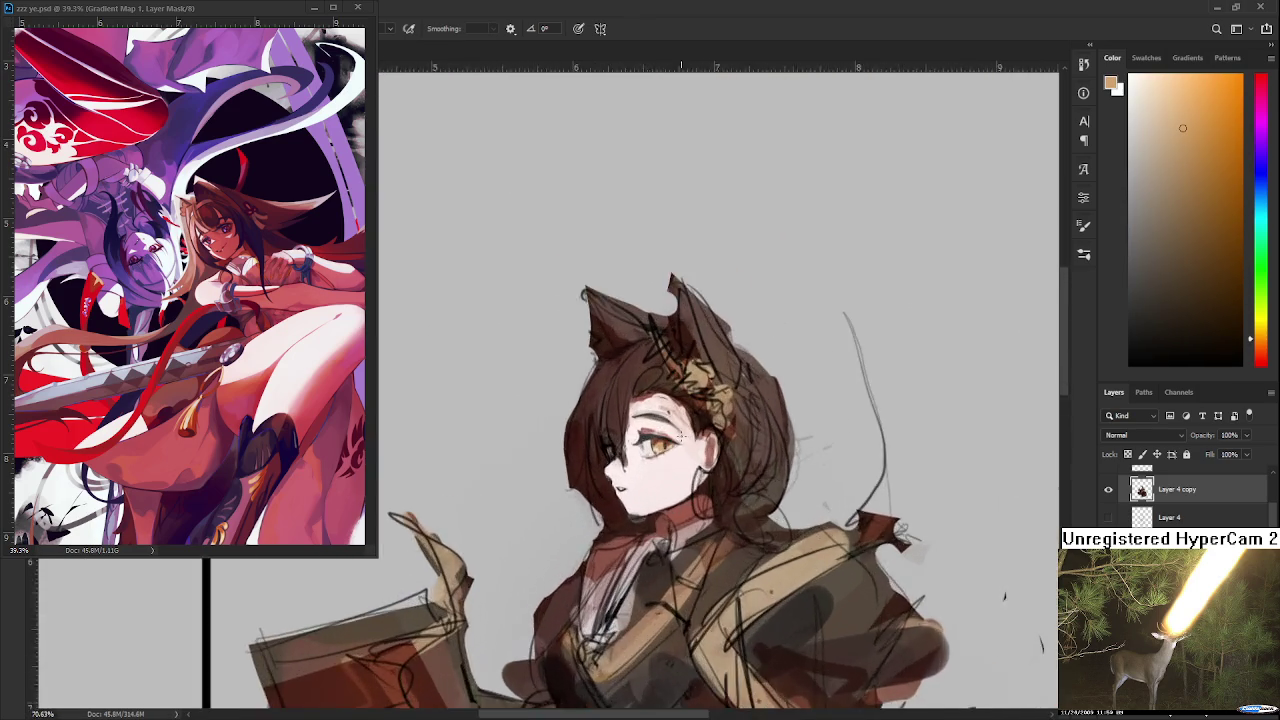
scroll(680, 431, "up", 2)
scroll(680, 431, "up", 2)
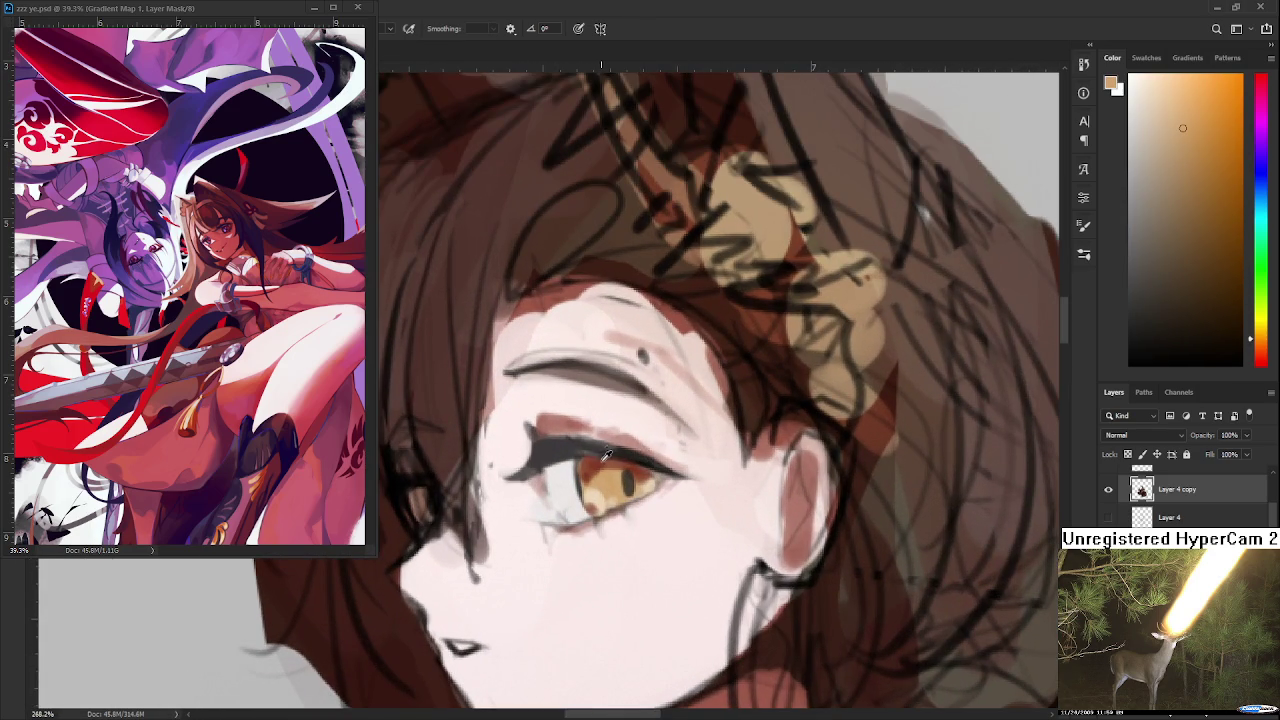
left_click(597, 462, "alt")
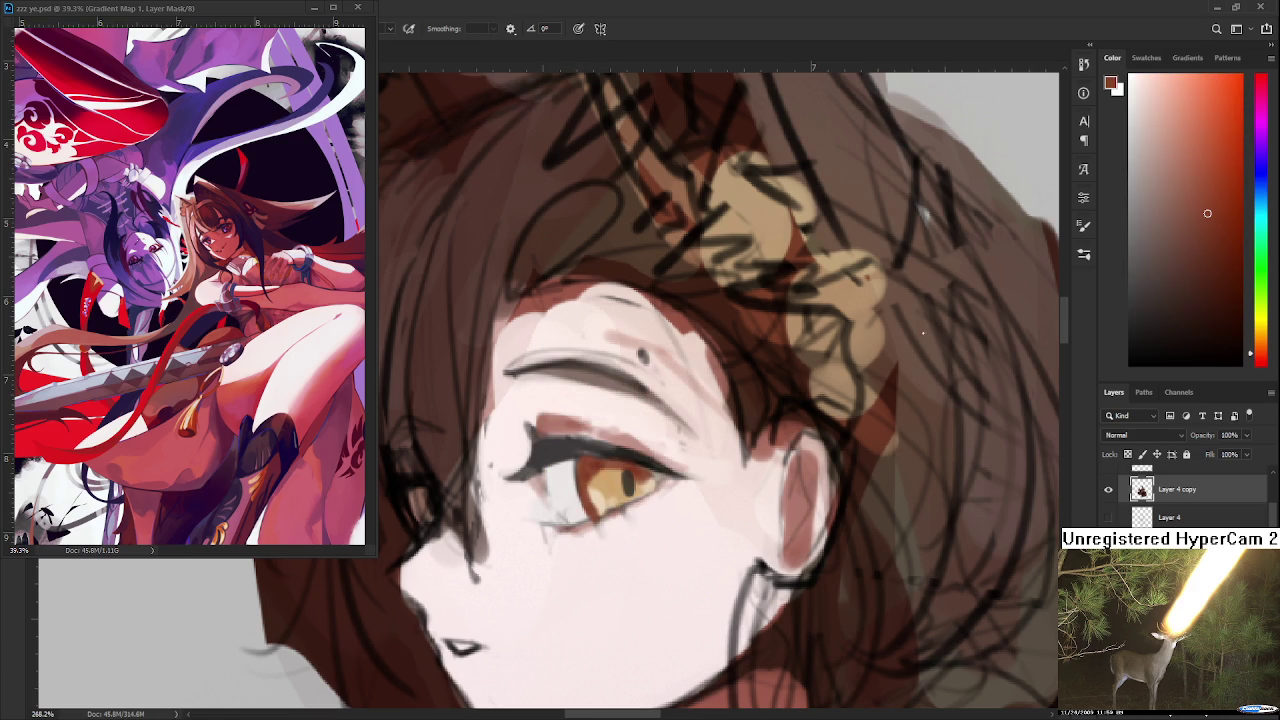
left_click(1213, 297)
left_click_drag(585, 468, 596, 515)
left_click_drag(655, 483, 670, 480)
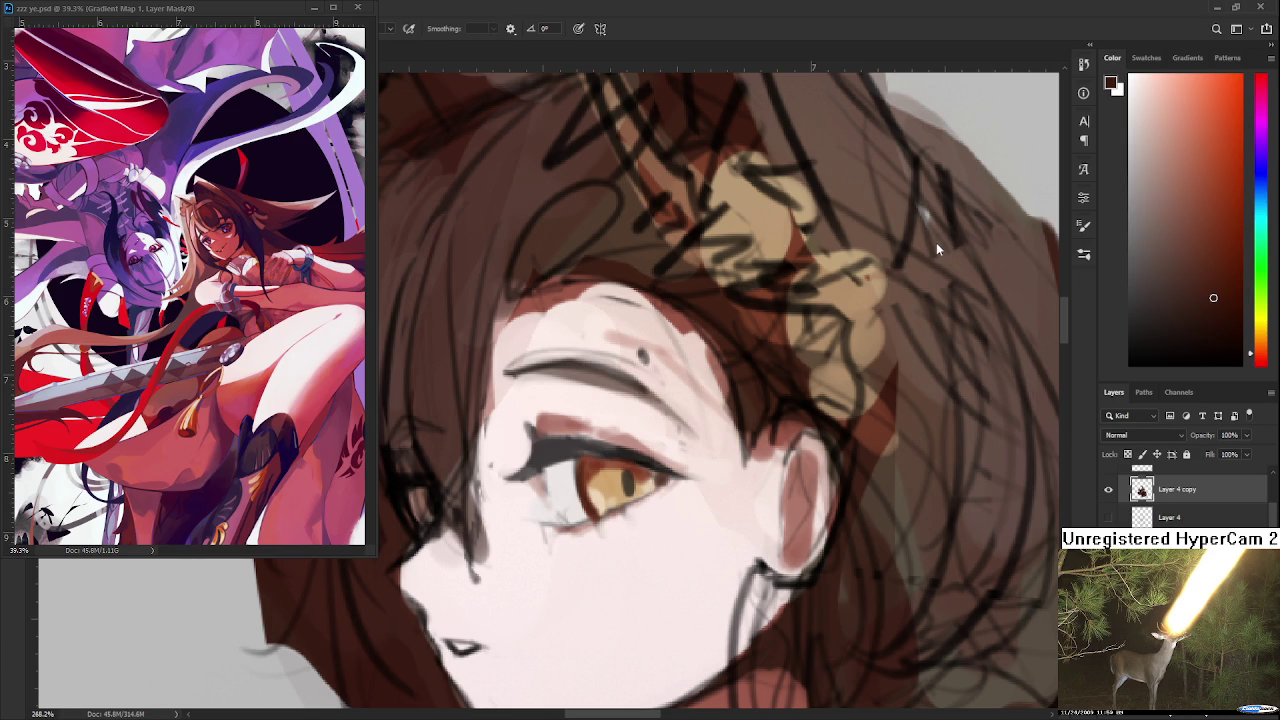
Step: Paint the lower iris darker and warmer with a sampled eye brown
left_click(616, 482, "alt")
left_click(588, 488, "alt")
left_click_drag(592, 492, 597, 505)
left_click(594, 490, "alt")
Step: Lighten the iris to a warm yellow-orange using a sampled light orange-brown
left_click(606, 480, "alt")
left_click(608, 476, "alt")
left_click(610, 475, "alt")
left_click(606, 484, "alt")
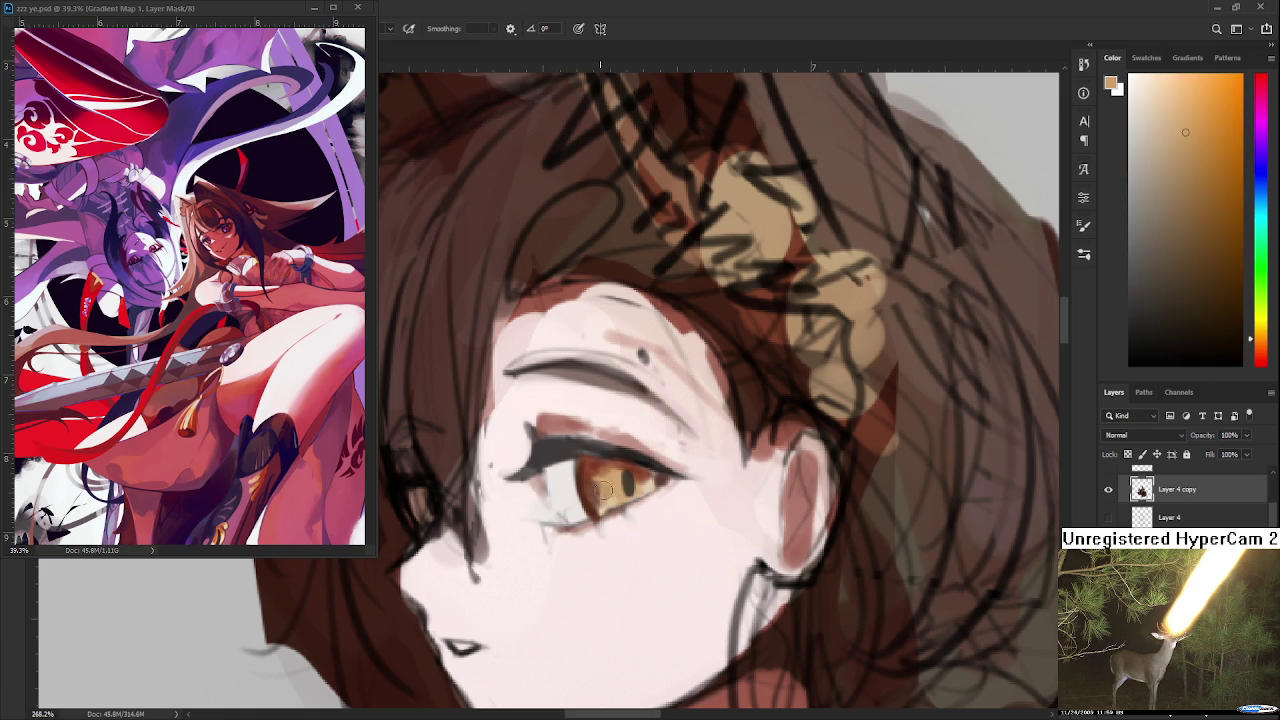
left_click_drag(607, 500, 620, 485)
left_click(614, 485, "alt")
Step: Sample red-browns and a much darker pupil brown from around the eye
left_click(602, 460, "alt")
left_click(594, 468, "alt")
left_click(602, 472, "alt")
left_click(610, 472, "alt")
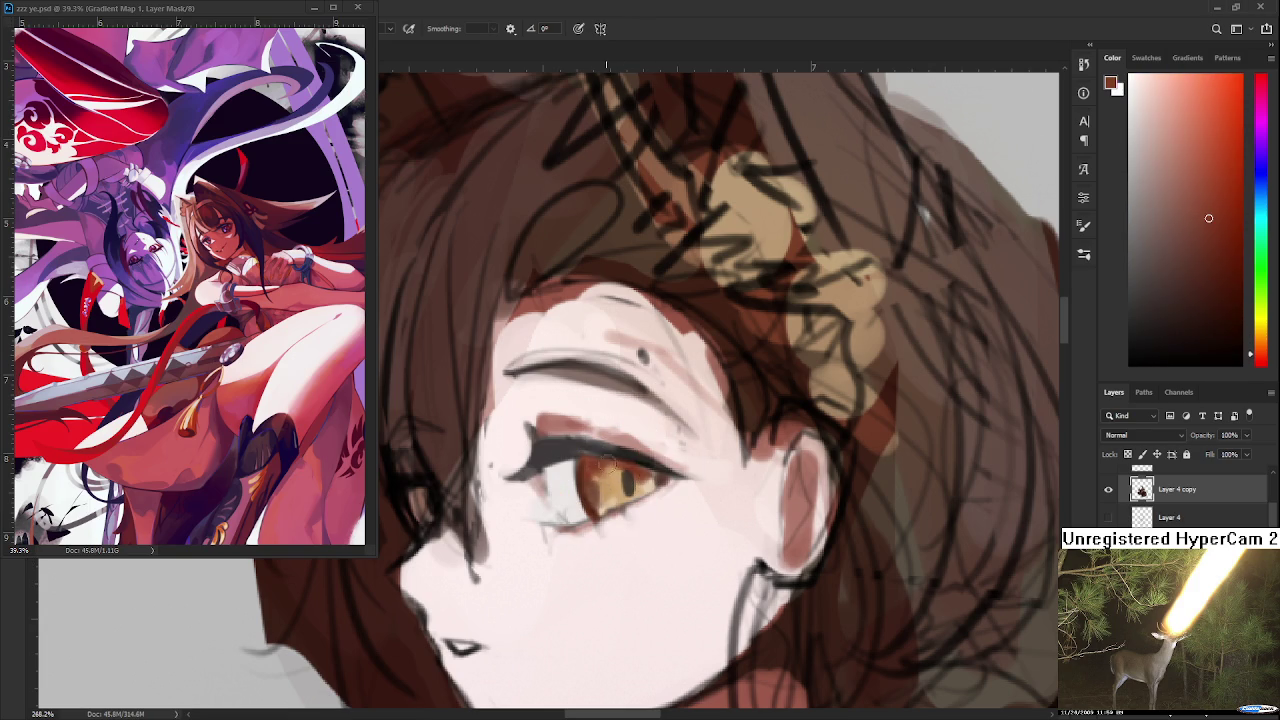
left_click(640, 476, "alt")
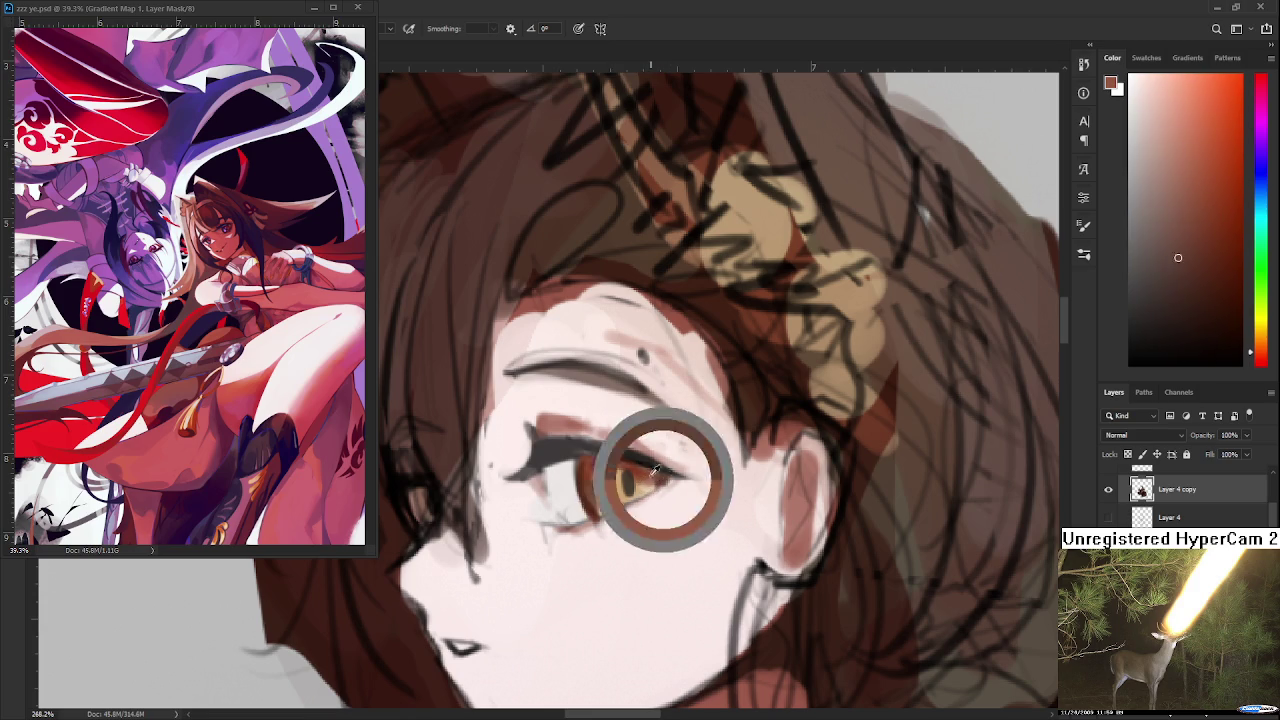
left_click(662, 480, "alt")
left_click_drag(639, 495, 630, 450)
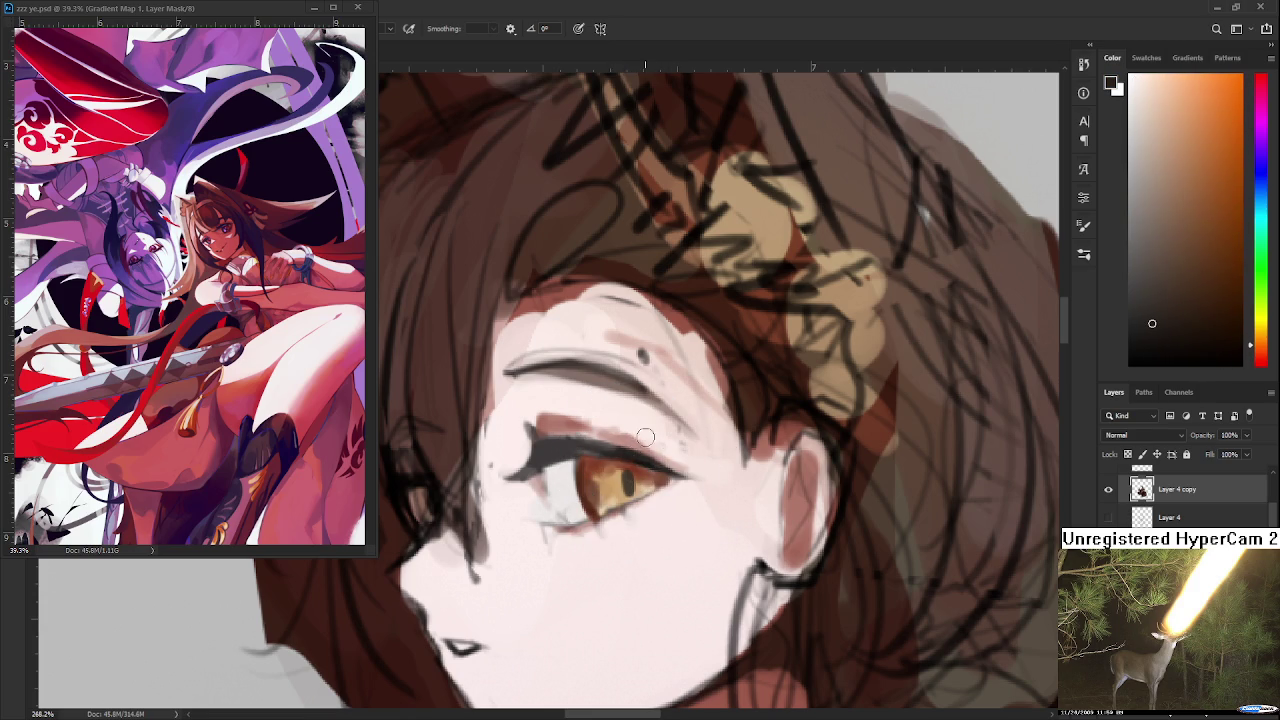
left_click(626, 484, "alt")
Step: Paint a bright golden highlight into the iris, then strengthen it with white
left_click_drag(622, 481, 630, 484)
left_click(651, 520, "alt")
key("x")
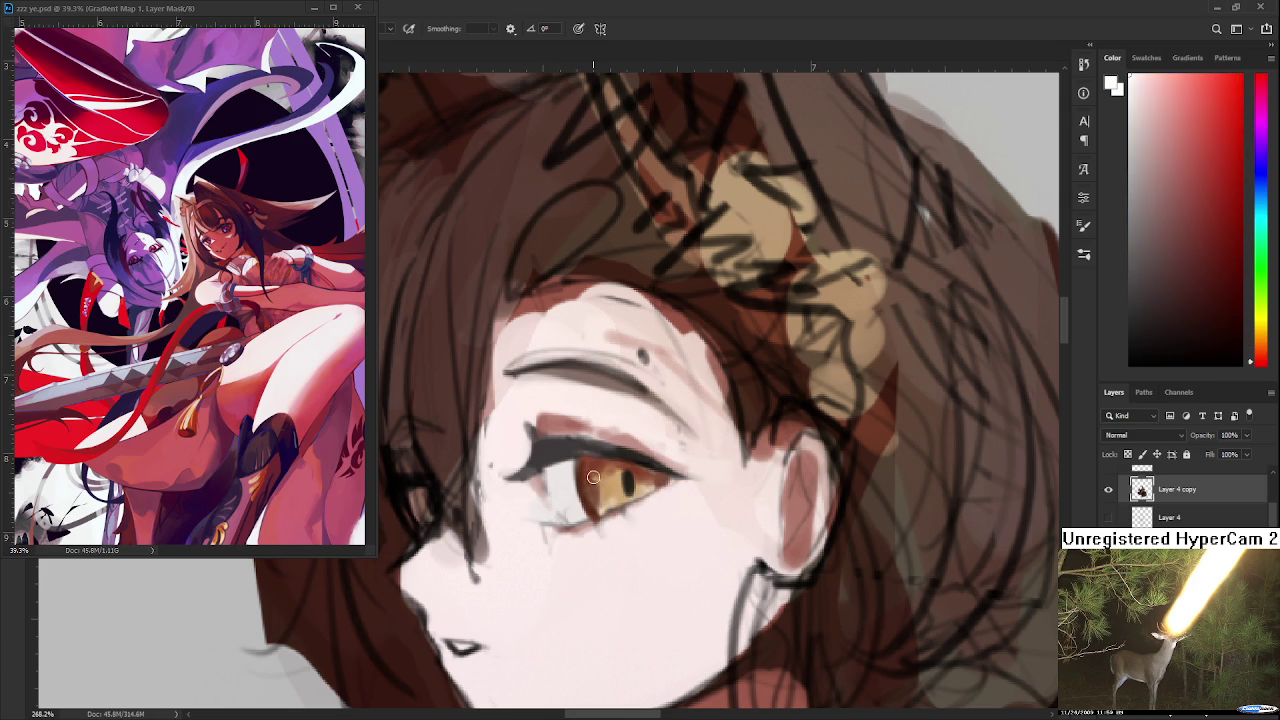
left_click_drag(628, 478, 629, 480)
Step: Tilt the canvas and brighten the upper eyelid with pale pink skin tone
left_click(630, 458, "alt")
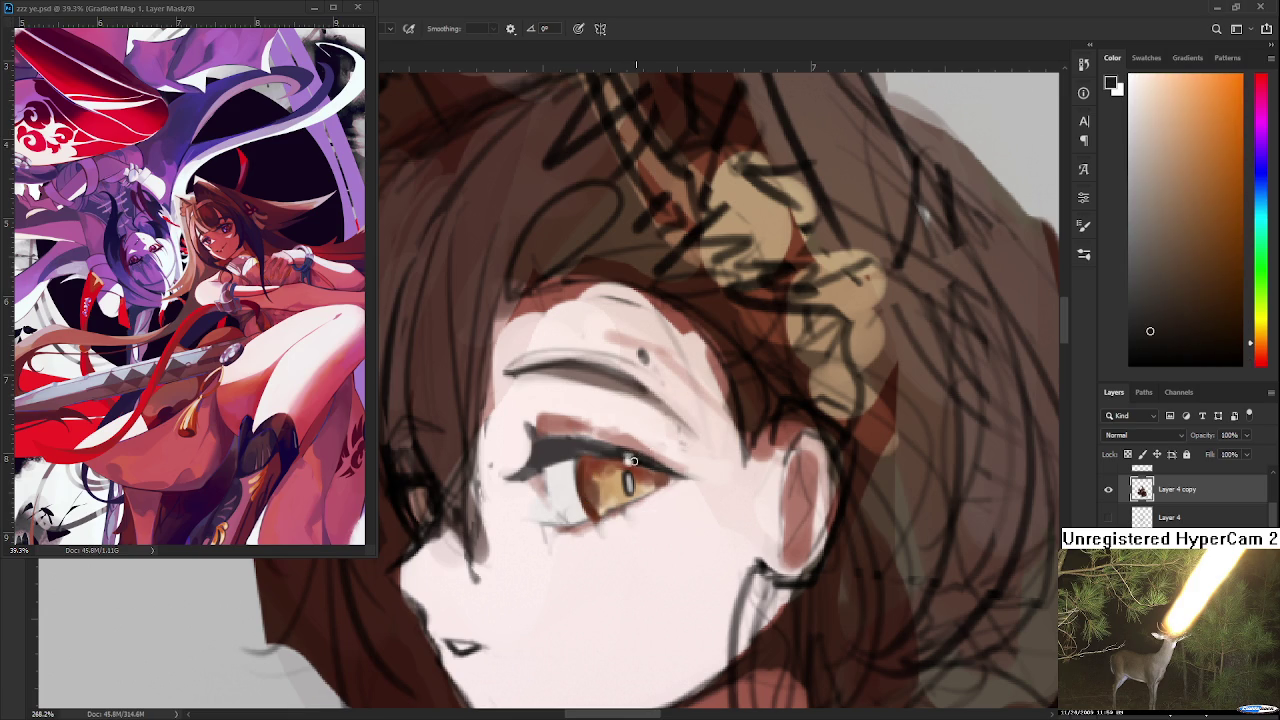
left_click(637, 457, "alt")
left_click(608, 471, "alt")
key("r")
mouse_move(608, 471)
left_mouse_down()
mouse_move(585, 490)
mouse_move(580, 452)
left_mouse_up()
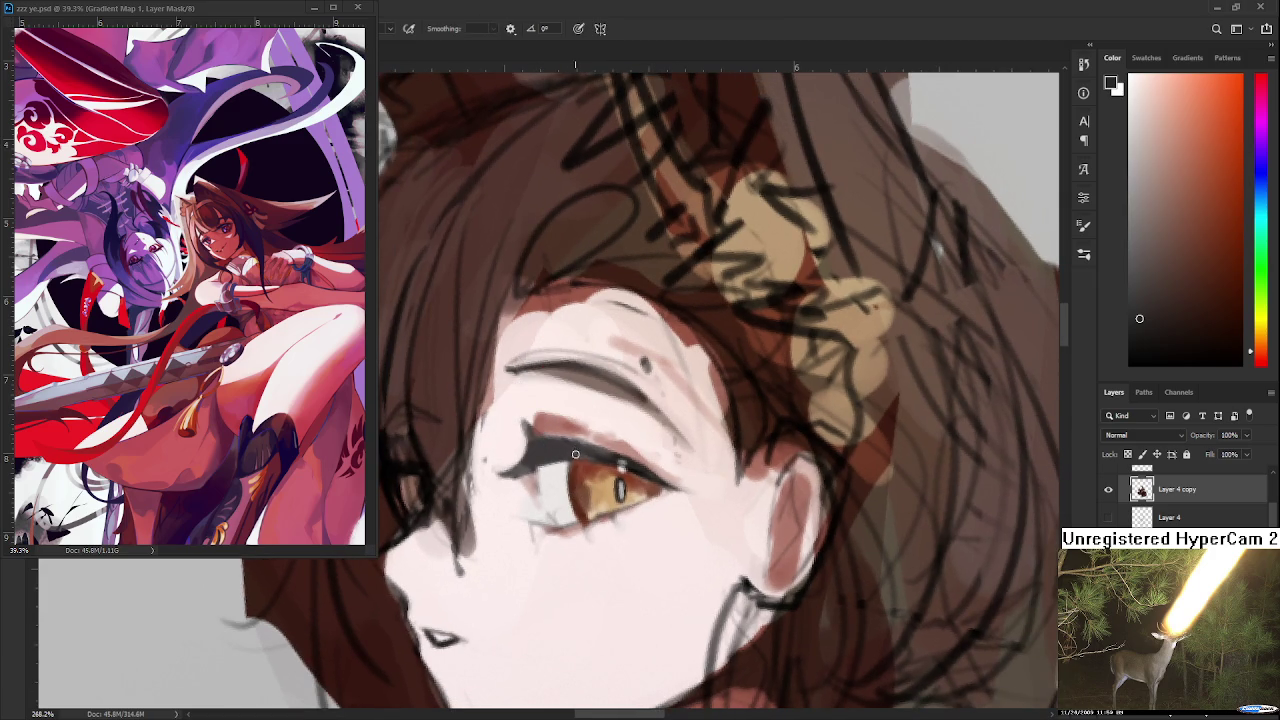
left_click(618, 467, "alt")
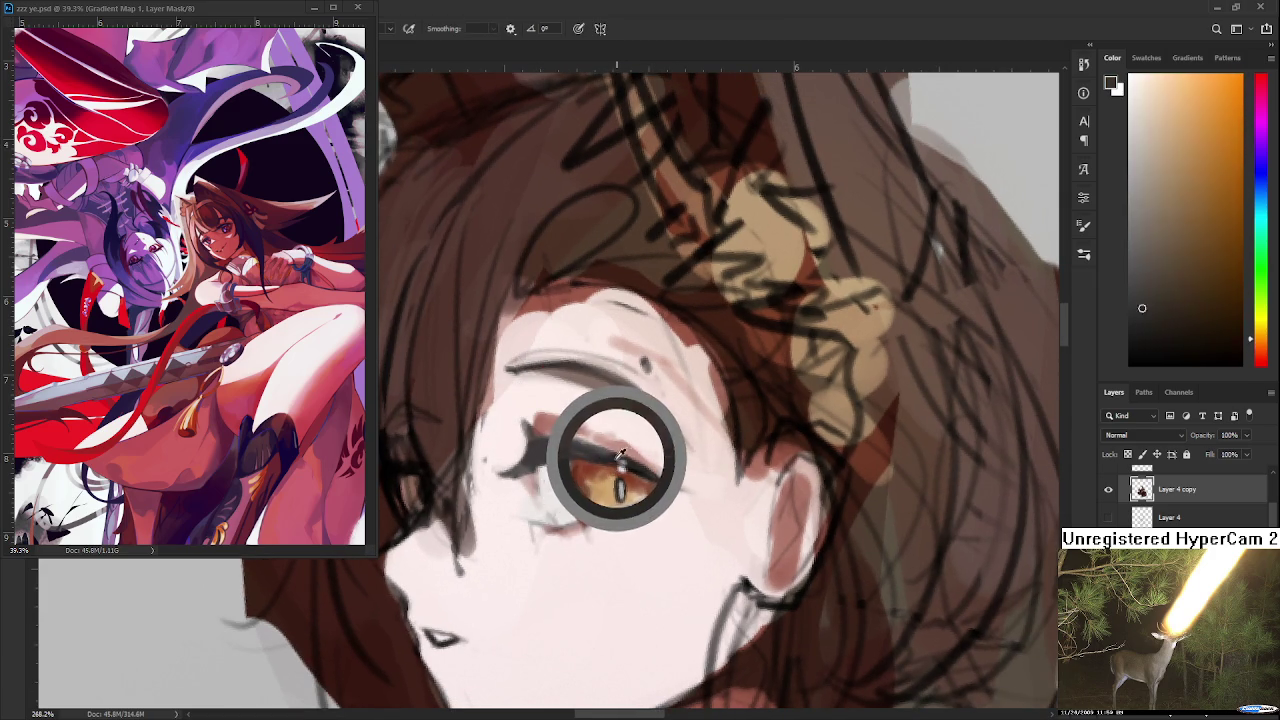
left_click_drag(618, 467, 612, 462)
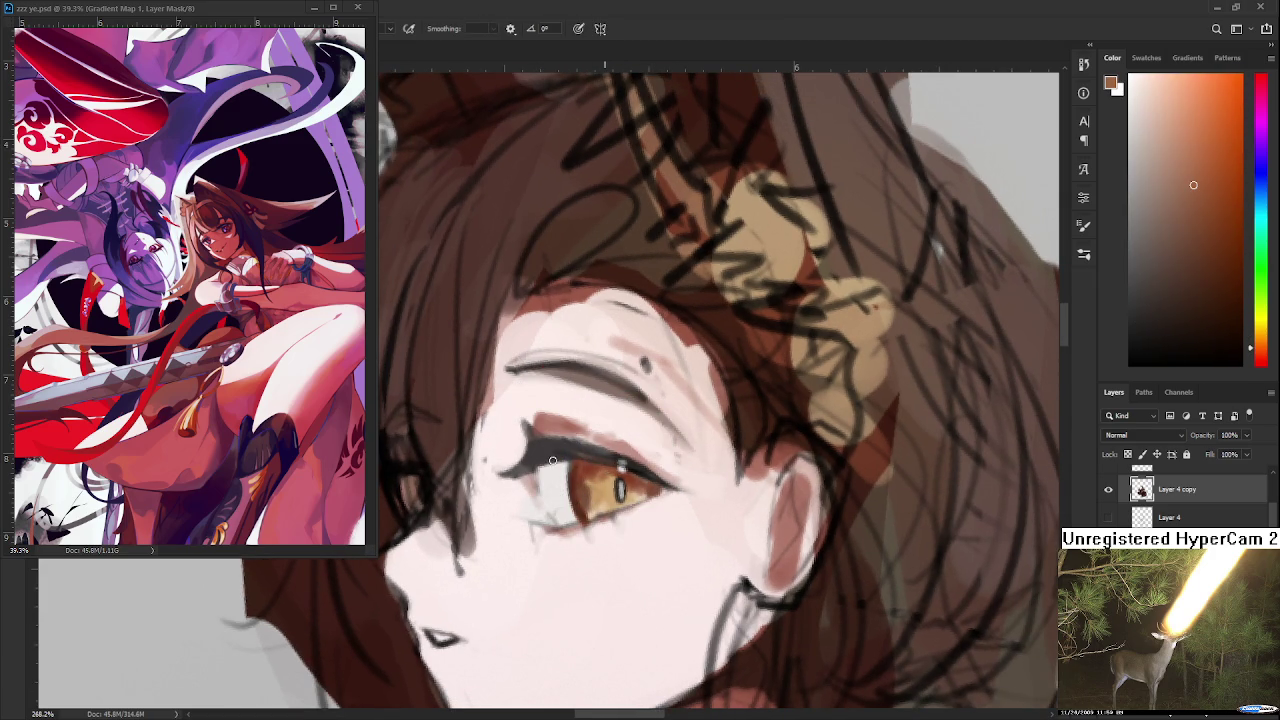
left_click(646, 442, "alt")
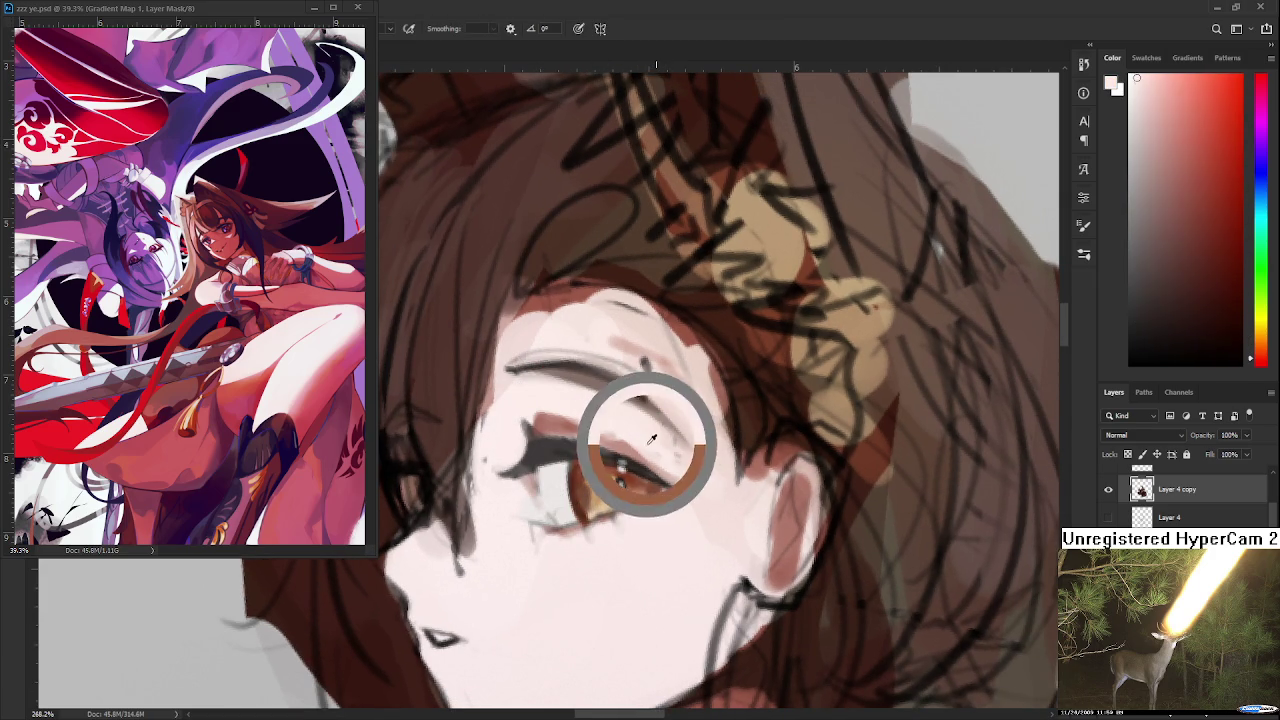
left_click_drag(580, 455, 612, 465)
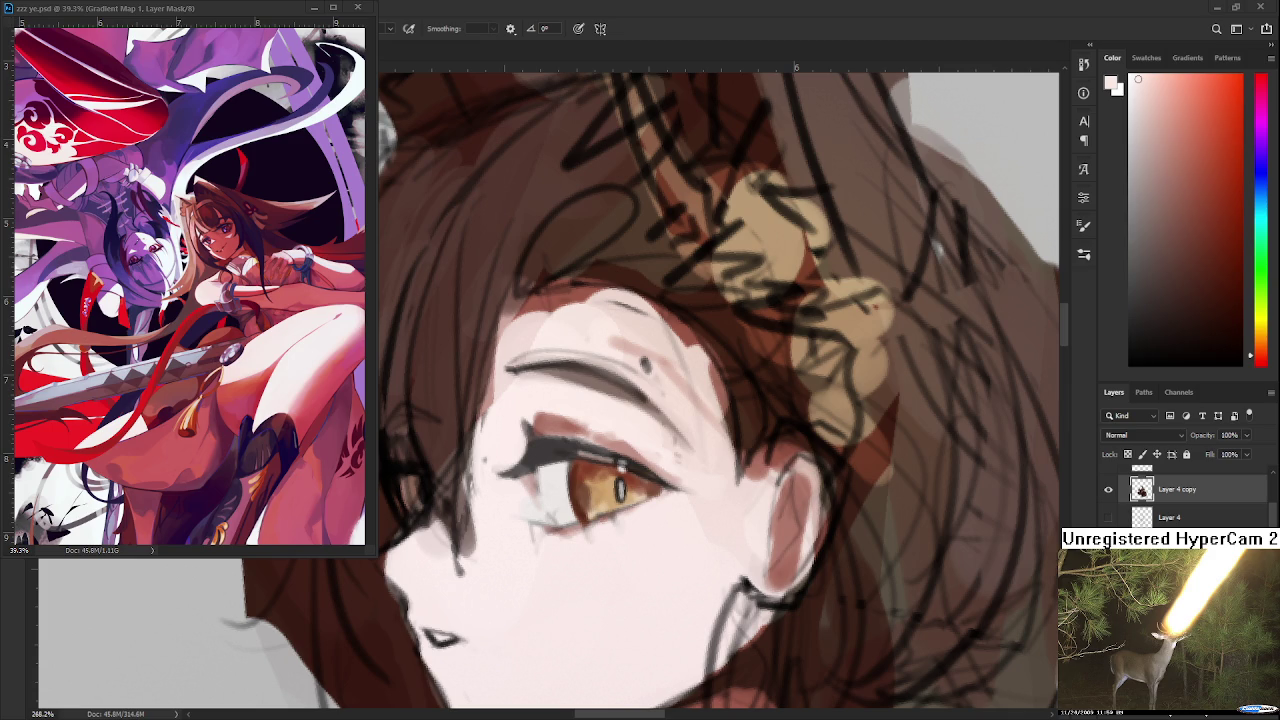
Step: Tilt the canvas and sample several dark brown shades along the lash line
scroll(606, 440, "down", 1)
scroll(606, 440, "down", 3)
scroll(606, 440, "up", 3)
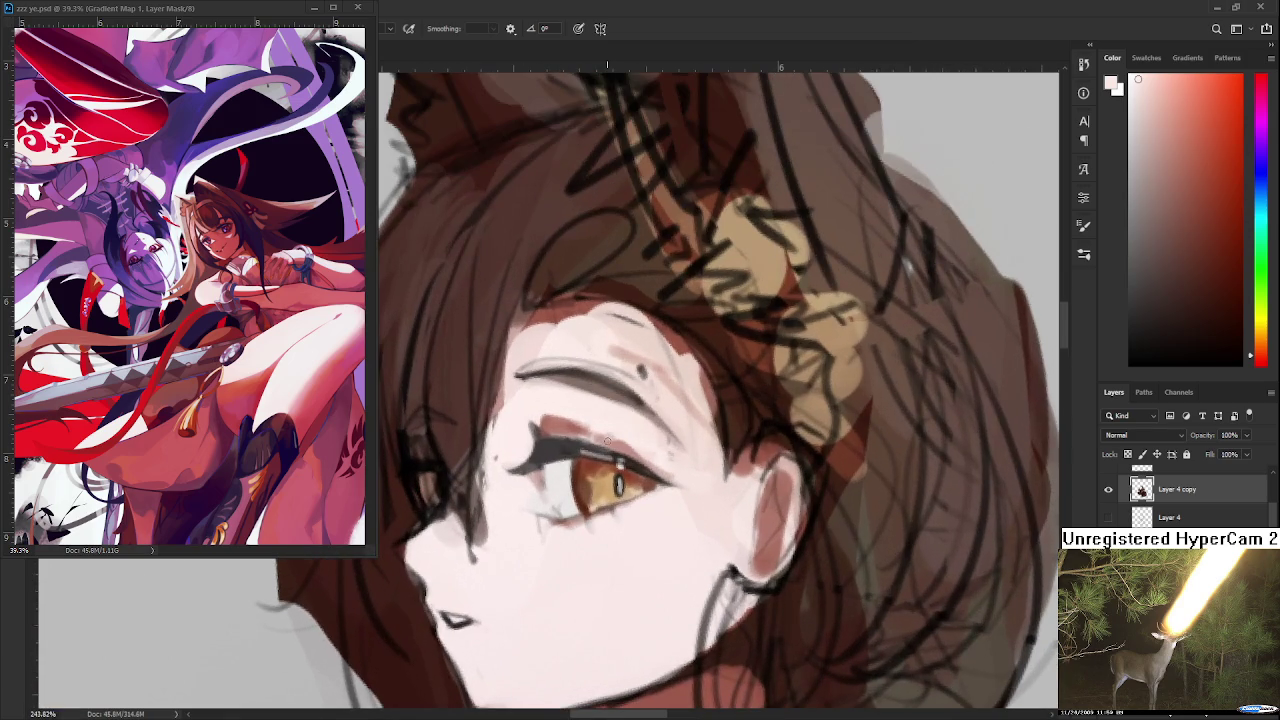
left_click_drag(670, 437, 607, 430)
left_click(607, 430, "alt")
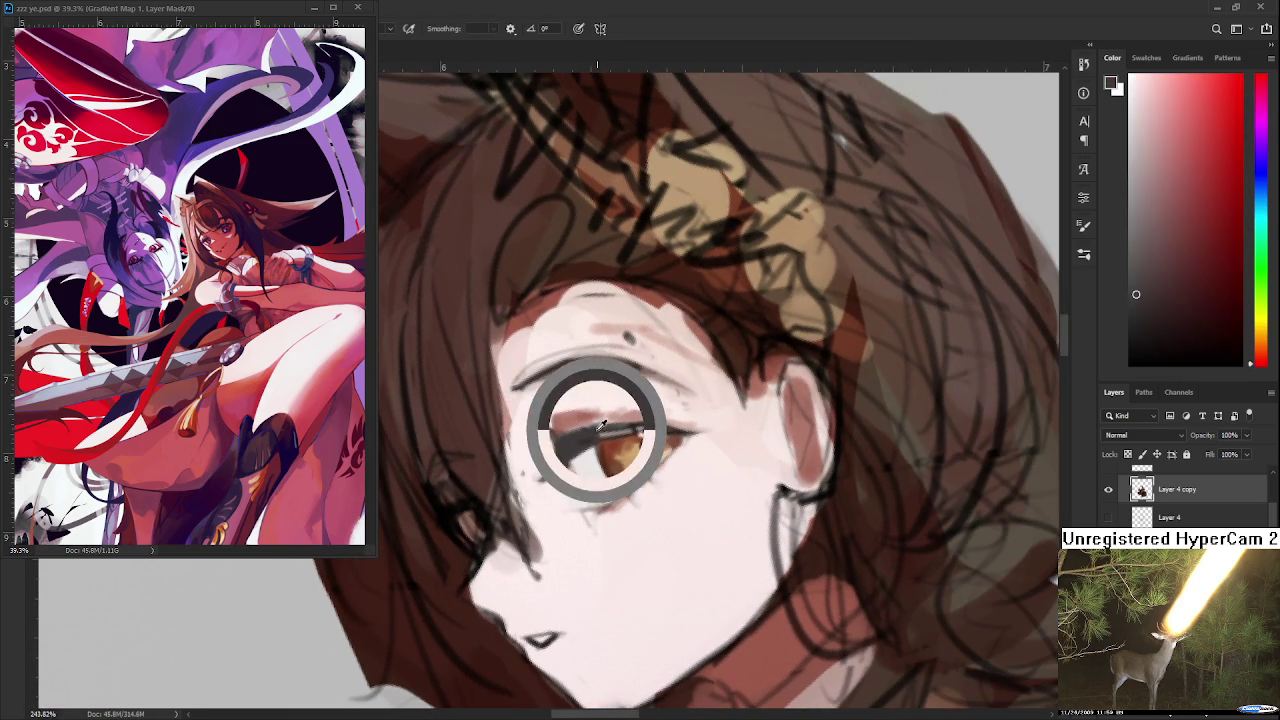
left_click(587, 440, "alt")
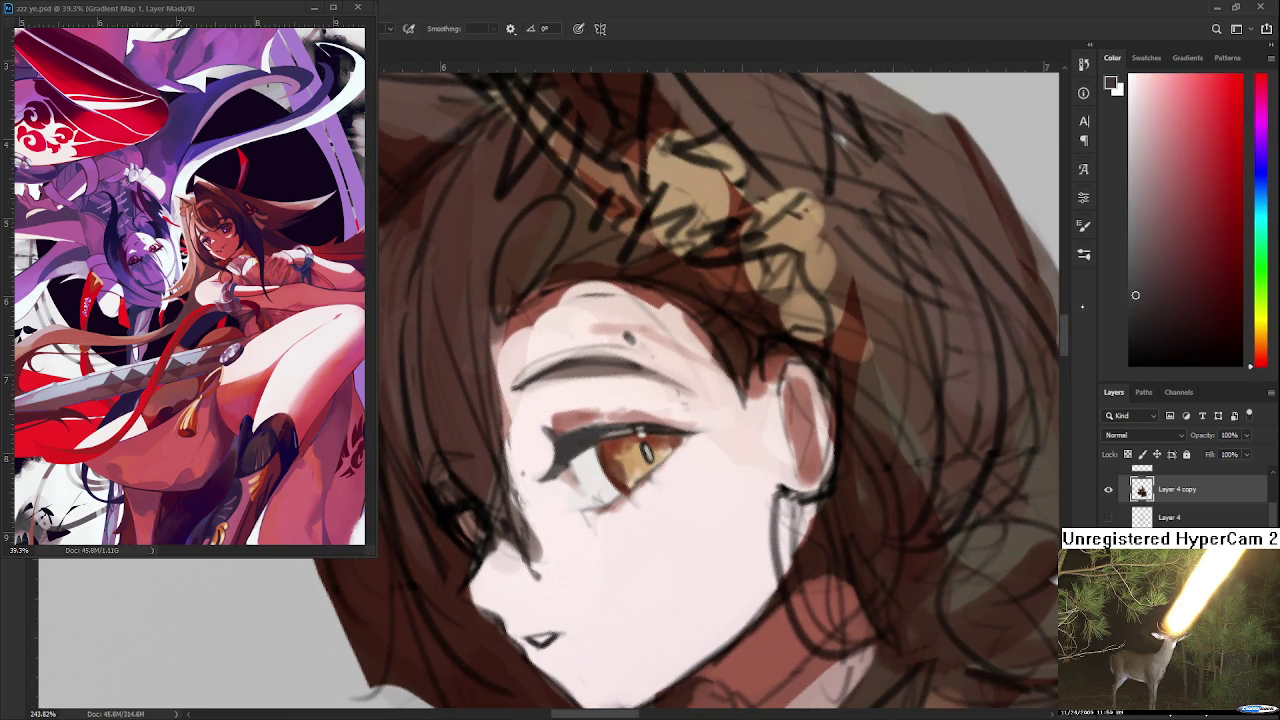
left_click(587, 440, "alt")
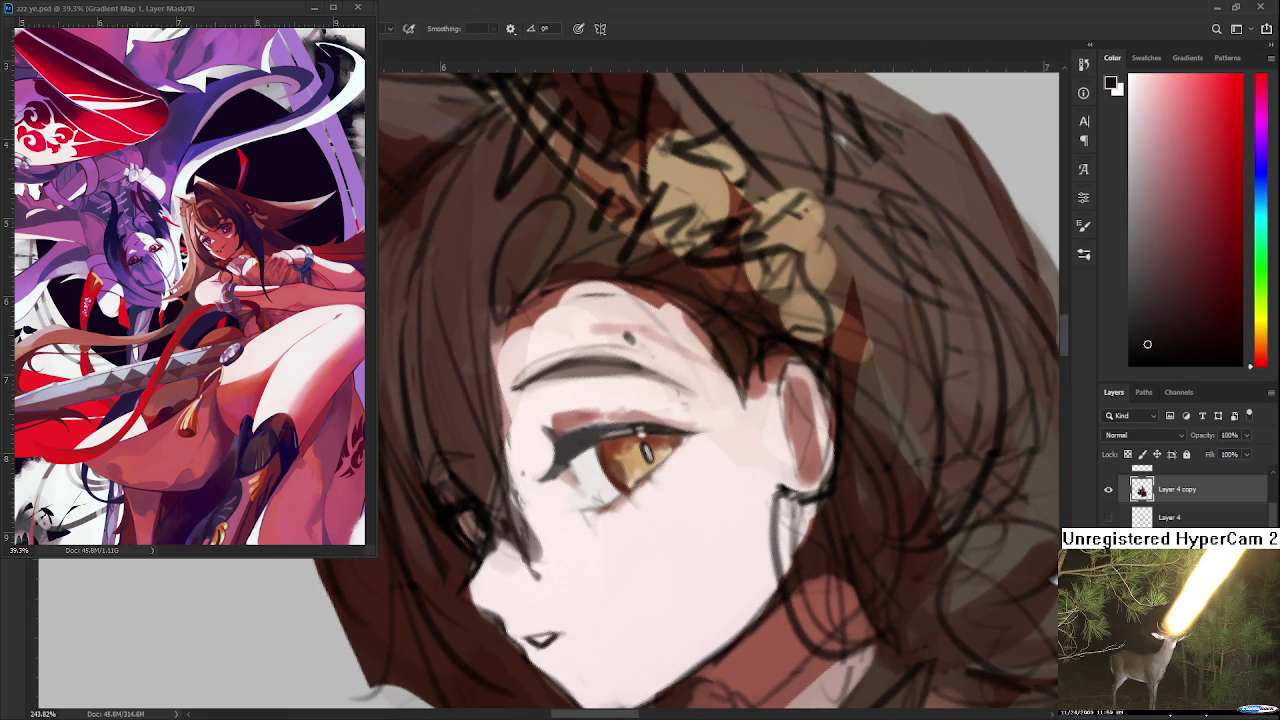
left_click(570, 438, "alt")
left_click(567, 441, "alt")
left_click(578, 443, "alt")
left_click(575, 440, "alt")
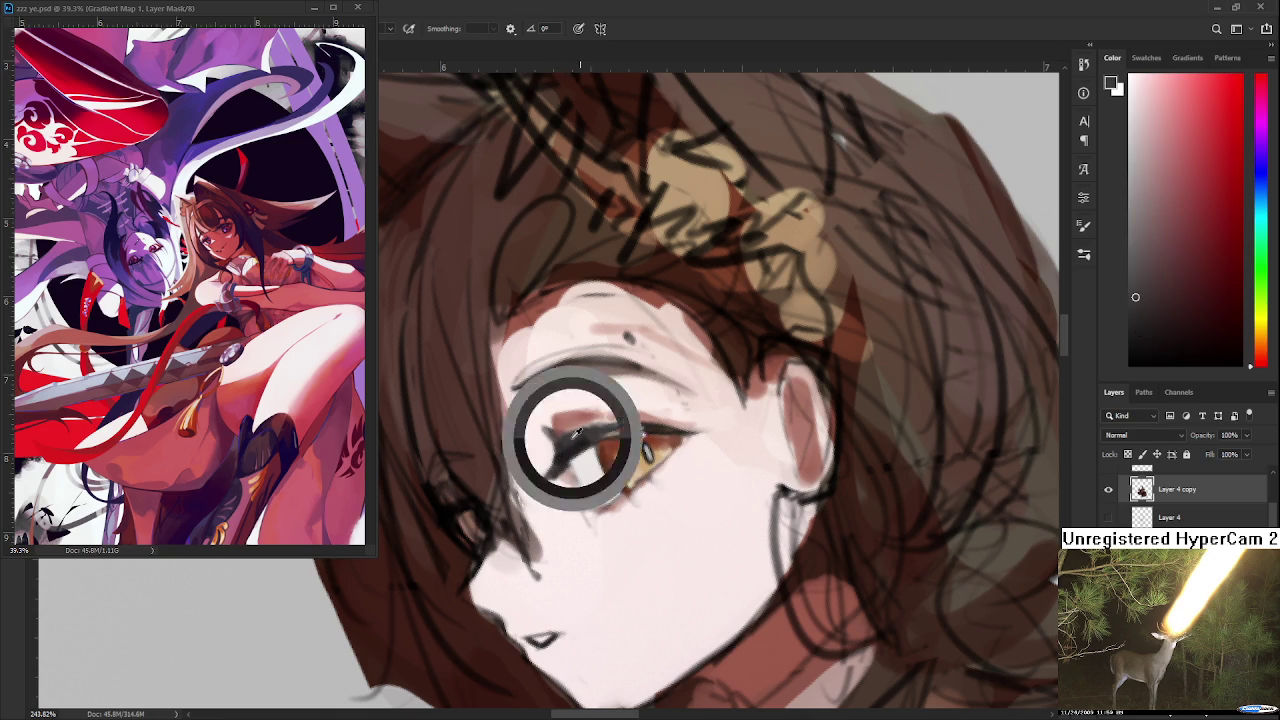
left_click(585, 440, "alt")
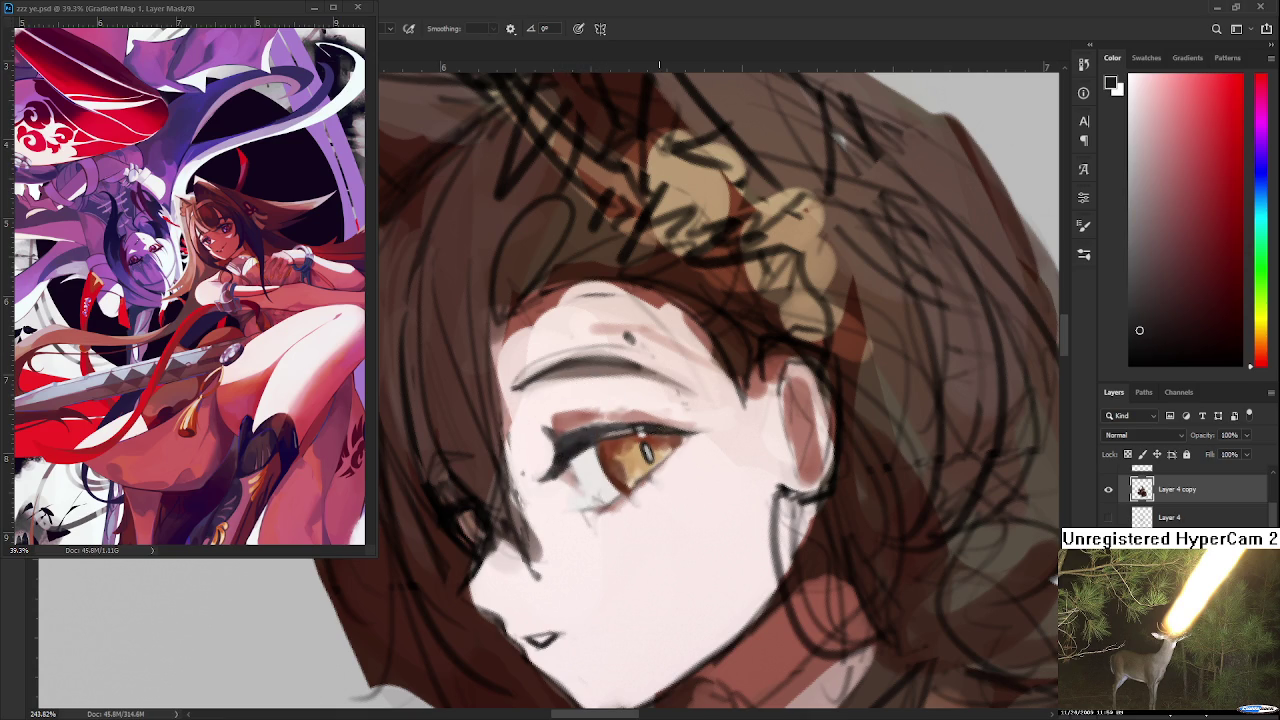
Step: Sample pinks around the eye, then choose a medium red and paint a thin accent under the eye
left_click_drag(585, 440, 605, 490)
left_click(612, 498, "alt")
left_click(596, 482, "alt")
left_click(621, 494, "alt")
left_click_drag(621, 494, 660, 475)
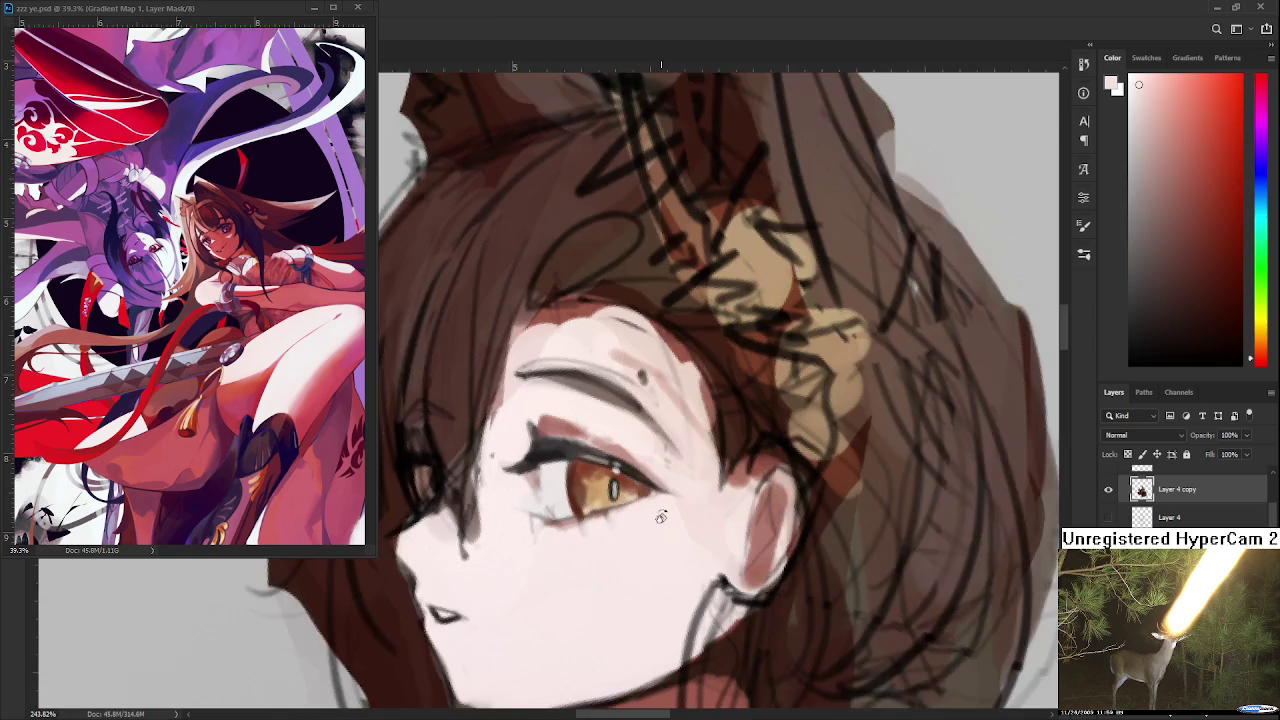
left_click(660, 472, "alt")
left_click_drag(1241, 355, 1246, 387)
left_click(1260, 366)
left_click_drag(1213, 277, 1202, 175)
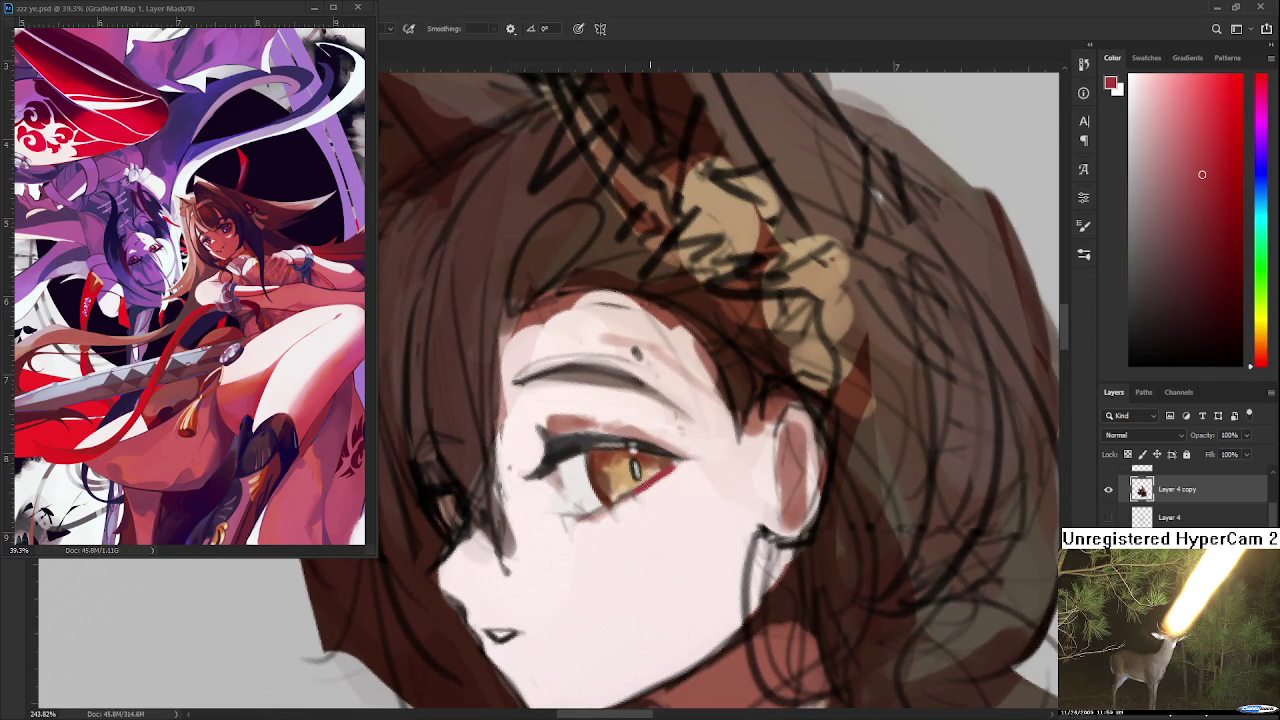
Step: Sample tan, pale pink and reddish-pink tones around the outer eye corner
left_click(651, 470, "alt")
left_click(660, 478, "alt")
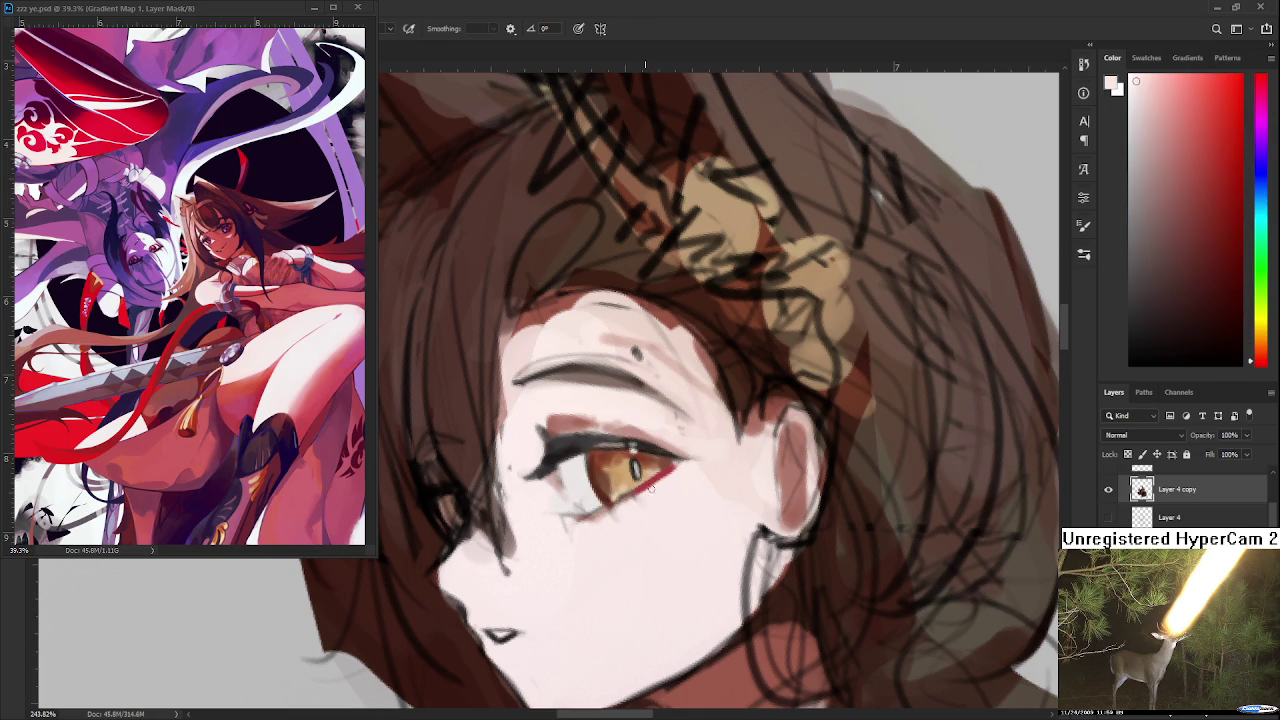
left_click(646, 487, "alt")
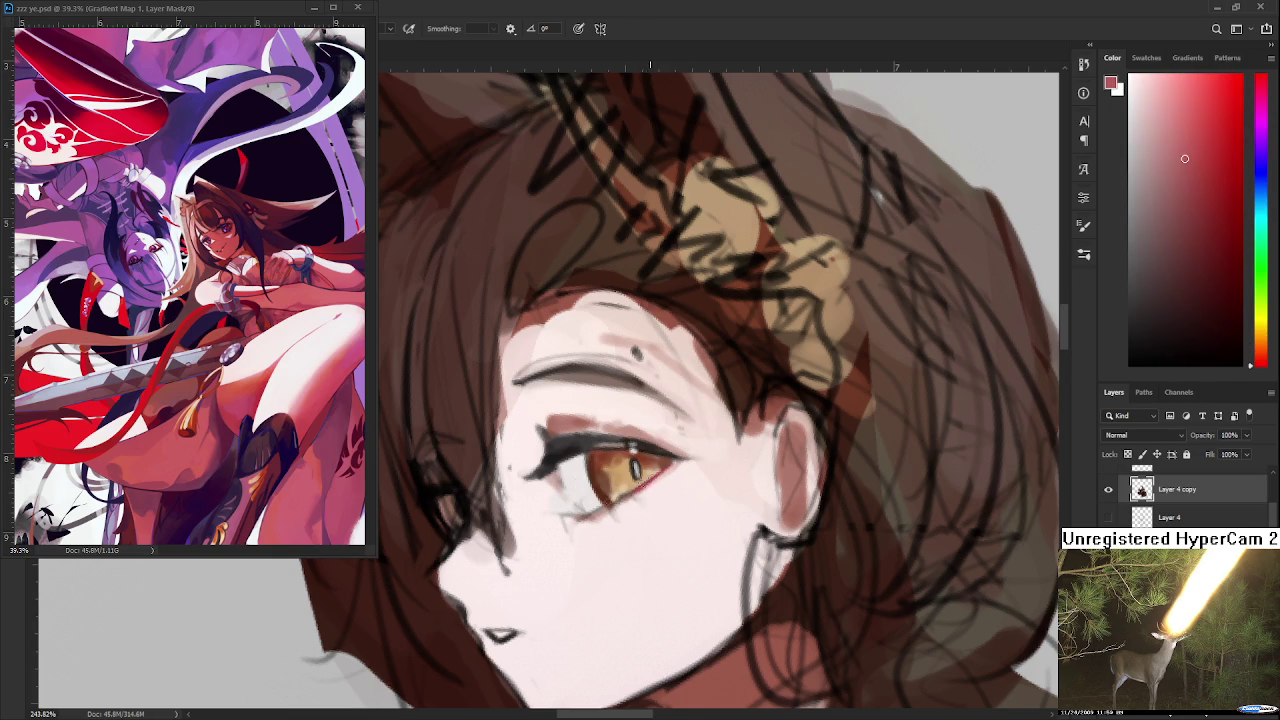
left_click(630, 485, "alt")
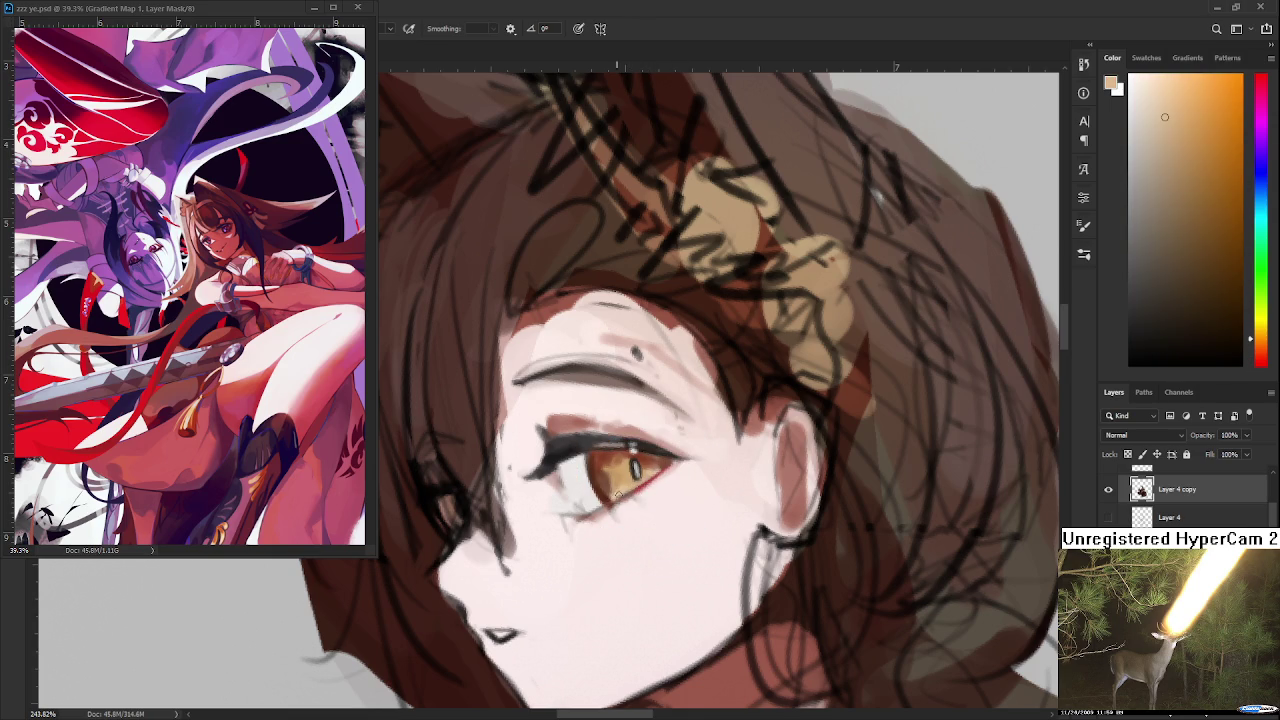
left_click(645, 485, "alt")
left_click(664, 480, "alt")
left_click(647, 484, "alt")
left_click(681, 468, "alt")
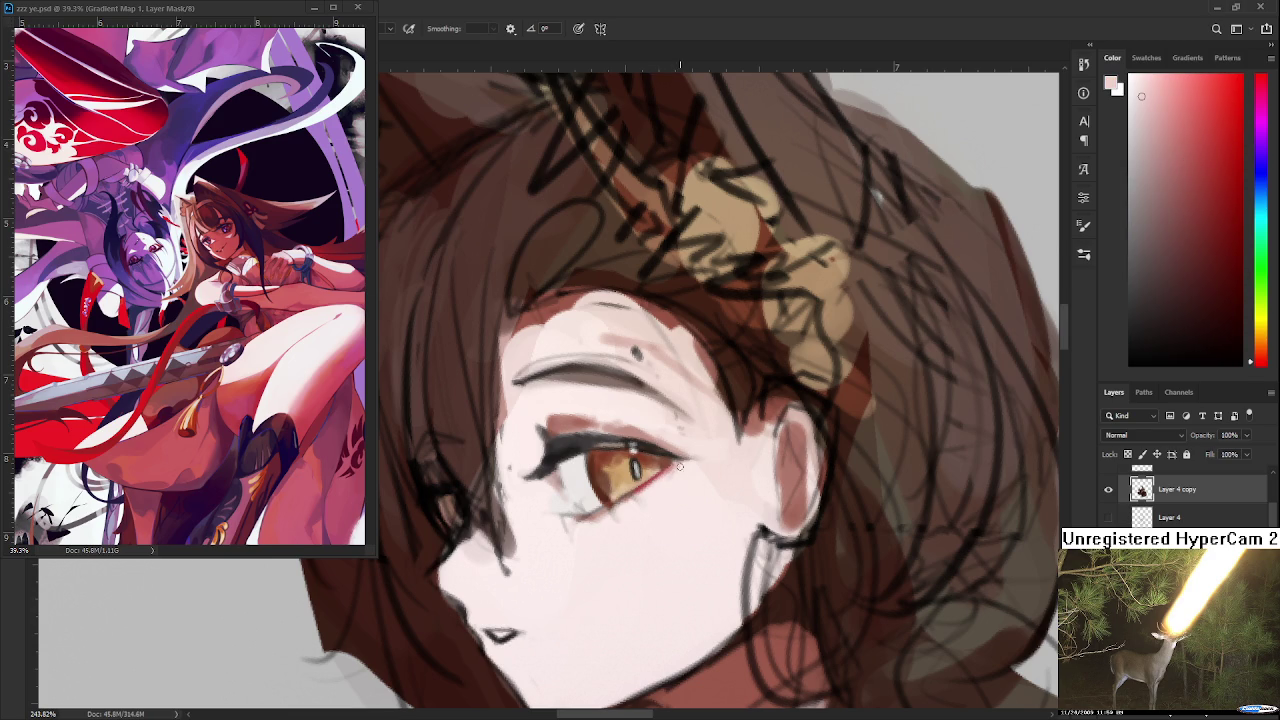
left_click_drag(679, 467, 694, 434)
Step: Alternate dark reddish-brown and pale pink samples to blend the inner lower lid
left_click(588, 466, "alt")
left_click(596, 466, "alt")
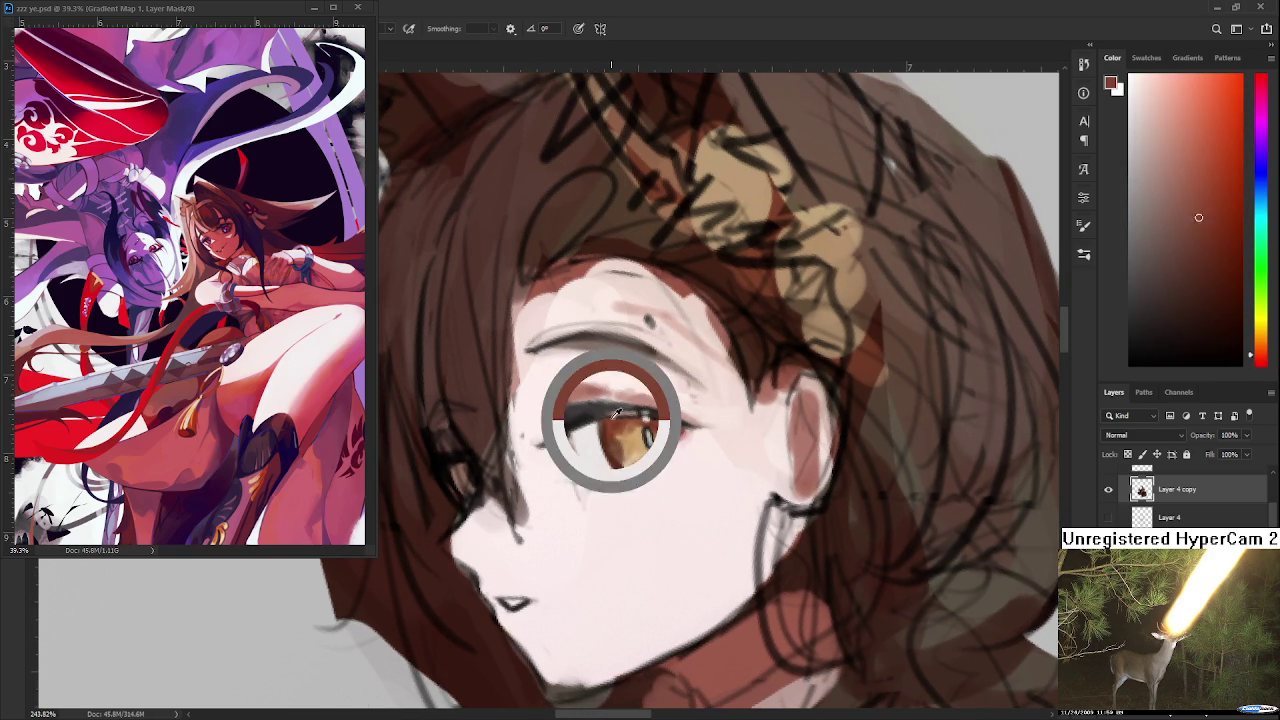
left_click(594, 462, "alt")
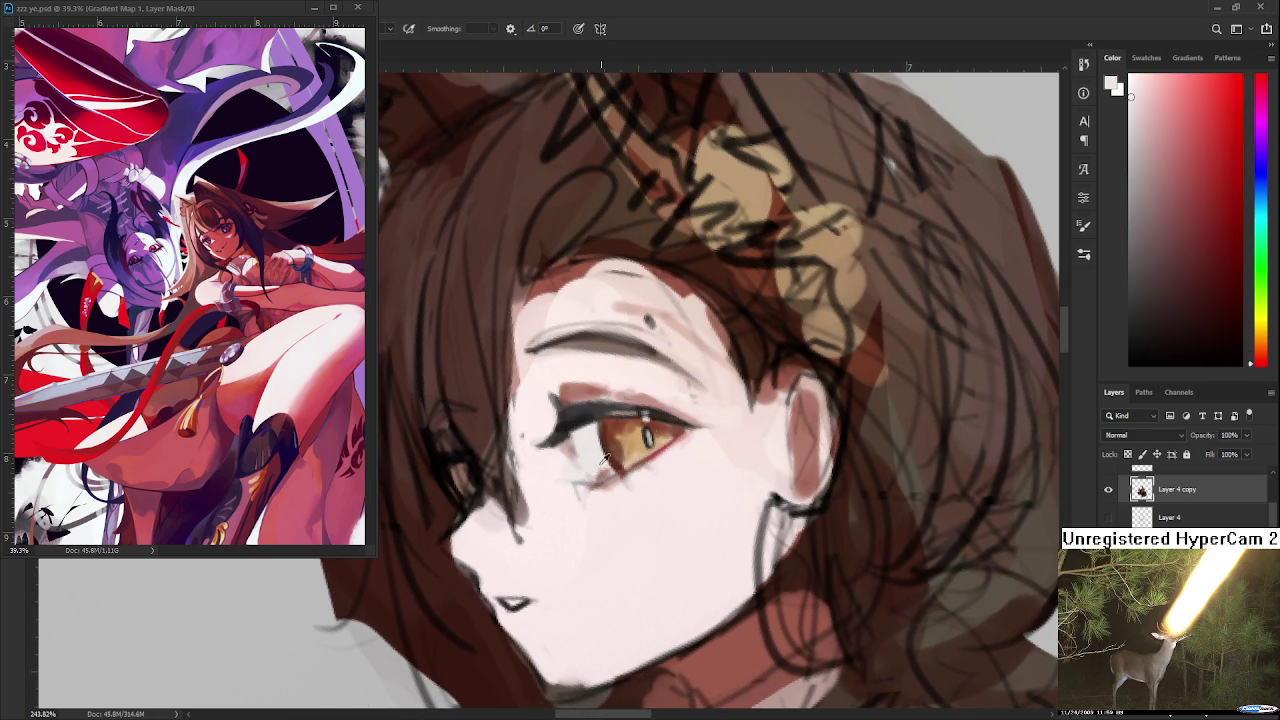
left_click(601, 476, "alt")
left_click(588, 463, "alt")
left_click(603, 472, "alt")
left_click_drag(608, 466, 602, 474)
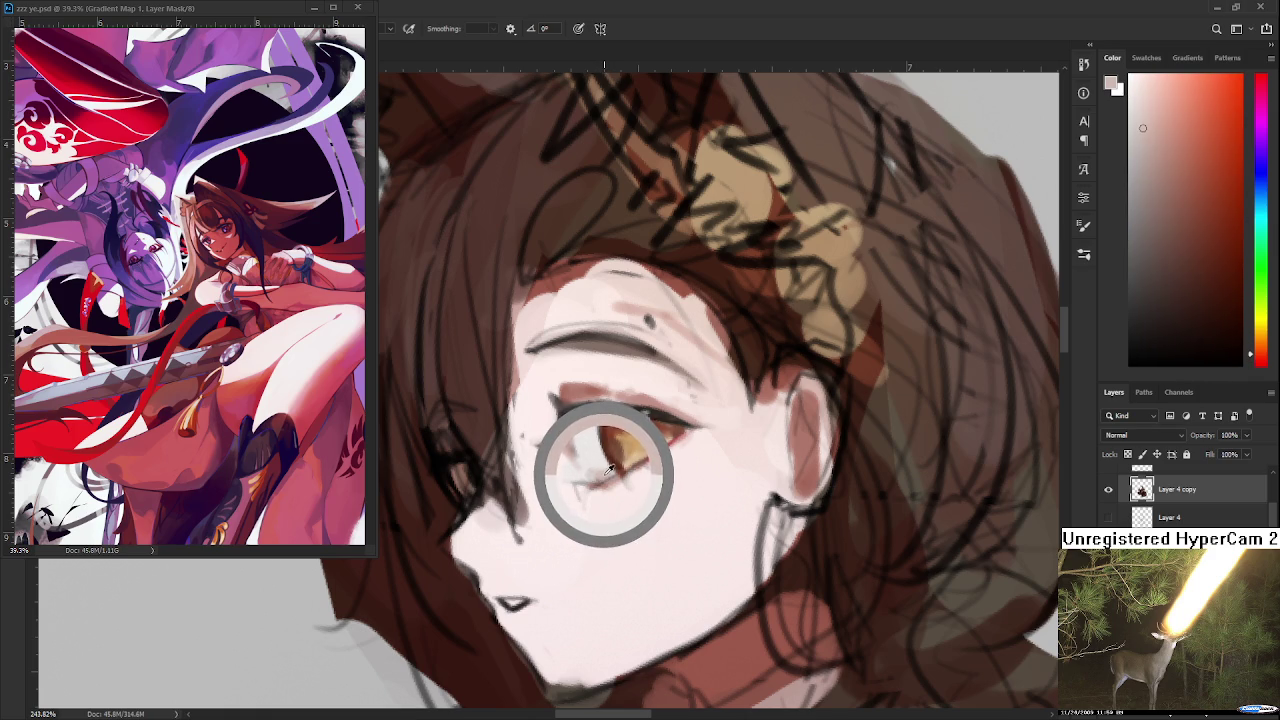
Step: Soften the lower lid shading with dark brown and pale pink-white samples
left_click(595, 460, "alt")
left_click(621, 470, "alt")
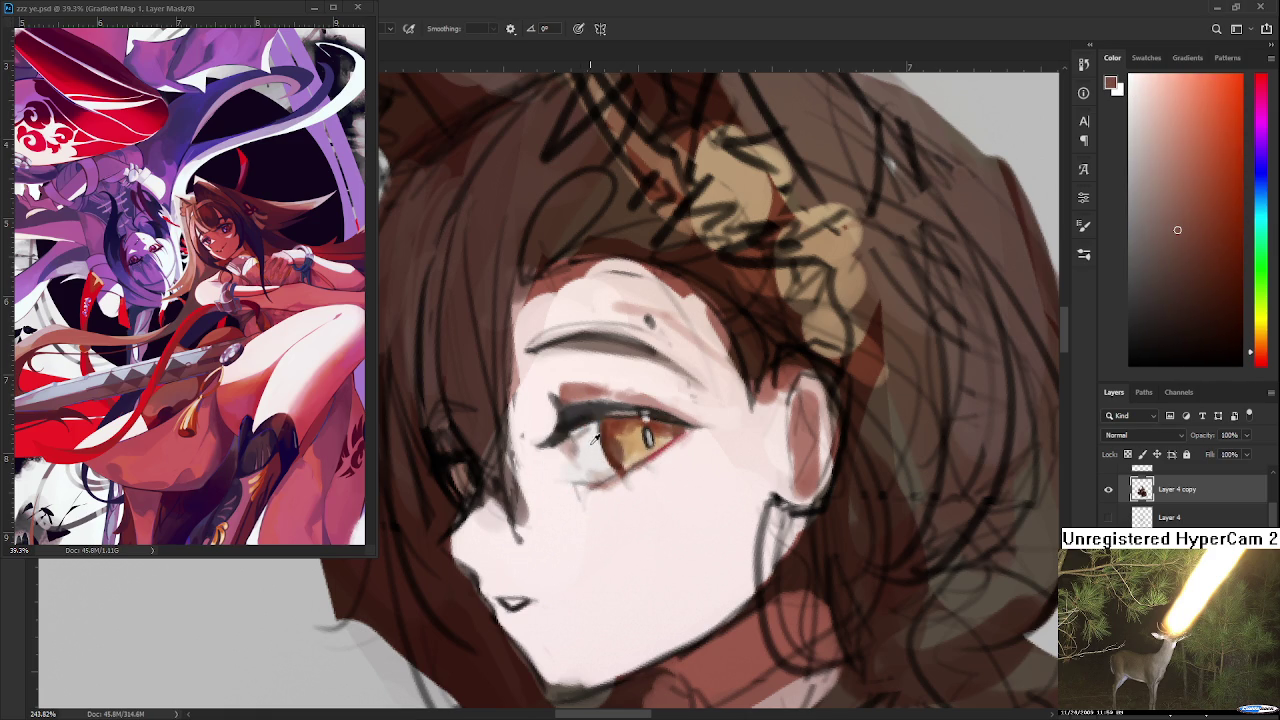
left_click(583, 446, "alt")
left_click_drag(597, 432, 587, 432)
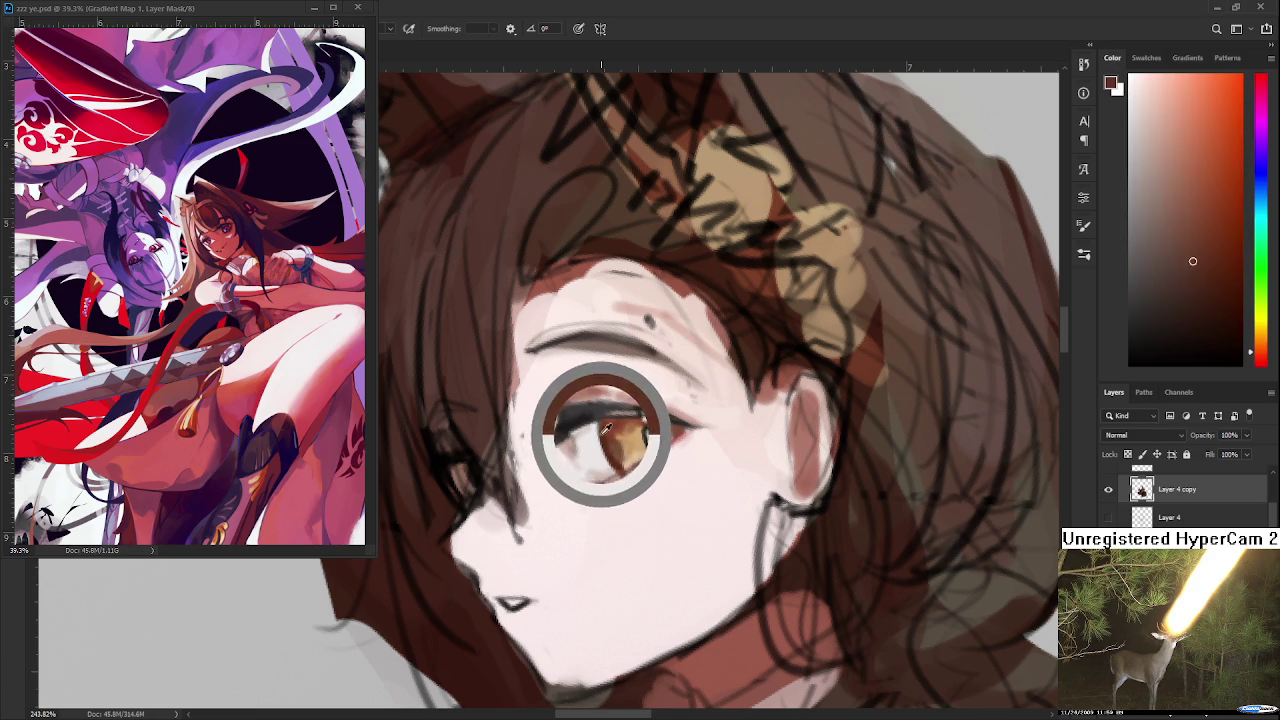
left_click(580, 440, "alt")
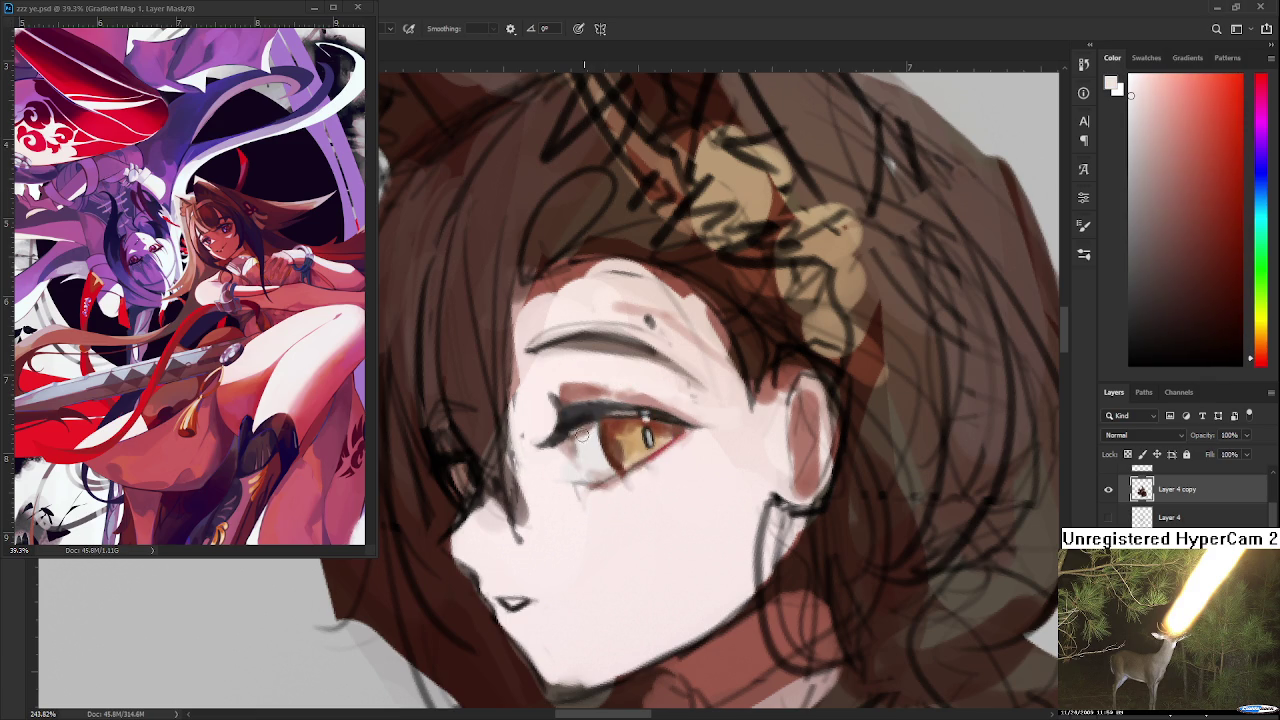
left_click(587, 441, "alt")
scroll(600, 448, "down", 5)
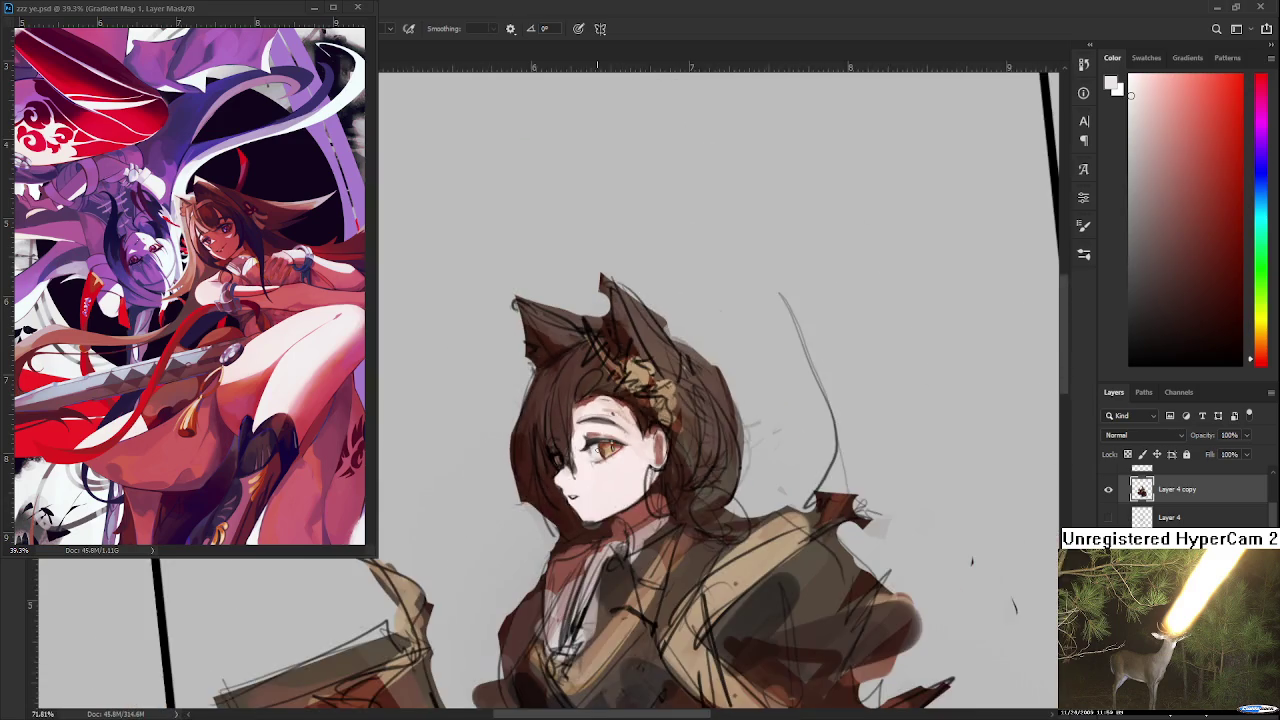
scroll(620, 447, "up", 2)
scroll(619, 447, "up", 4)
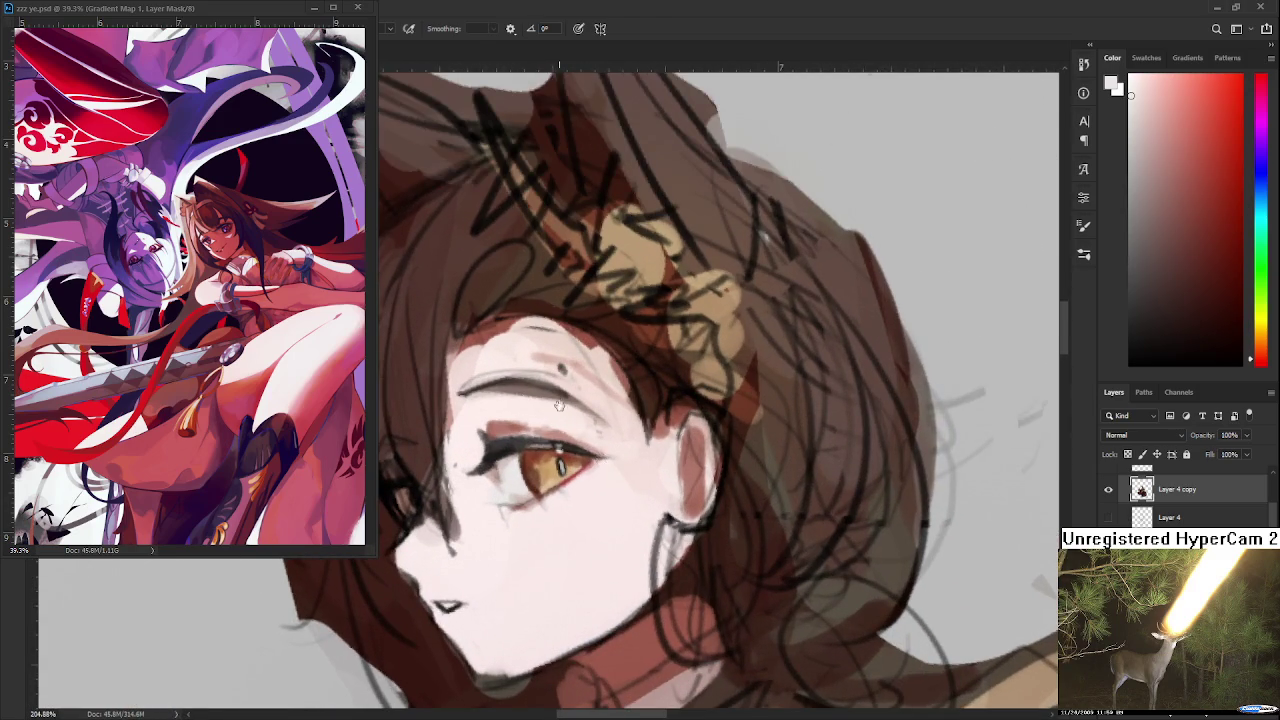
scroll(615, 440, "up", 1)
scroll(610, 434, "down", 2)
left_click(597, 440, "alt")
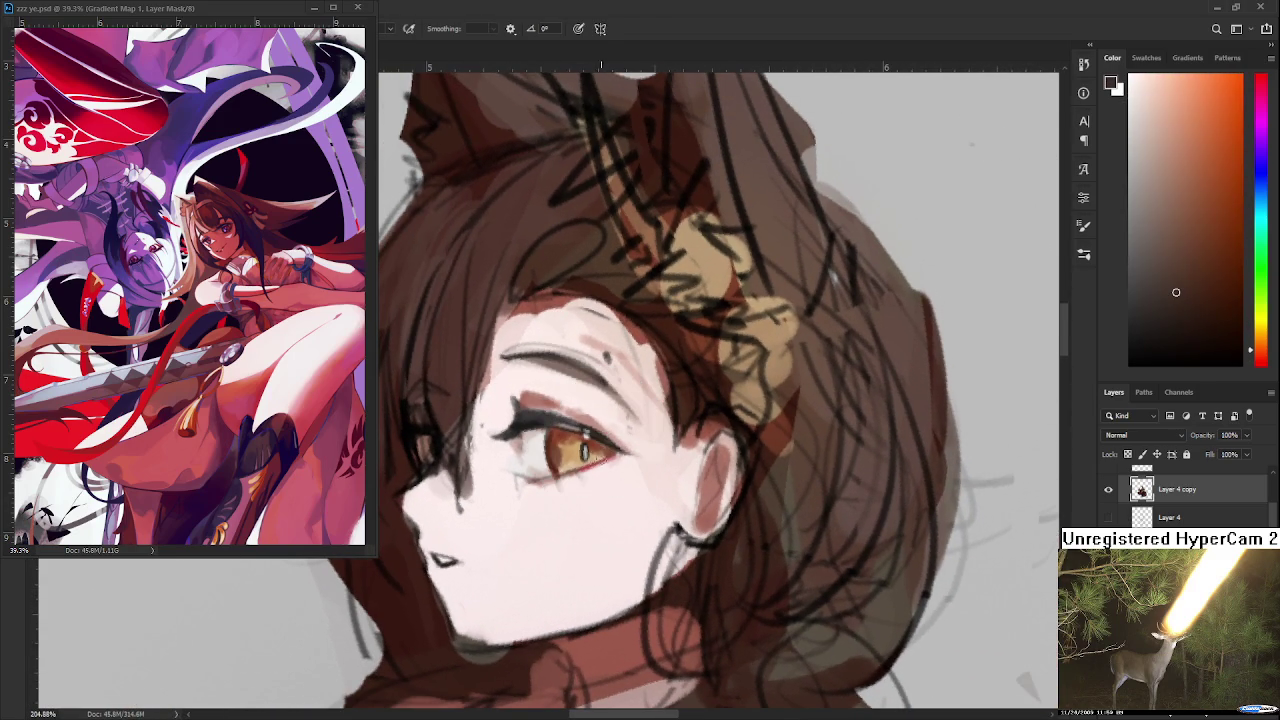
left_click(604, 467, "alt")
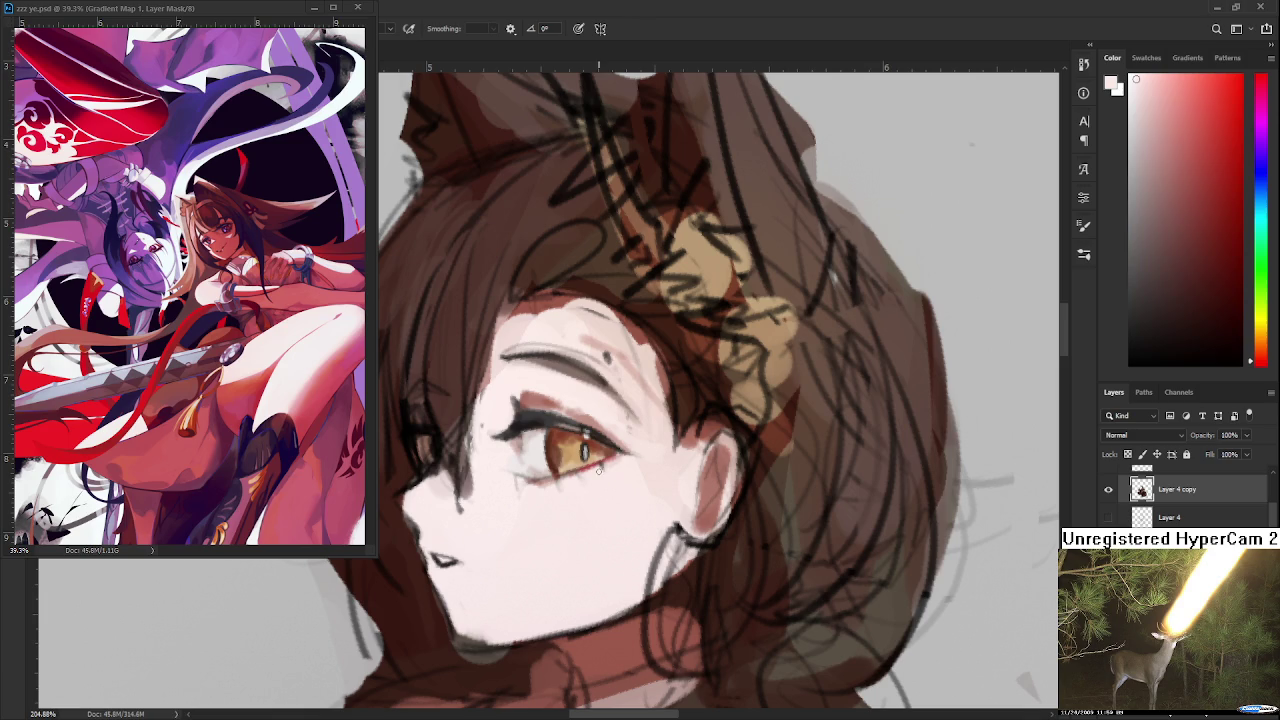
left_click(605, 437, "alt")
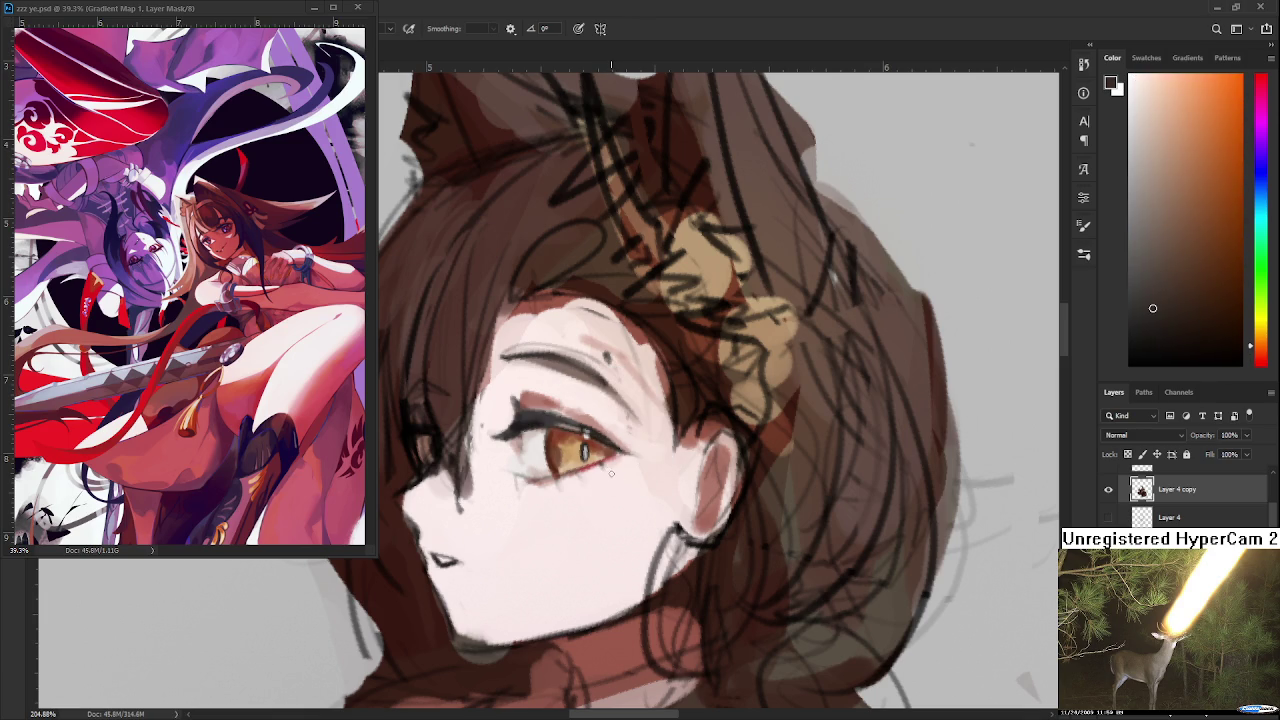